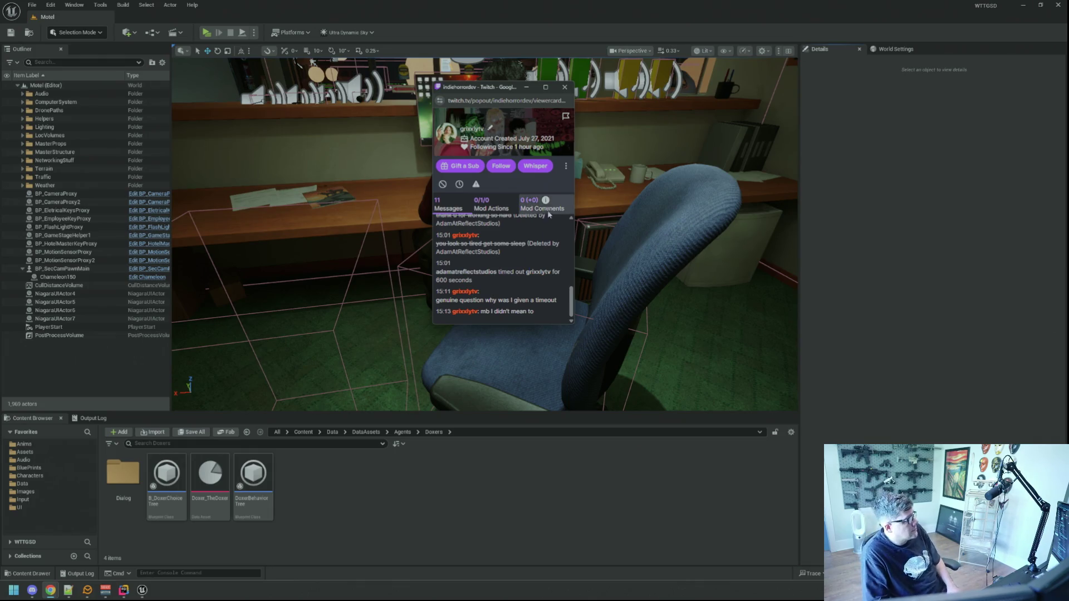
Time out the Twitch chat user for ten minutes, close the viewer card, and return to Rider.
{"action": "left_click", "coordinate": [459, 184]}
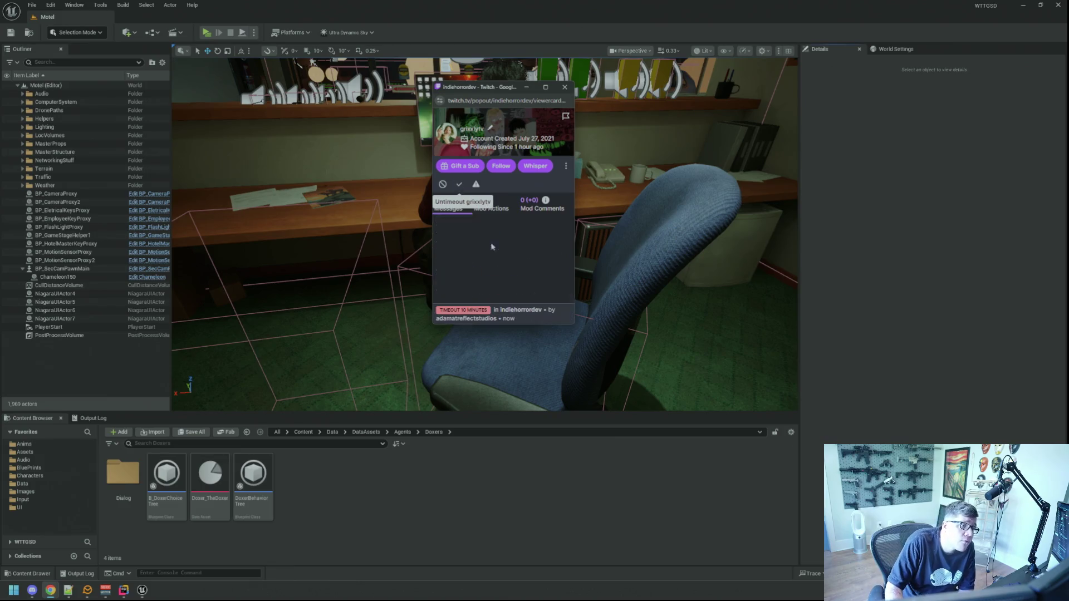
{"action": "left_click", "coordinate": [565, 87]}
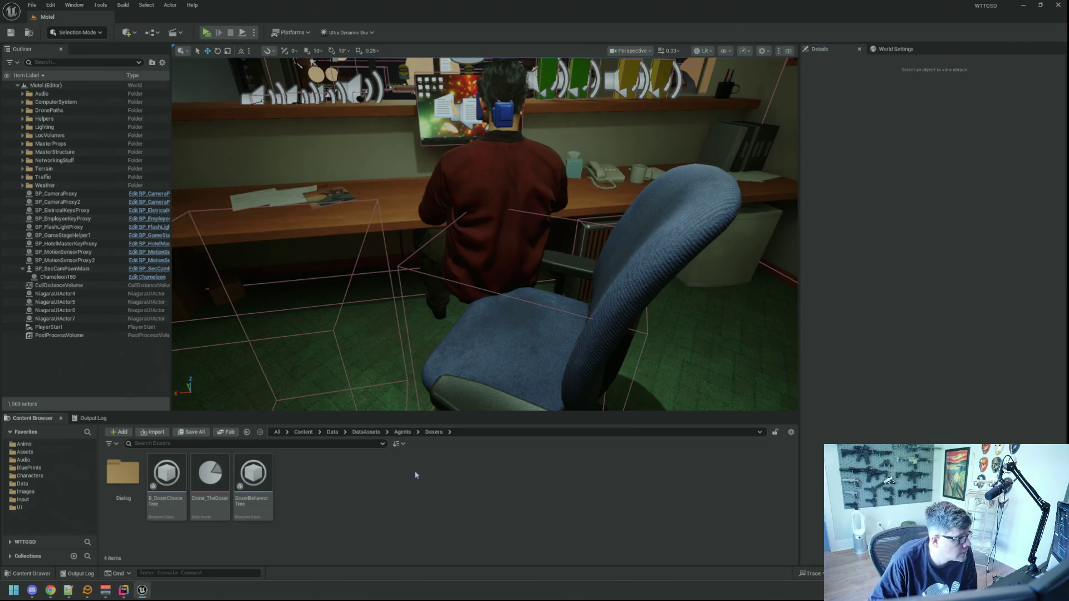
{"action": "left_click", "coordinate": [123, 590]}
{"action": "left_click", "coordinate": [704, 251]}
Select the RLOG logging statement on line 91, then look through the open editor tabs.
{"action": "left_click_drag", "start_coordinate": [704, 251], "coordinate": [506, 251]}
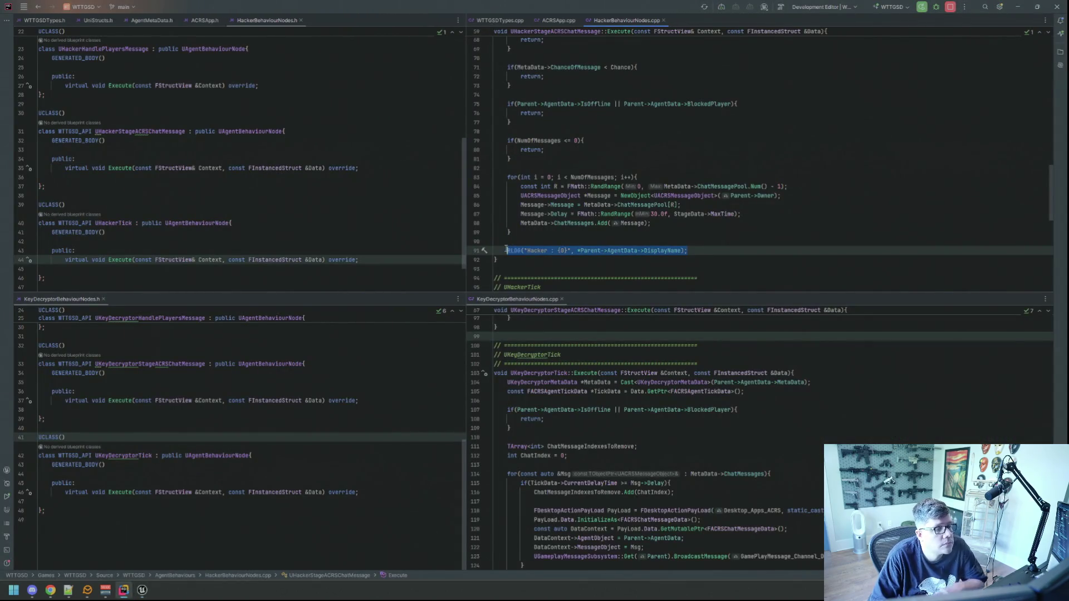
{"action": "key", "text": "Down"}
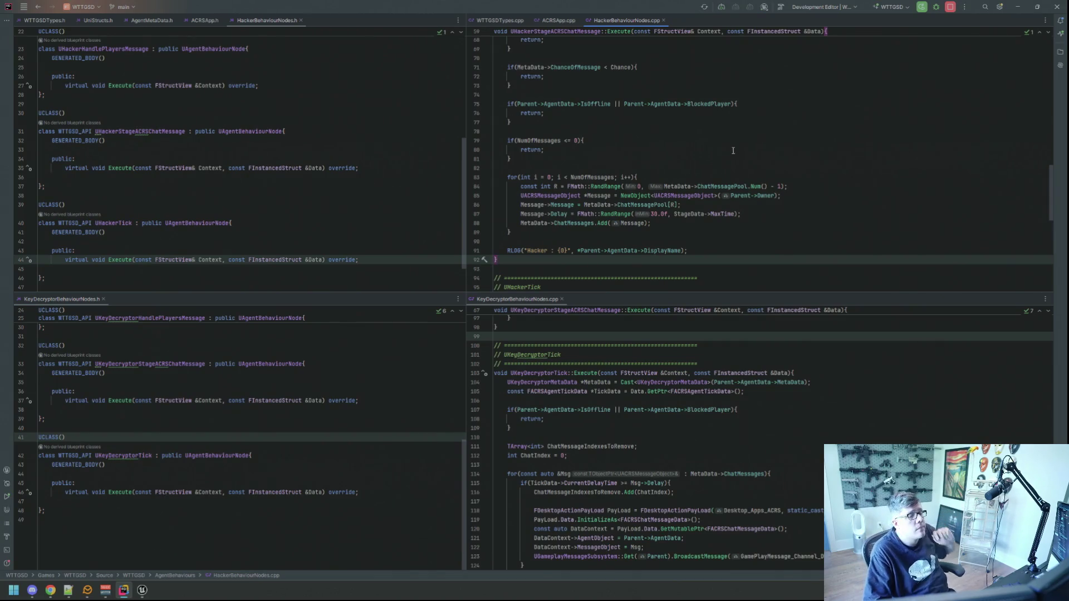
{"action": "left_click", "coordinate": [400, 159]}
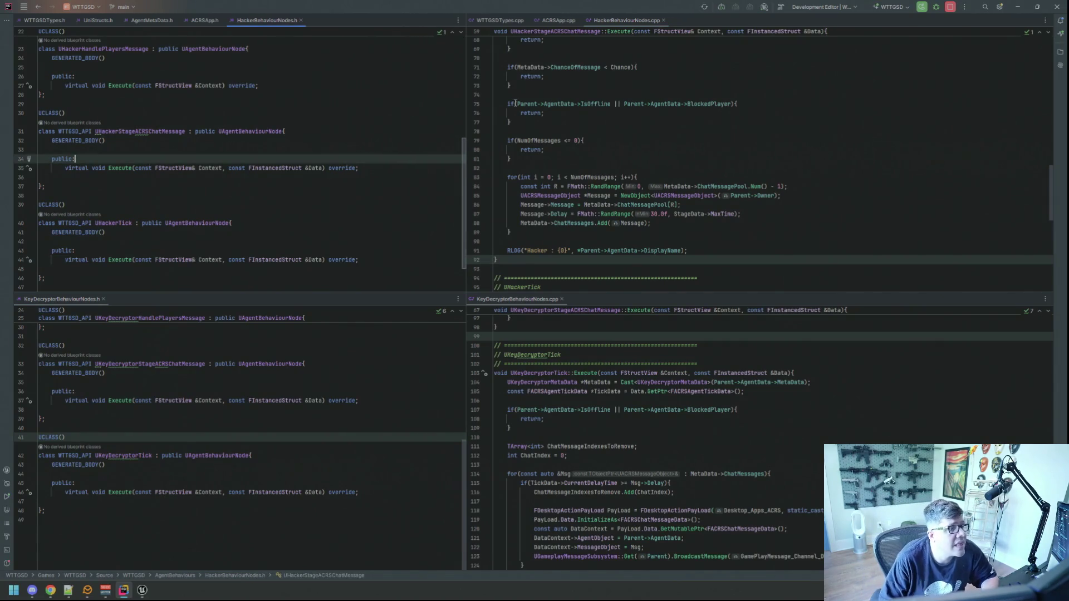
{"action": "left_click", "coordinate": [53, 20]}
{"action": "left_click", "coordinate": [499, 21]}
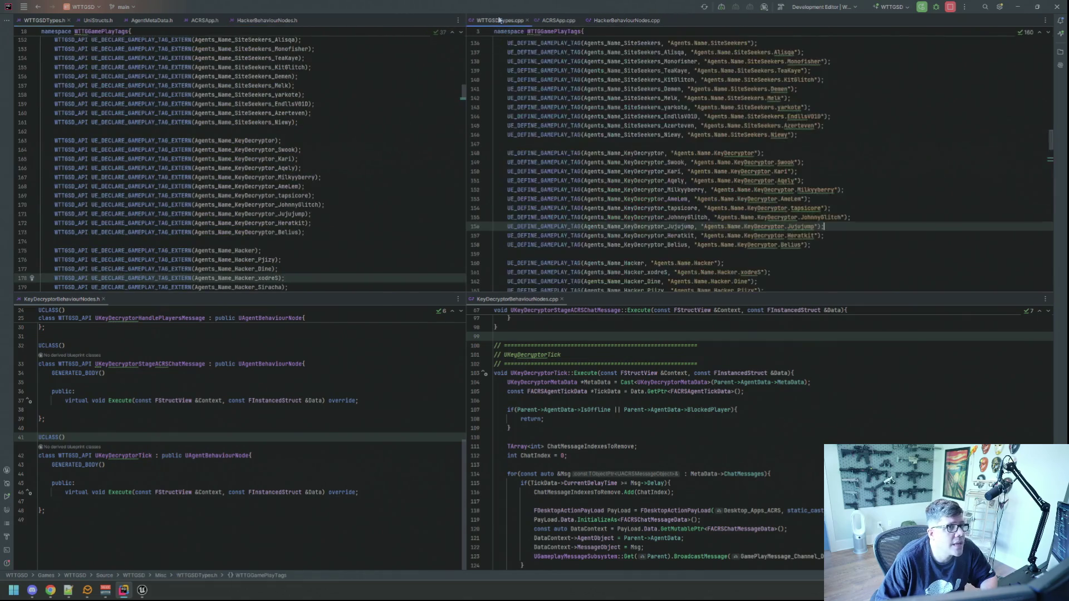
Merge the KeyDecryptor editors into the top panes, close KeyDecryptorBehaviourNodes.h, and show WTTGSDTypes.h.
{"action": "left_click_drag", "start_coordinate": [72, 299], "coordinate": [376, 115]}
{"action": "left_click", "coordinate": [523, 302]}
{"action": "mouse_move", "coordinate": [523, 301]}
{"action": "left_mouse_down"}
{"action": "mouse_move", "coordinate": [641, 83]}
{"action": "mouse_move", "coordinate": [708, 22]}
{"action": "left_mouse_up"}
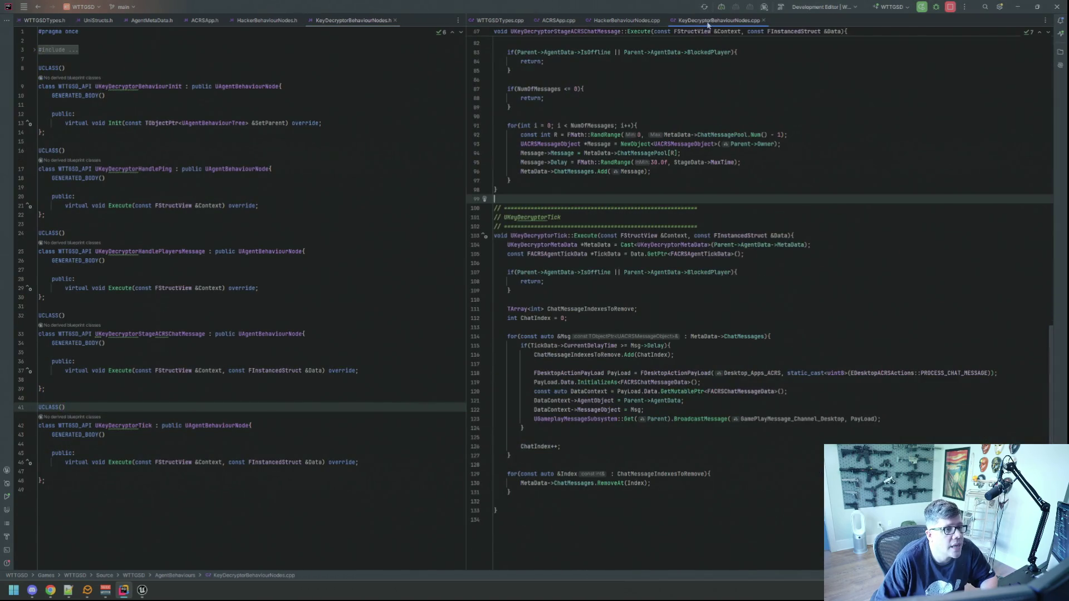
{"action": "left_click", "coordinate": [394, 20]}
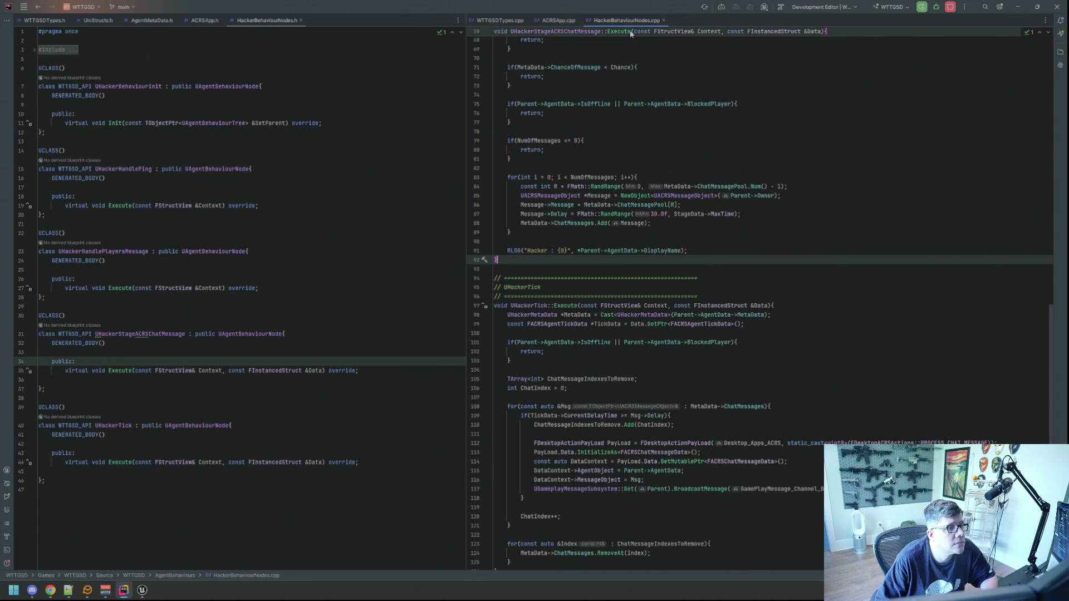
{"action": "left_click", "coordinate": [35, 21]}
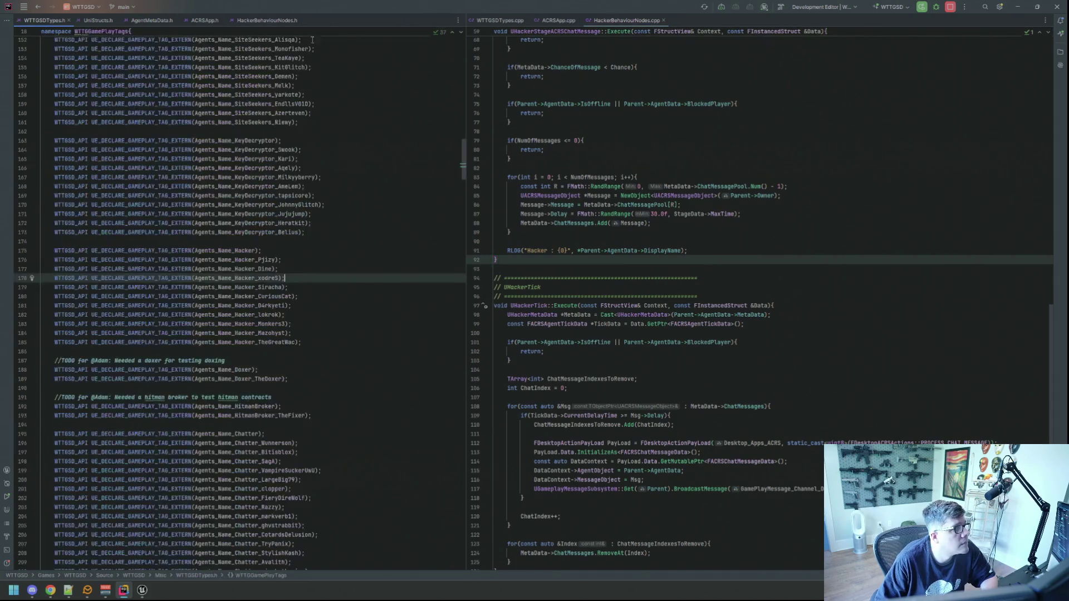
Show WTTGSDTypes.cpp on the right and add blank lines after the header's doxer tags.
{"action": "left_click", "coordinate": [499, 21]}
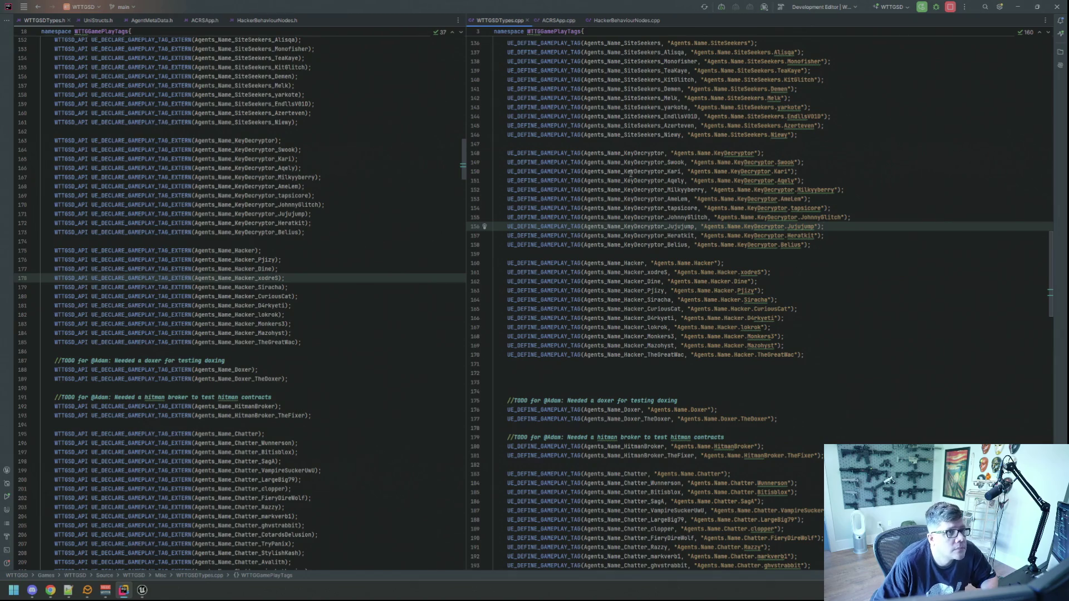
{"action": "mouse_move", "coordinate": [647, 217]}
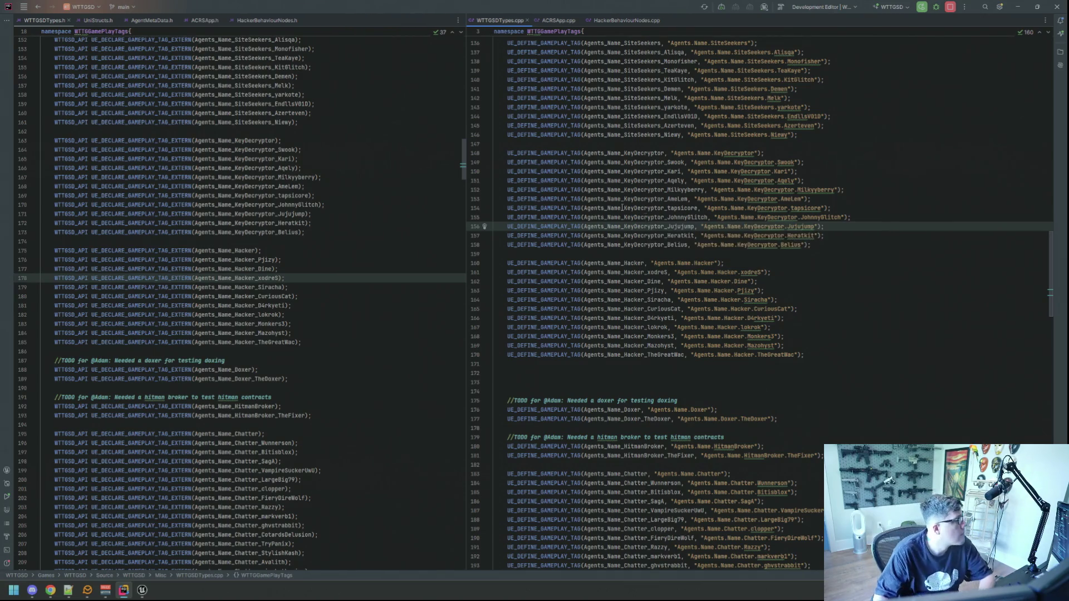
{"action": "key", "text": "alt+Tab"}
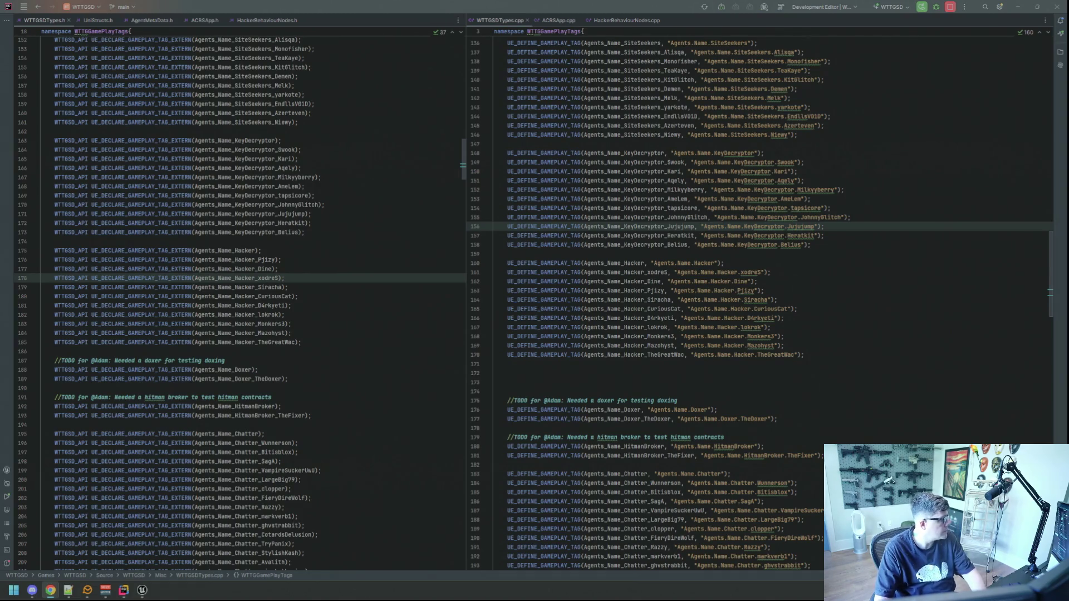
{"action": "left_click", "coordinate": [341, 269]}
{"action": "scroll", "coordinate": [338, 256], "scroll_direction": "down", "scroll_amount": 5}
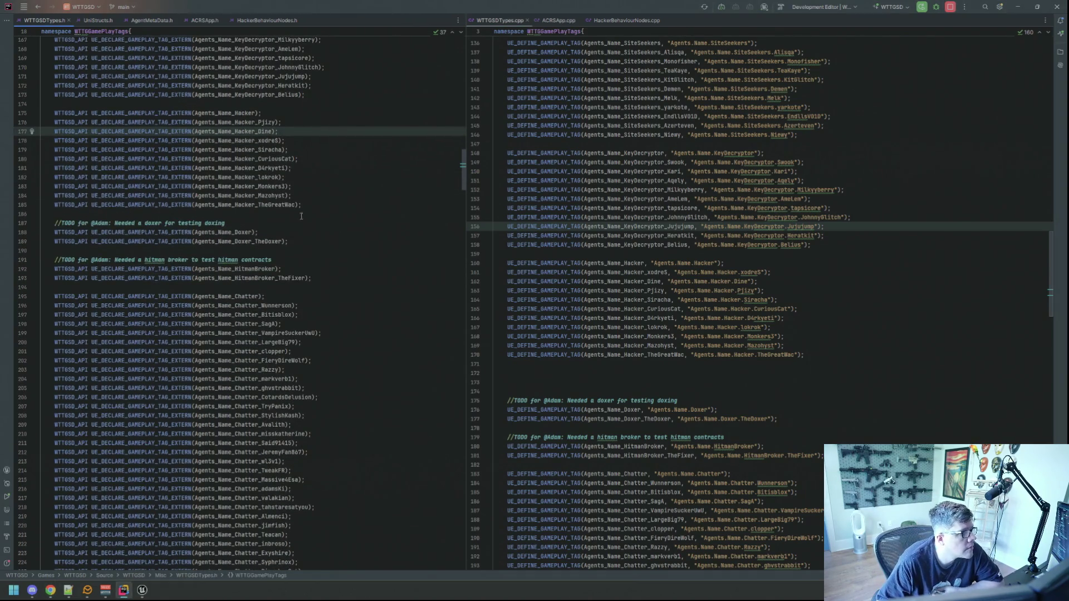
{"action": "left_click", "coordinate": [302, 222]}
{"action": "left_click", "coordinate": [304, 249]}
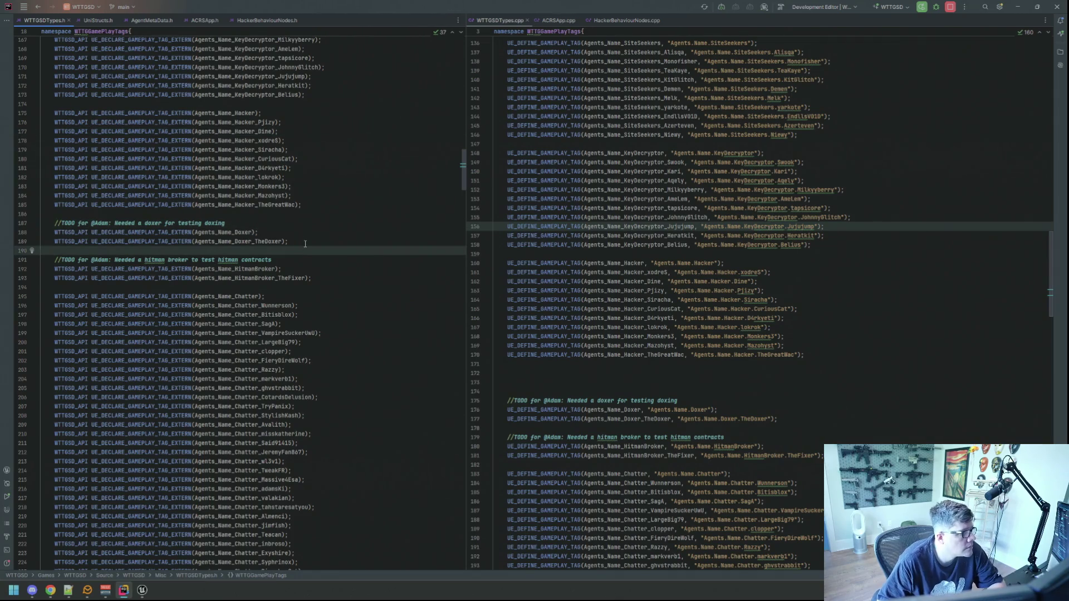
{"action": "key", "text": "Return"}
{"action": "key", "text": "Return"}
{"action": "left_click", "coordinate": [308, 225]}
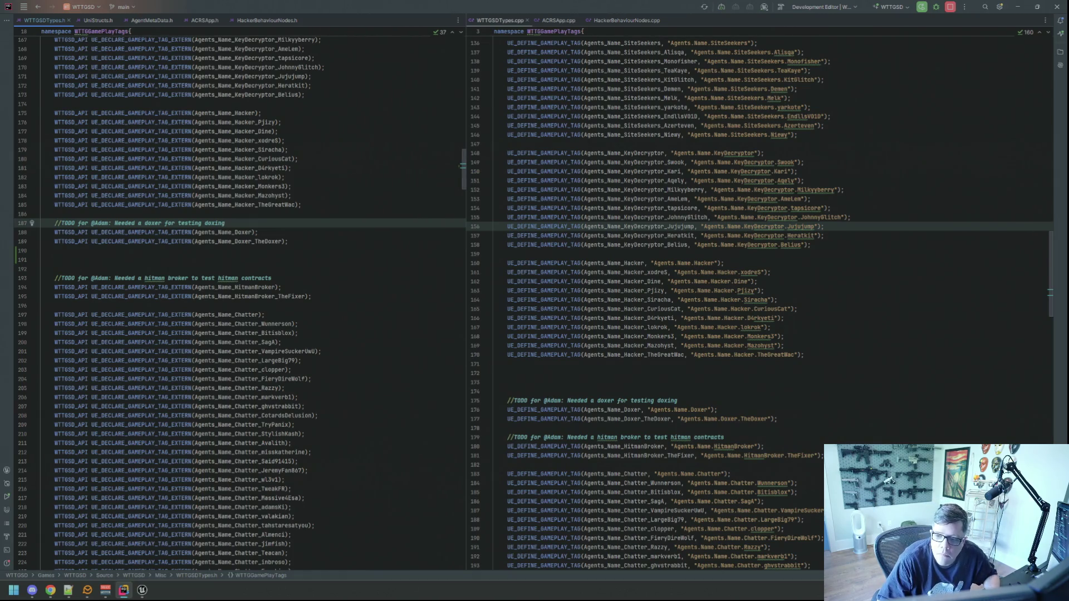
Rename TheDoxer in the line 189 tag declaration to RWND.
{"action": "key", "text": "alt+Tab"}
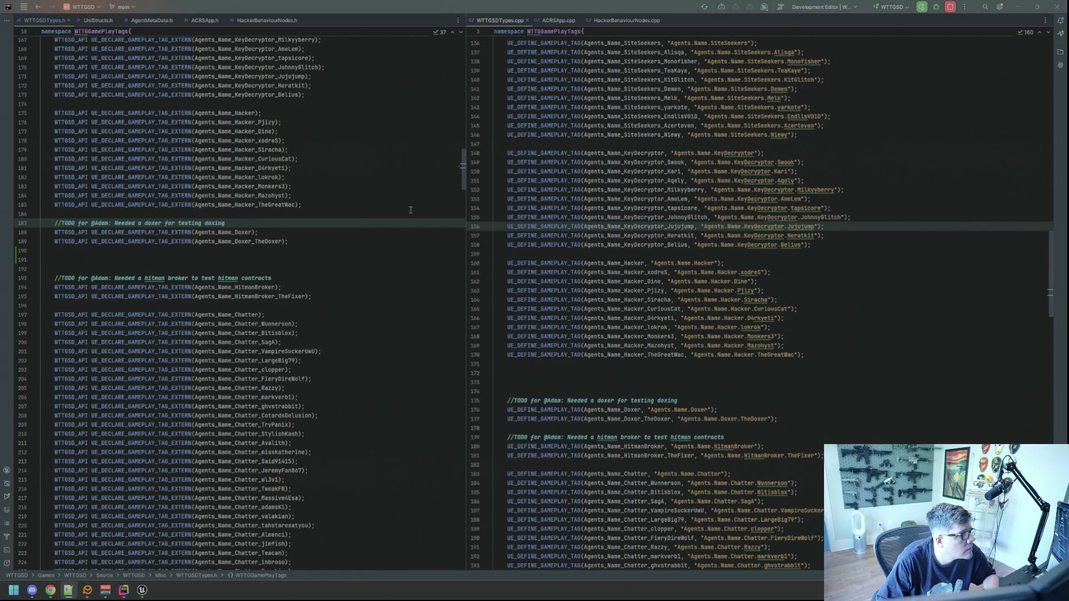
{"action": "left_click", "coordinate": [280, 242]}
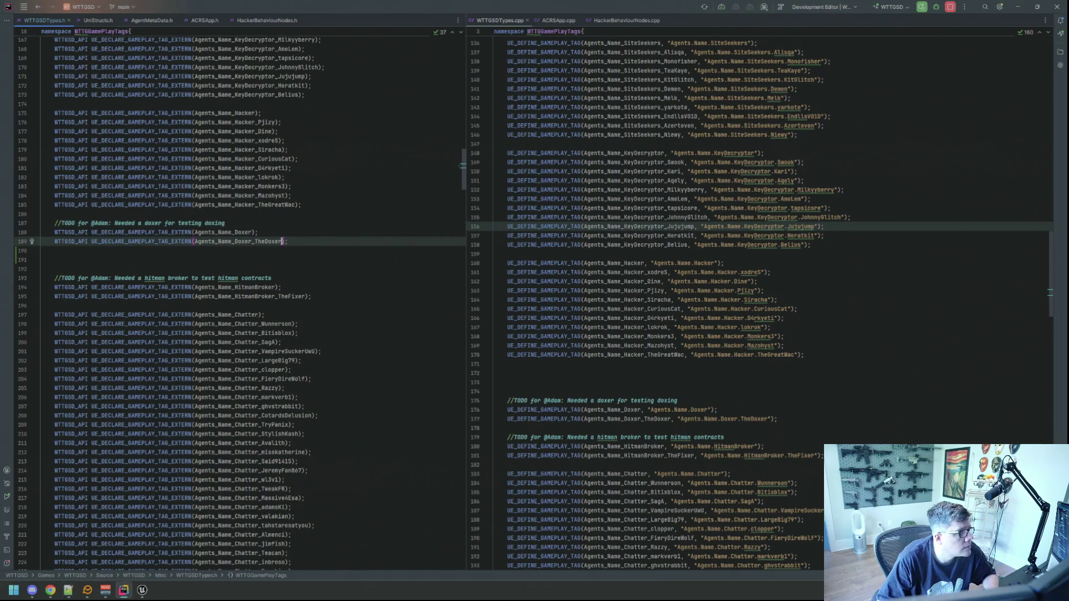
{"action": "double_click", "coordinate": [268, 241]}
{"action": "type", "text": "RWND"}
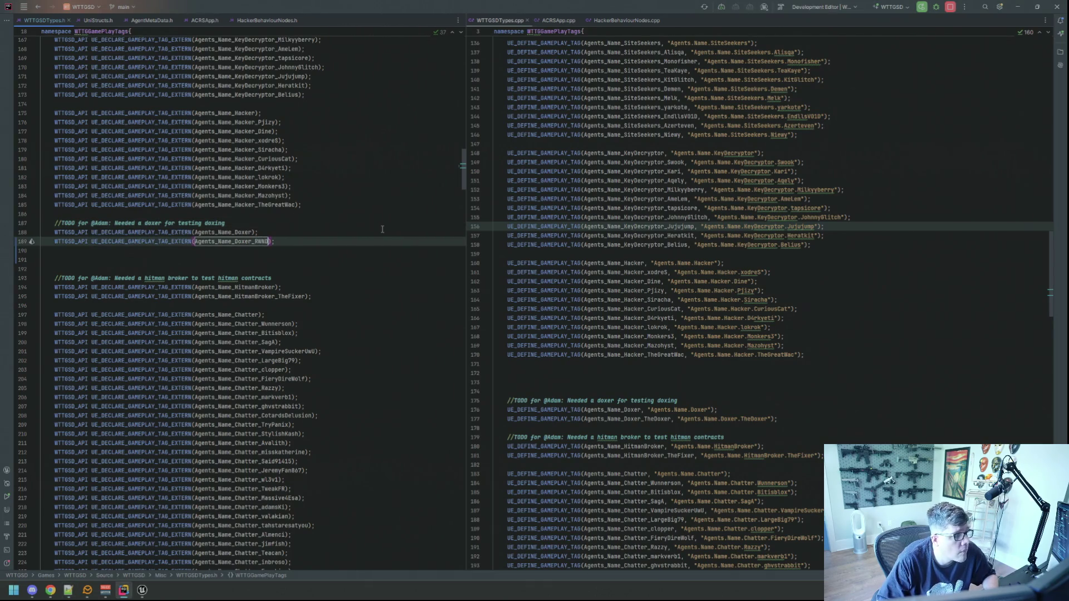
Tidy blank lines around WTTGSDTypes.cpp's doxer definitions and select the Agents_Name_Doxer_TheDoxer identifier.
{"action": "left_click", "coordinate": [660, 373]}
{"action": "left_click", "coordinate": [664, 391]}
{"action": "key", "text": "BackSpace"}
{"action": "key", "text": "BackSpace"}
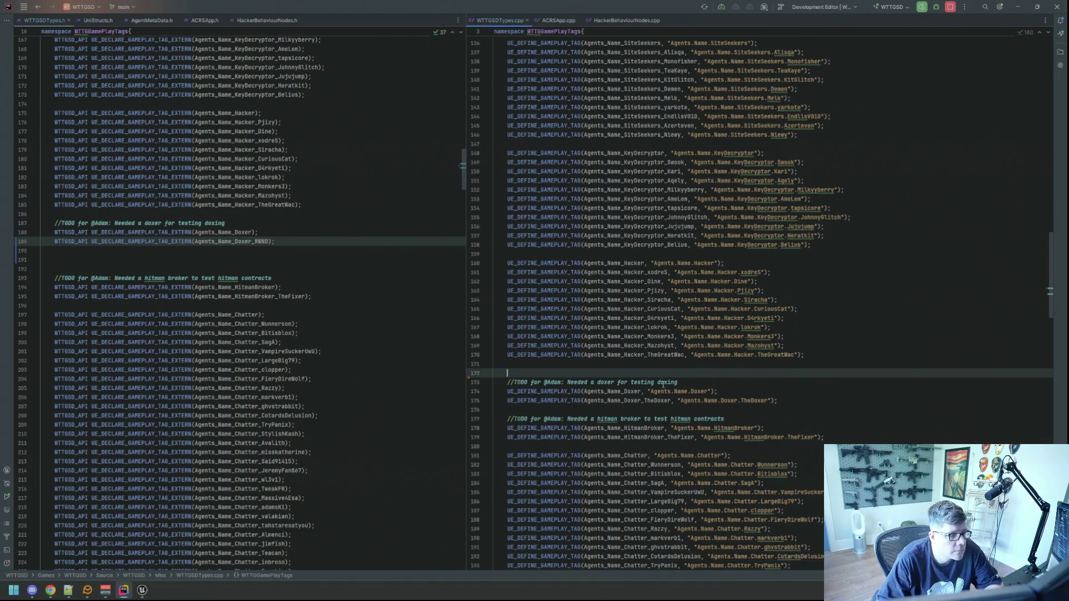
{"action": "scroll", "coordinate": [787, 363], "scroll_direction": "down", "scroll_amount": 5}
{"action": "left_click", "coordinate": [804, 290]}
{"action": "key", "text": "Return"}
{"action": "key", "text": "Return"}
{"action": "key", "text": "Return"}
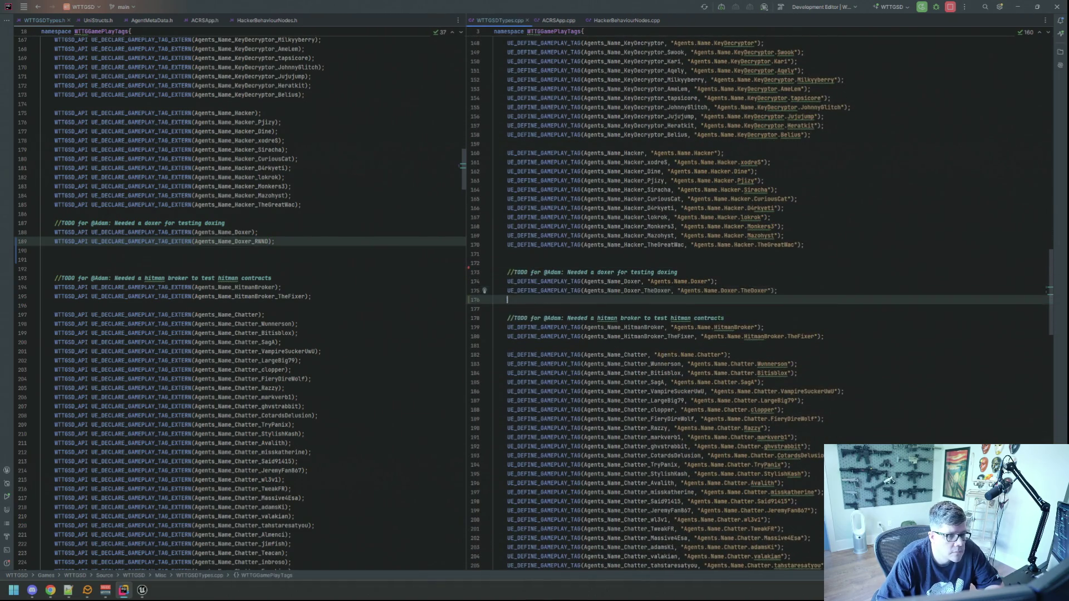
{"action": "scroll", "coordinate": [803, 294], "scroll_direction": "down", "scroll_amount": 20}
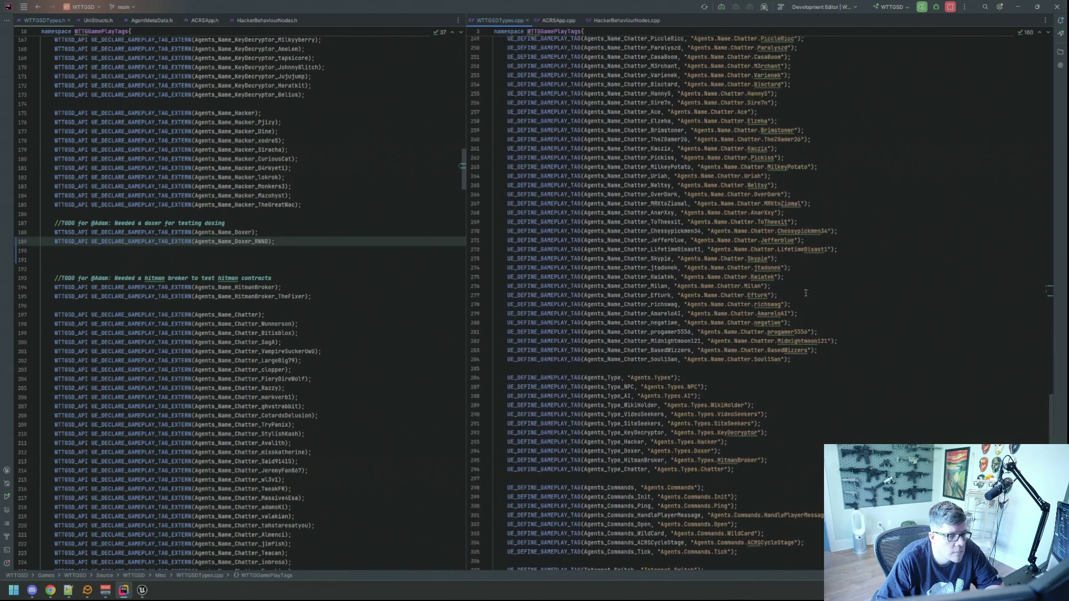
{"action": "scroll", "coordinate": [805, 293], "scroll_direction": "up", "scroll_amount": 20}
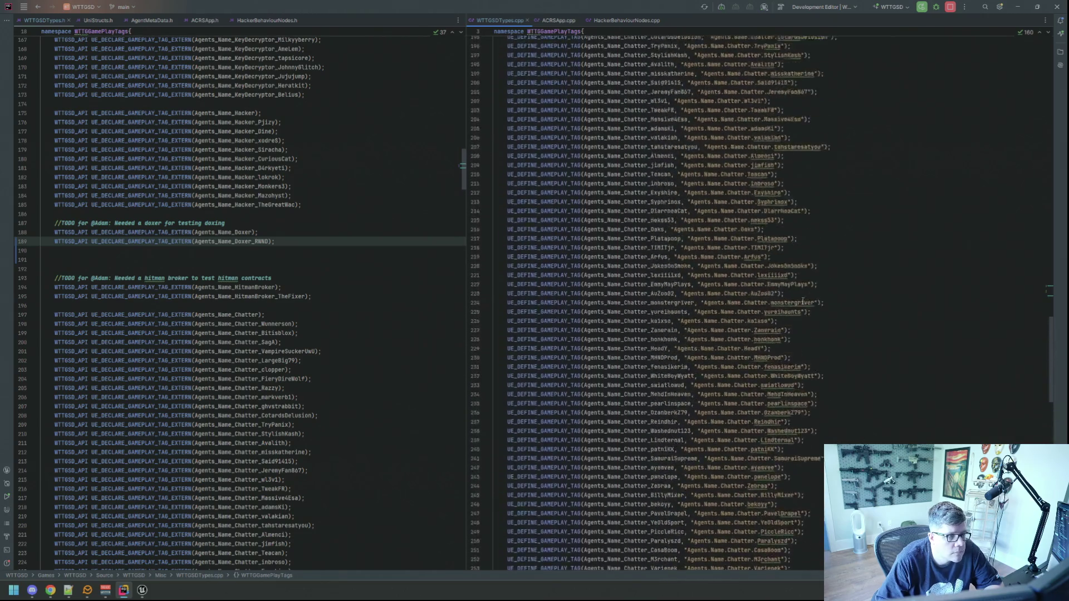
{"action": "scroll", "coordinate": [802, 300], "scroll_direction": "up", "scroll_amount": 7}
{"action": "left_click", "coordinate": [764, 359]}
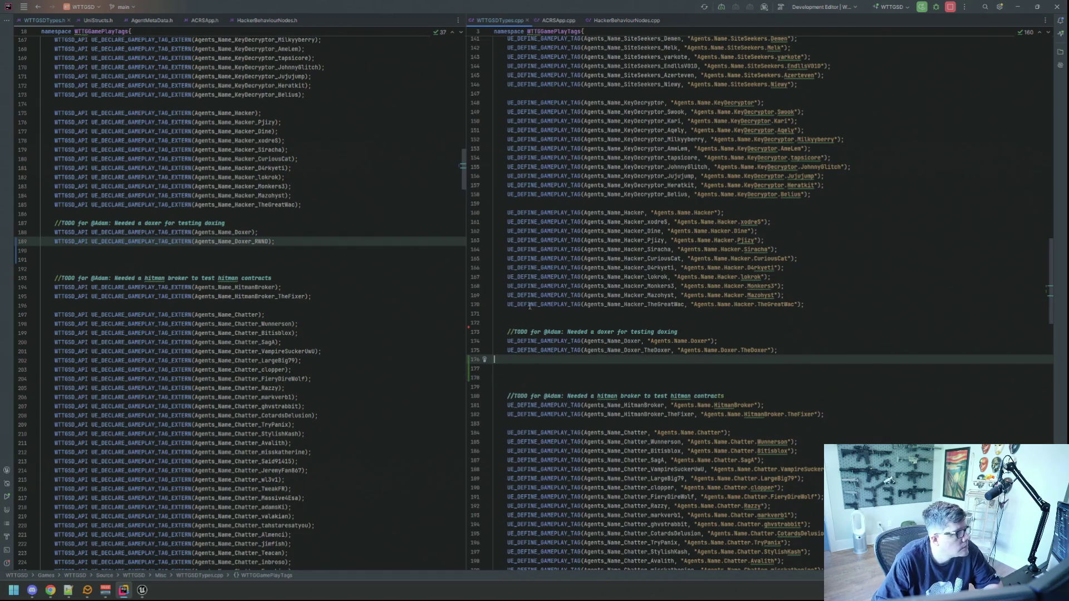
{"action": "double_click", "coordinate": [673, 352]}
Rename the cpp's TheDoxer definition and its tag string to RWND.
{"action": "type", "text": "Agents_Name_Doxer_RWND"}
{"action": "double_click", "coordinate": [741, 350]}
{"action": "type", "text": "RWND"}
{"action": "left_click", "coordinate": [737, 368]}
{"action": "key", "text": "Up"}
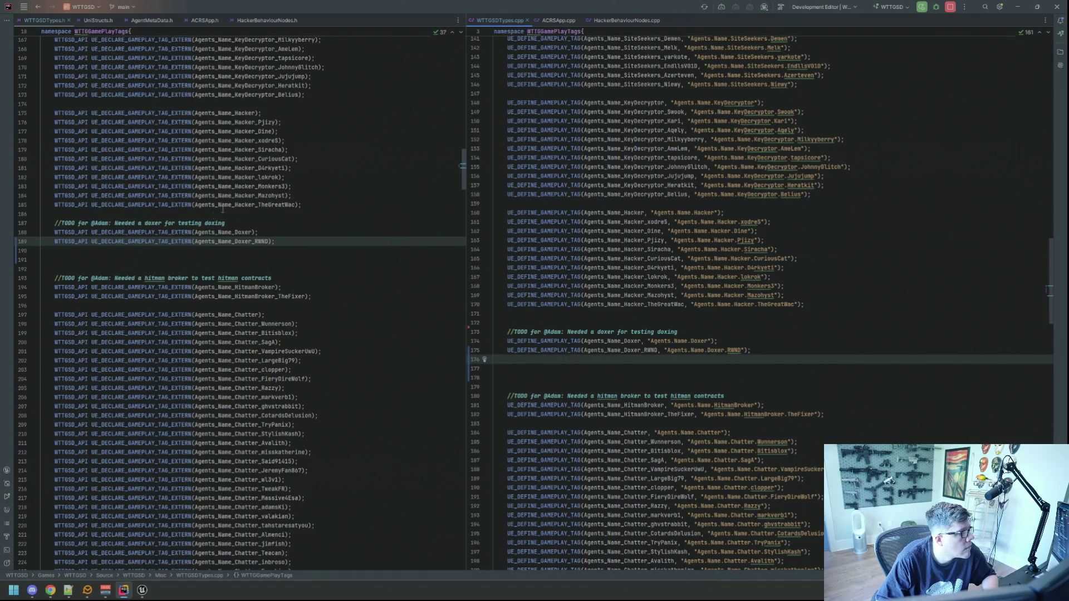
Copy the line 189 declaration prefix, paste four tag declarations, then delete them again.
{"action": "left_click_drag", "start_coordinate": [193, 241], "coordinate": [53, 241]}
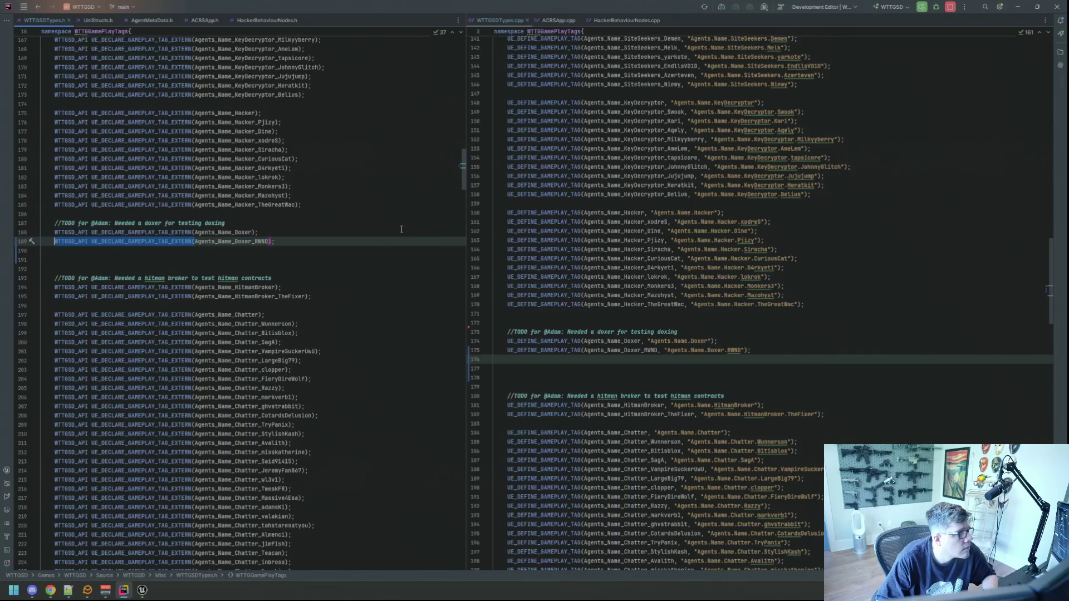
{"action": "left_click", "coordinate": [68, 590]}
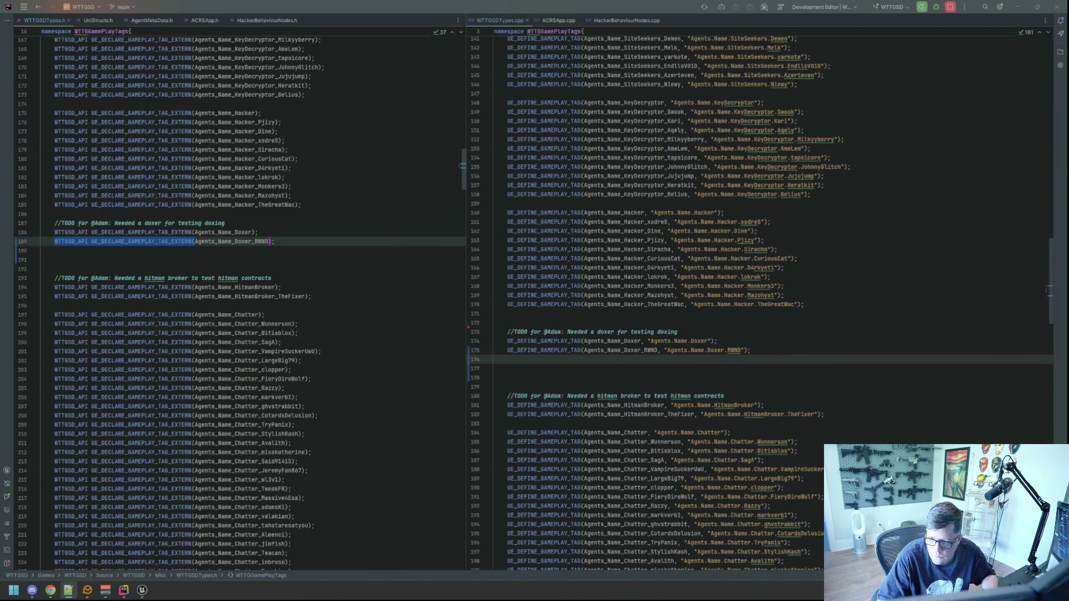
{"action": "left_click", "coordinate": [323, 243]}
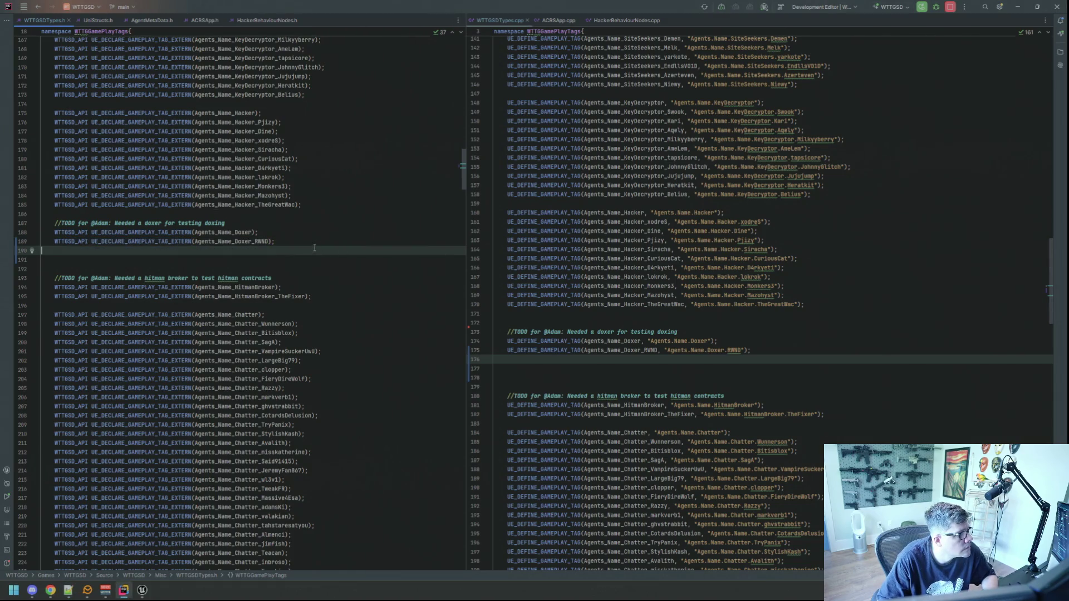
{"action": "key", "text": "ctrl+v"}
{"action": "left_click", "coordinate": [282, 252]}
{"action": "left_click", "coordinate": [278, 270]}
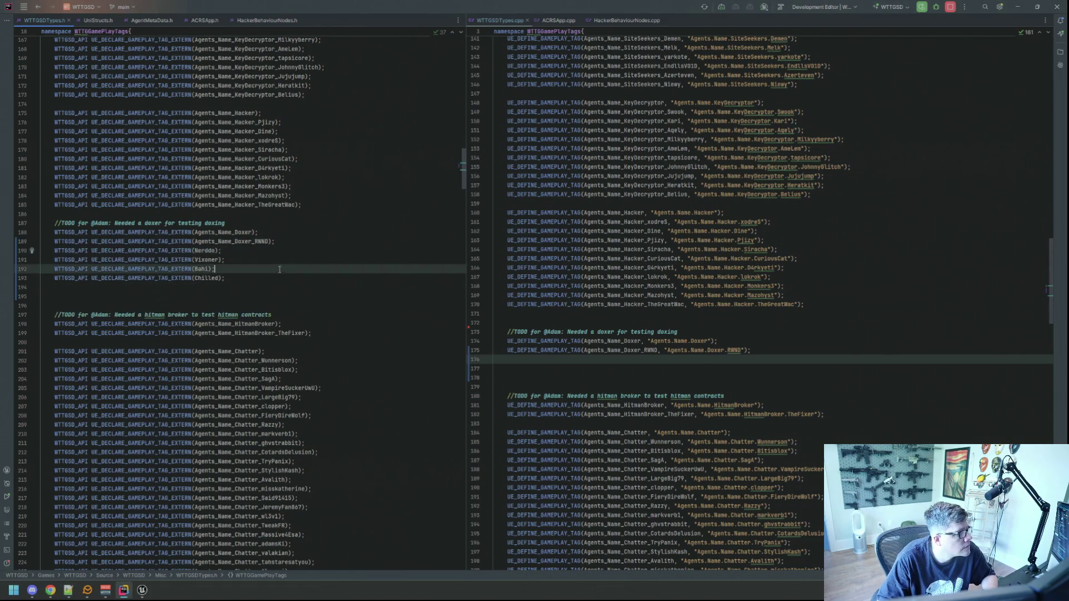
{"action": "key", "text": "Up"}
{"action": "key", "text": "Up"}
{"action": "key", "text": "shift+Down"}
{"action": "key", "text": "shift+Down"}
{"action": "key", "text": "shift+Down"}
{"action": "key", "text": "Delete"}
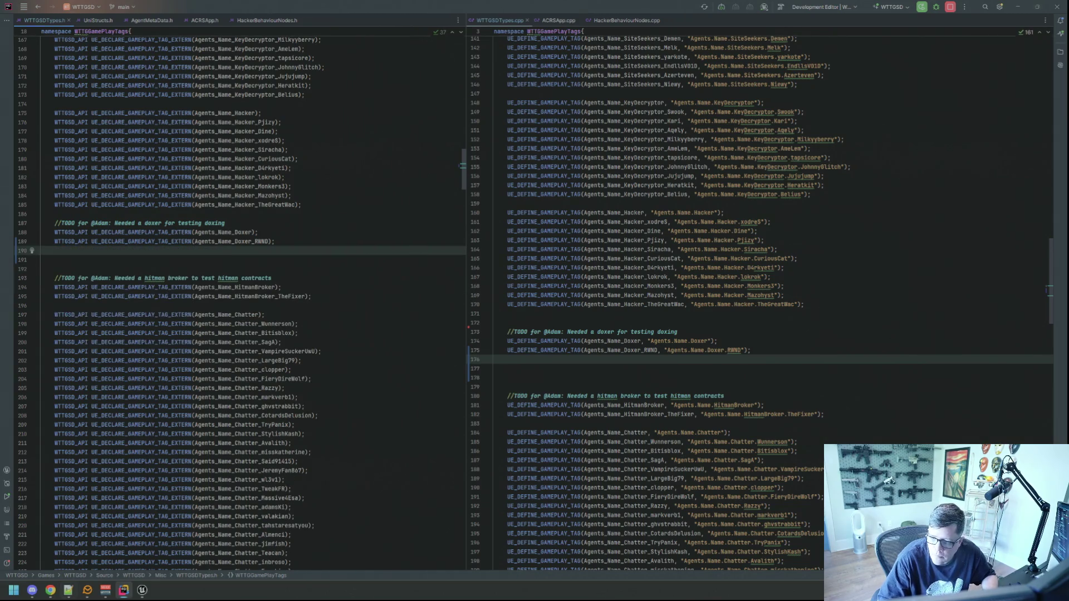
{"action": "key", "text": "alt+Tab"}
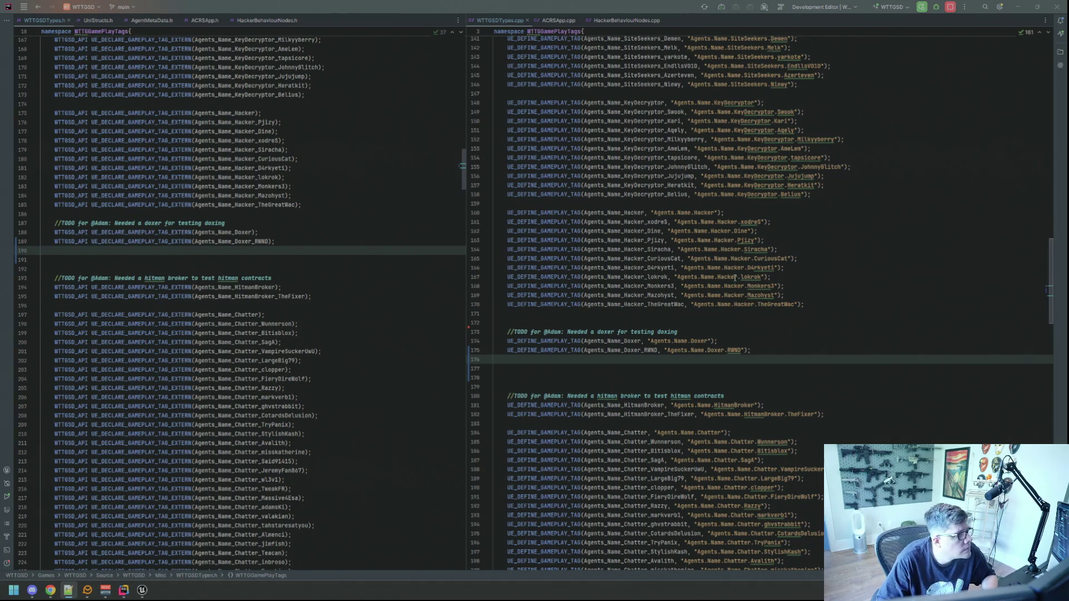
Type UE_DECLARE_GAMEPLAY_TAG_EXTERN lines for Doxer_Nerddo, Vixoner, Bahi and Chilled below Doxer_RNND.
{"action": "left_click_drag", "start_coordinate": [255, 241], "coordinate": [244, 242]}
{"action": "key", "text": "shift+Home"}
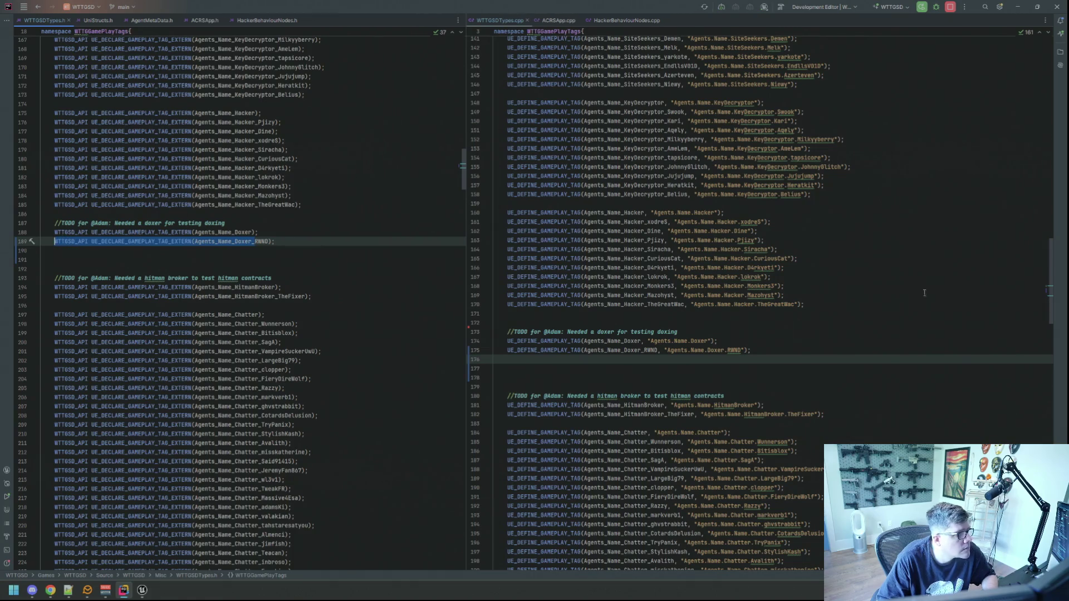
{"action": "key", "text": "alt+Tab"}
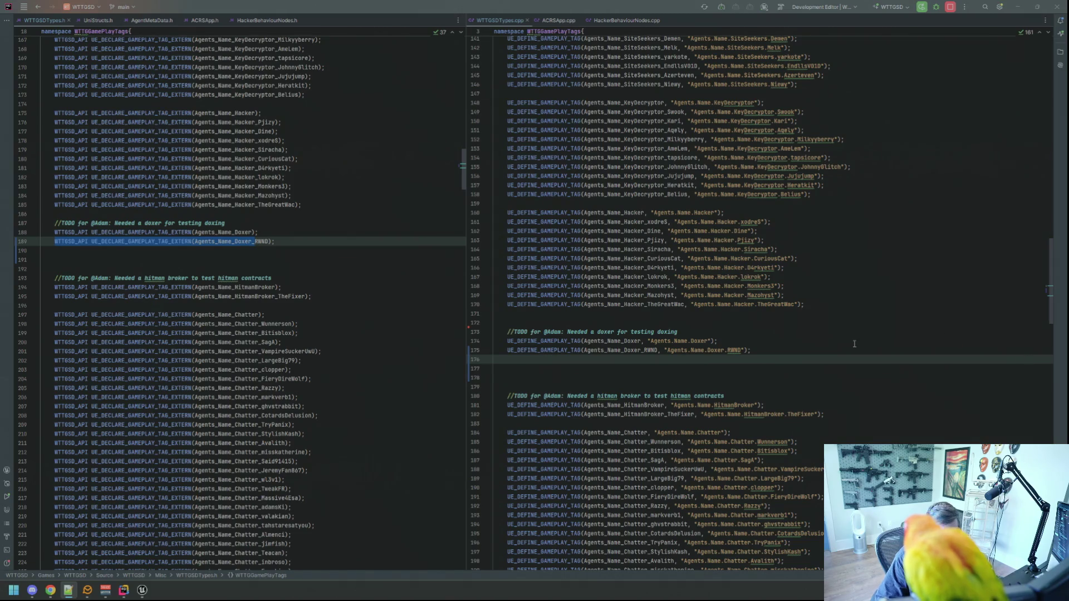
{"action": "type", "text": "WTTGSD_API UE_DECLARE_GAMEPLAY_TAG_EXTERN(Agents_Name_Doxer_Nerddo); WTTGSD_API UE_DECLARE_GAMEPLAY_TAG_EXTERN(Agents_Name_Doxer_Vixoner); WTTGSD_API UE_DECLARE_GAMEPLAY_TAG_EXTERN(Agents_Name_Doxer_Bahi); WTTGSD_API UE_DECLARE_GAMEPLAY_TAG_EXTERN(Agents_Name_Doxer_Chilled);"}
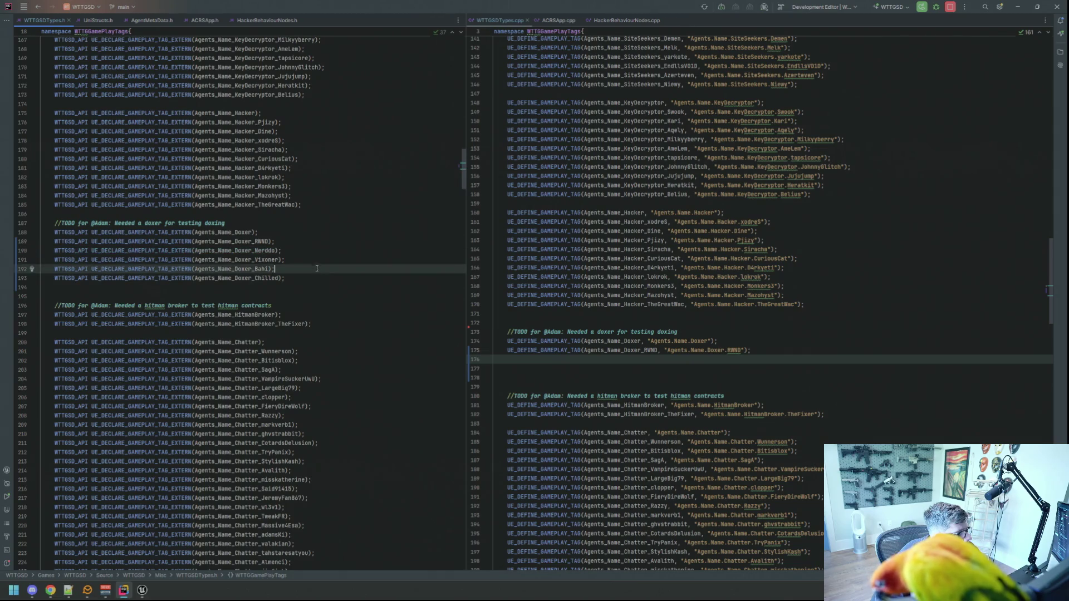
{"action": "left_click", "coordinate": [318, 256]}
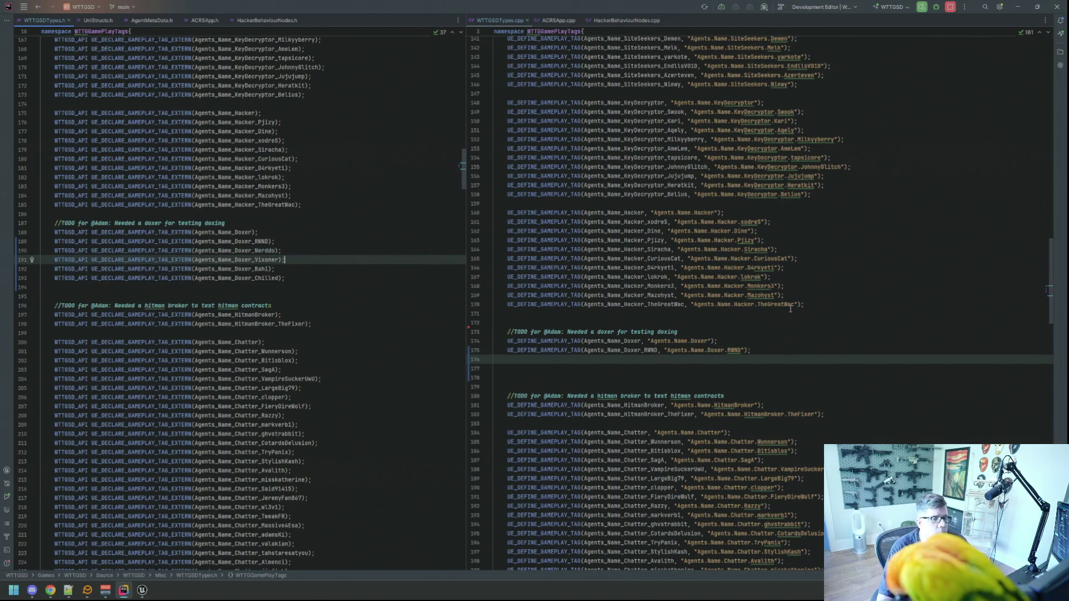
{"action": "key", "text": "alt+Tab"}
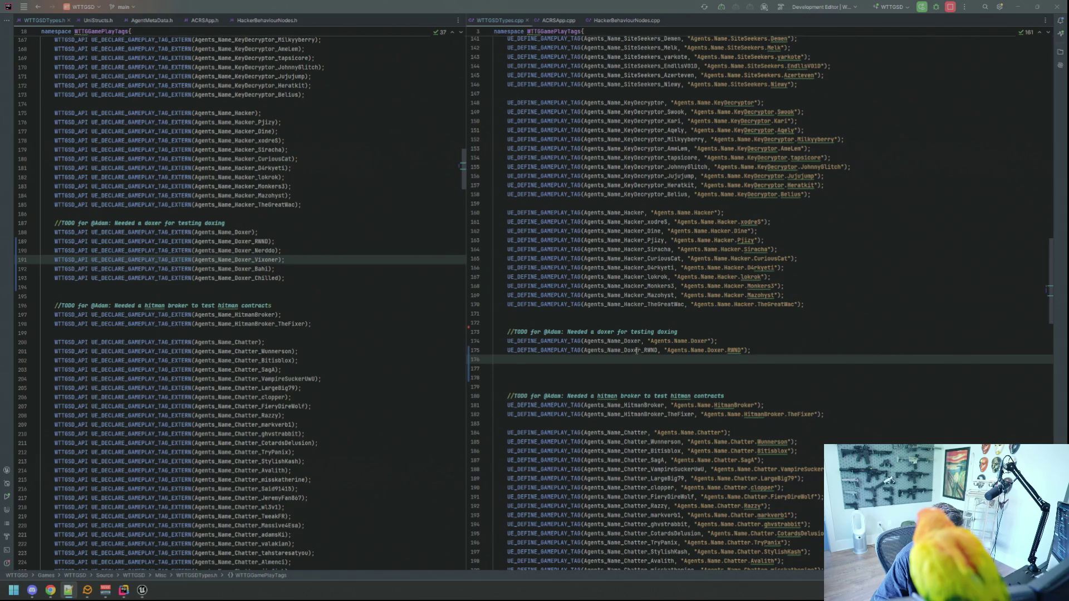
{"action": "left_click_drag", "start_coordinate": [644, 350], "coordinate": [507, 350]}
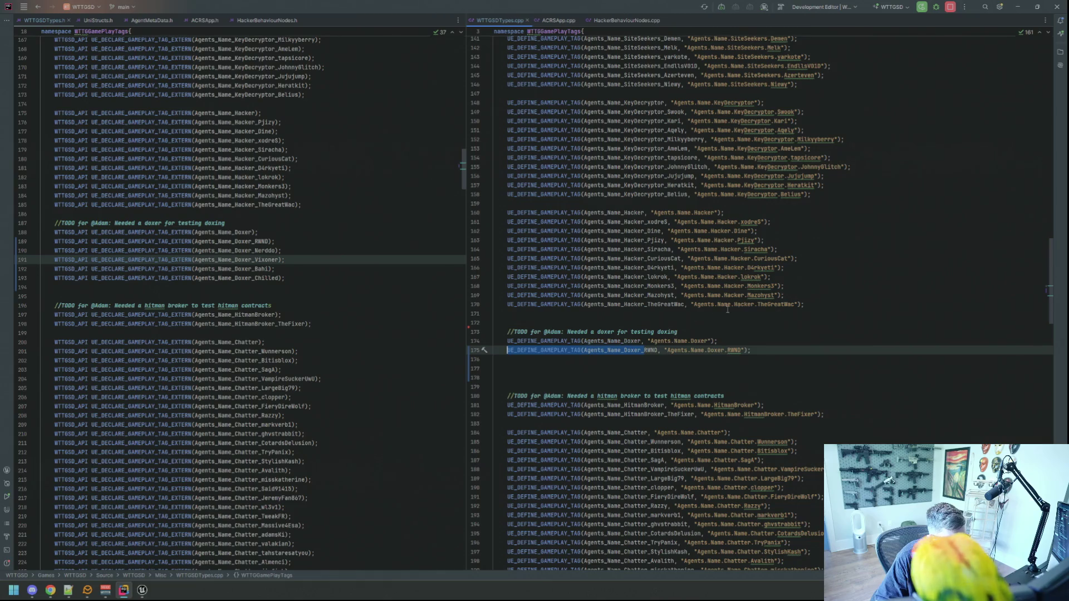
{"action": "key", "text": "alt+Tab"}
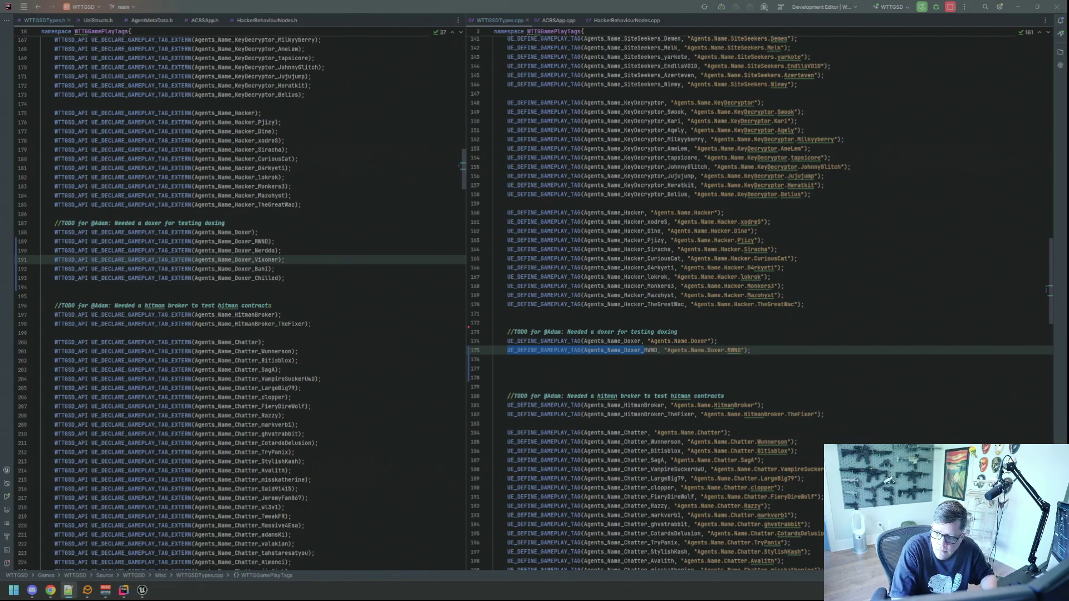
{"action": "left_click_drag", "start_coordinate": [725, 350], "coordinate": [664, 350]}
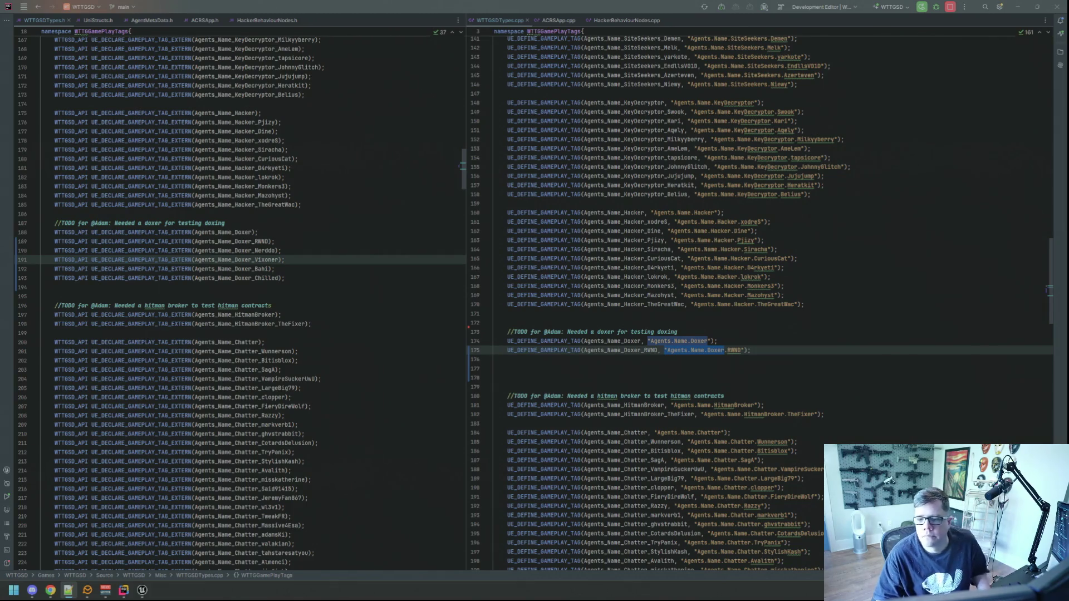
Add the four new Doxer tag definitions to WTTGSDTypes.cpp and remove its doxer TODO comment.
{"action": "left_click", "coordinate": [802, 359]}
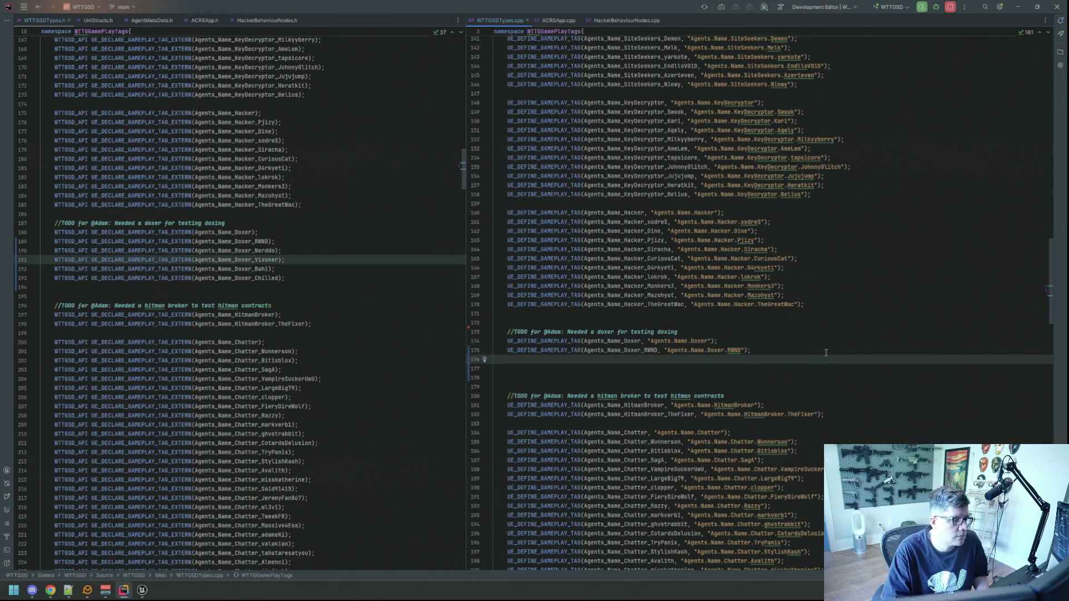
{"action": "key", "text": "Tab"}
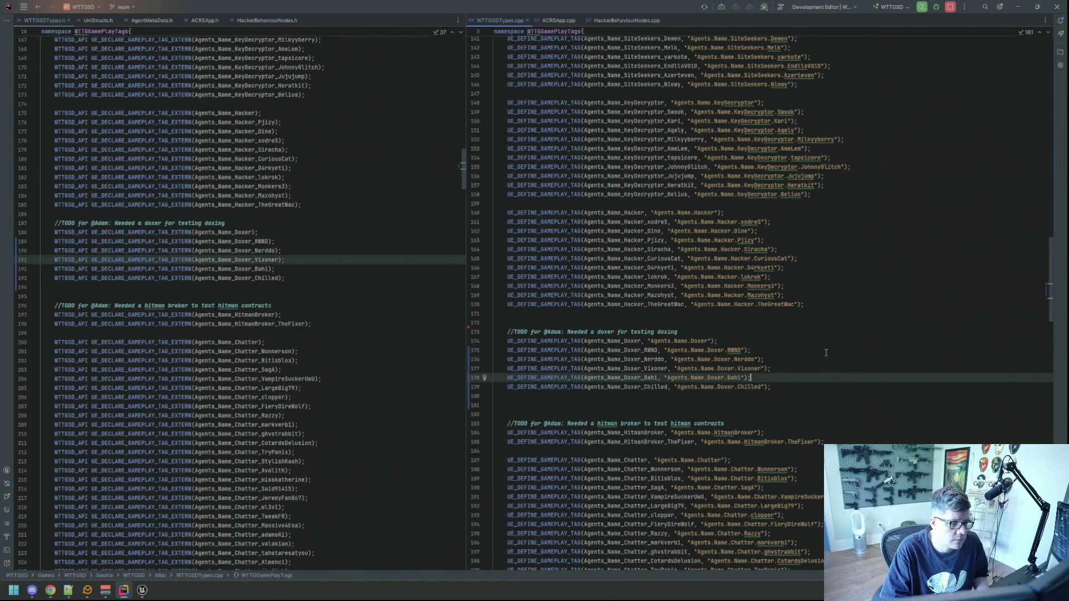
{"action": "key", "text": "Up"}
{"action": "key", "text": "Up"}
{"action": "key", "text": "Up"}
{"action": "key", "text": "shift+Up"}
{"action": "key", "text": "shift+Up"}
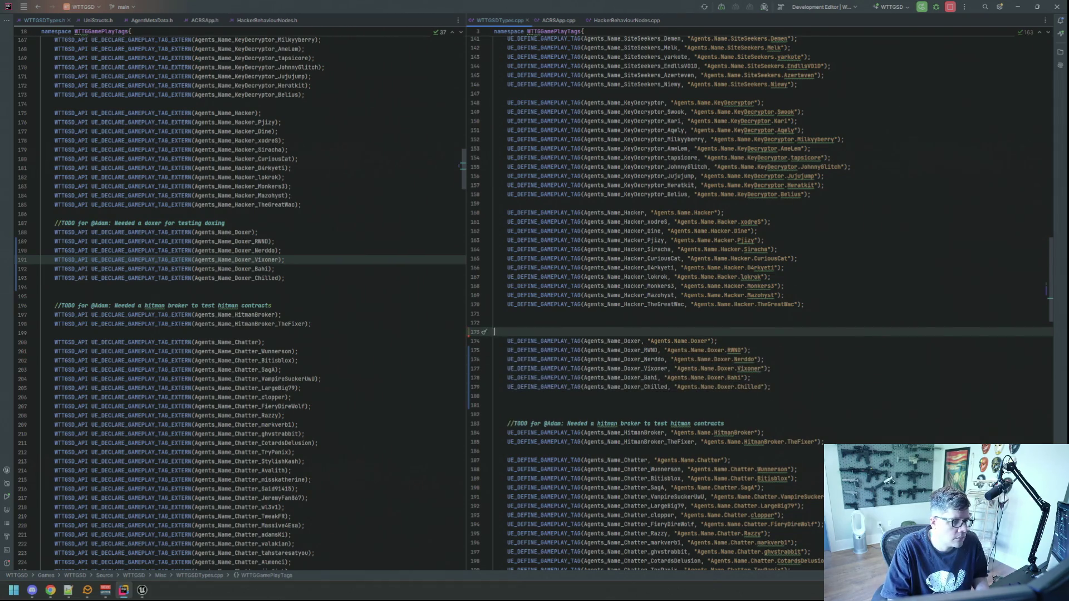
{"action": "key", "text": "BackSpace"}
{"action": "key", "text": "Return"}
{"action": "left_click", "coordinate": [508, 396]}
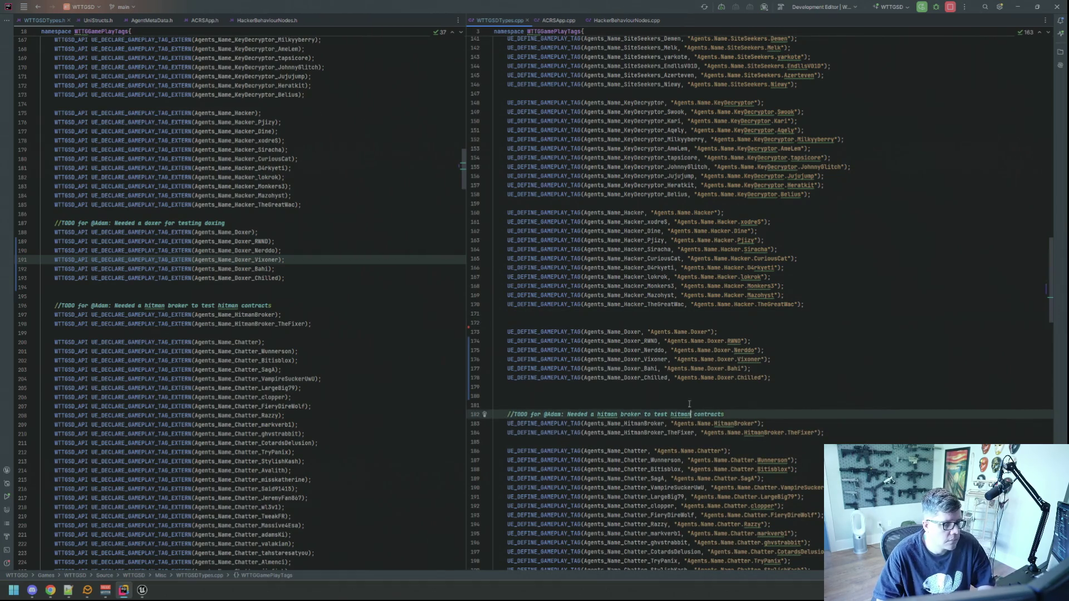
{"action": "key", "text": "BackSpace"}
{"action": "key", "text": "BackSpace"}
Delete the doxer TODO comment from the WTTGSDTypes.h Doxer declarations.
{"action": "left_click", "coordinate": [315, 259]}
{"action": "key", "text": "Up"}
{"action": "key", "text": "Up"}
{"action": "key", "text": "Up"}
{"action": "key", "text": "shift+Home"}
{"action": "key", "text": "shift+Up"}
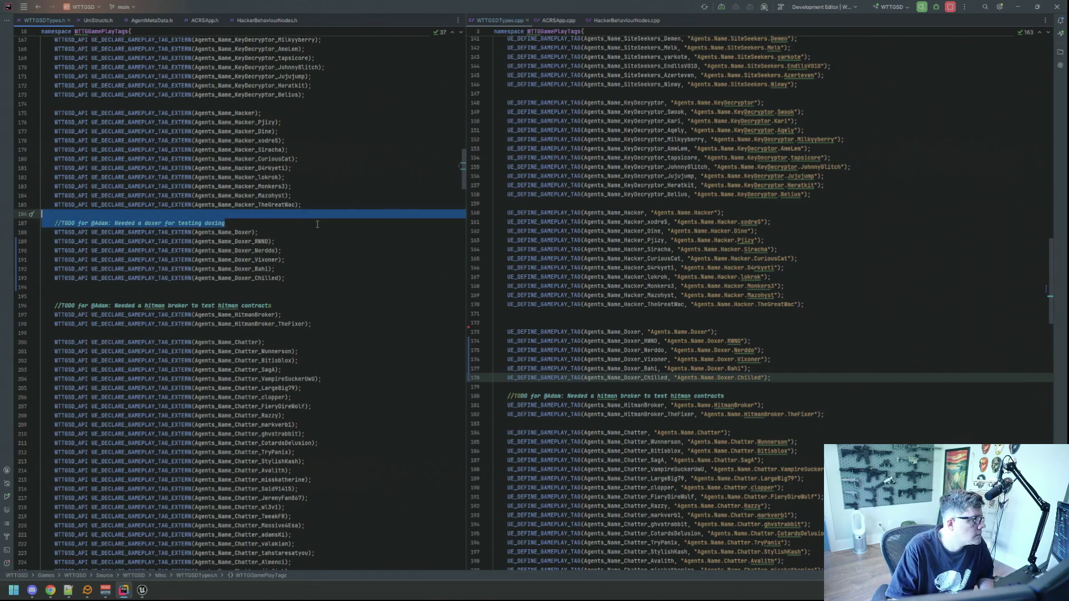
{"action": "key", "text": "BackSpace"}
{"action": "scroll", "coordinate": [317, 223], "scroll_direction": "up", "scroll_amount": 6}
{"action": "left_click", "coordinate": [327, 266]}
{"action": "scroll", "coordinate": [328, 278], "scroll_direction": "down", "scroll_amount": 1}
{"action": "scroll", "coordinate": [334, 296], "scroll_direction": "down", "scroll_amount": 4}
Remove the extra blank line above the Doxer definitions in WTTGSDTypes.cpp.
{"action": "left_click", "coordinate": [357, 332]}
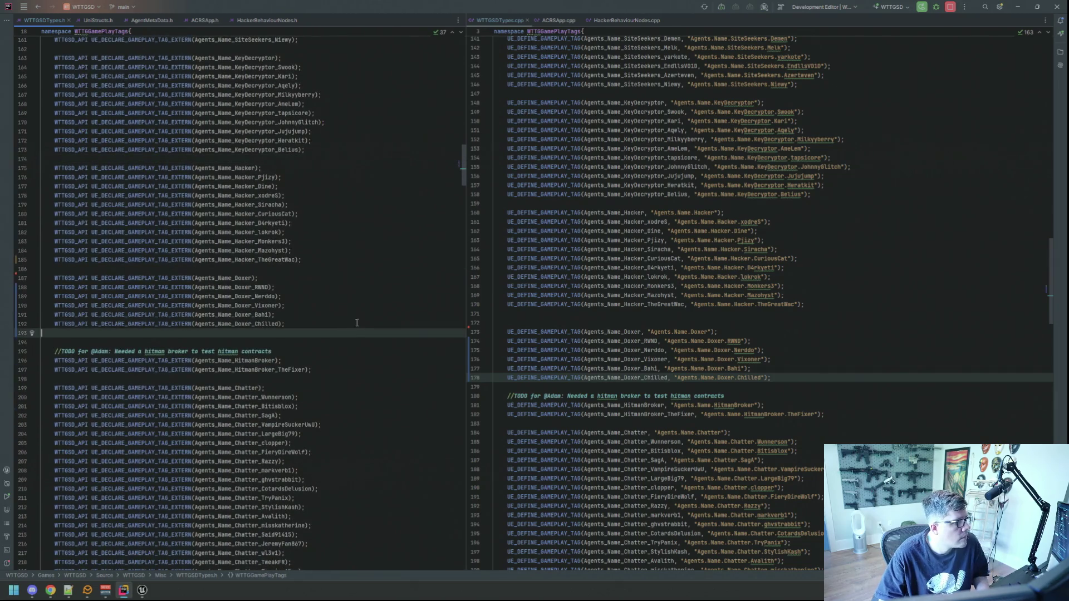
{"action": "left_click", "coordinate": [635, 322]}
{"action": "key", "text": "BackSpace"}
{"action": "scroll", "coordinate": [780, 279], "scroll_direction": "down", "scroll_amount": 3}
{"action": "left_click", "coordinate": [819, 258]}
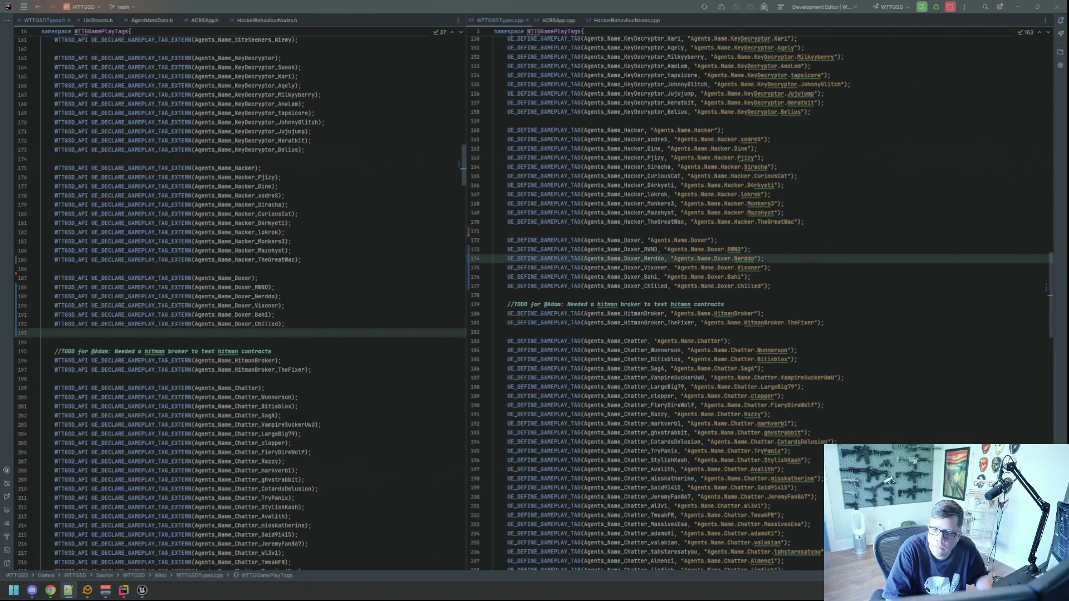
Minimise Rider and the Unreal Editor to leave the desktop showing.
{"action": "left_click", "coordinate": [849, 218]}
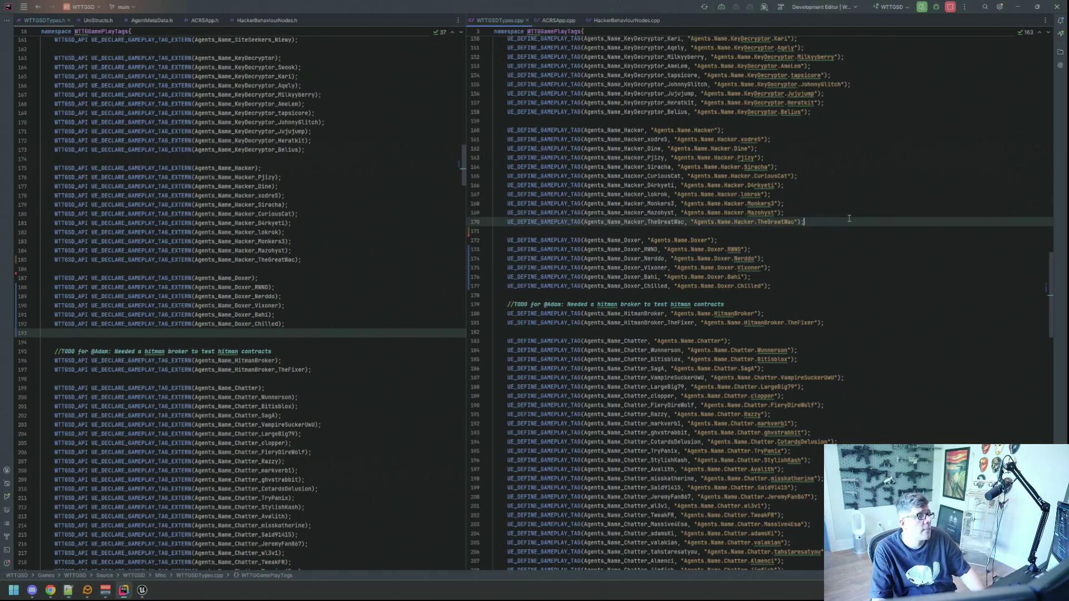
{"action": "left_click", "coordinate": [388, 254]}
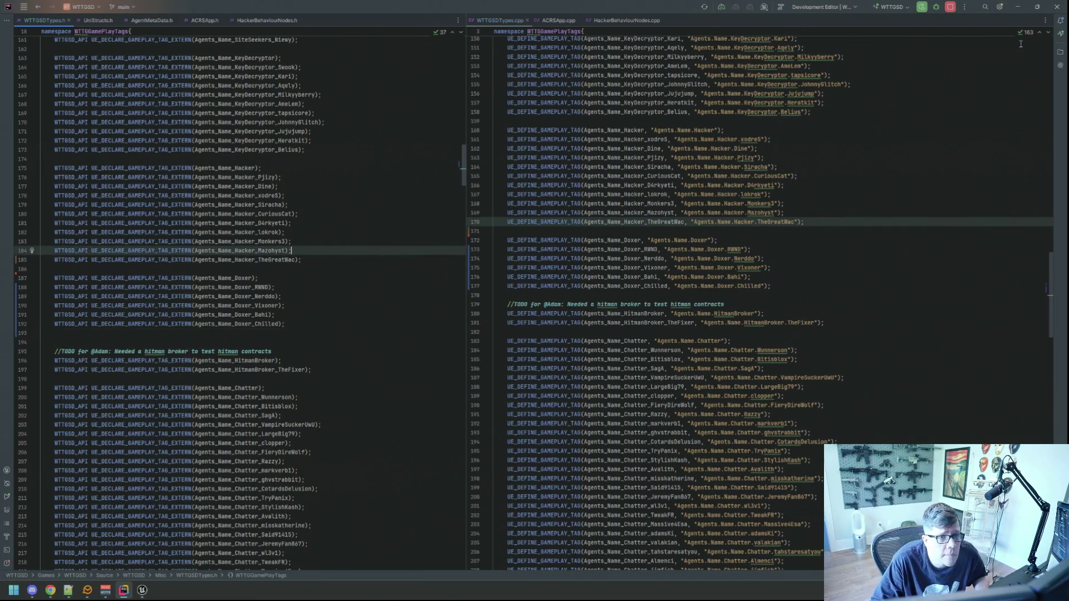
{"action": "left_click", "coordinate": [1018, 7]}
{"action": "left_click", "coordinate": [1023, 5]}
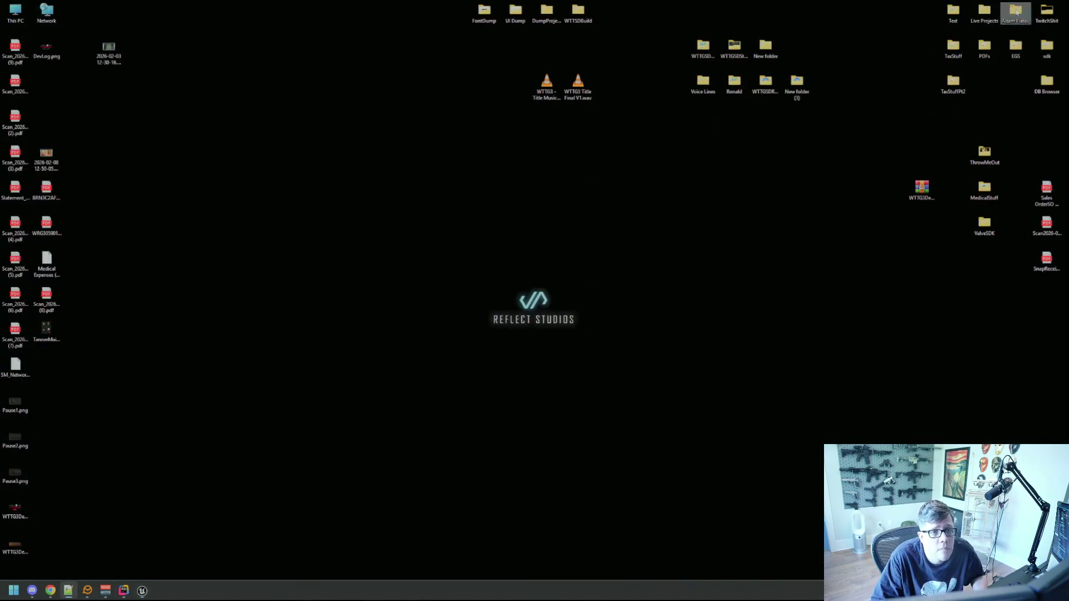
Launch GitHub Desktop by searching 'github' from Start.
{"action": "key", "text": "alt+Tab"}
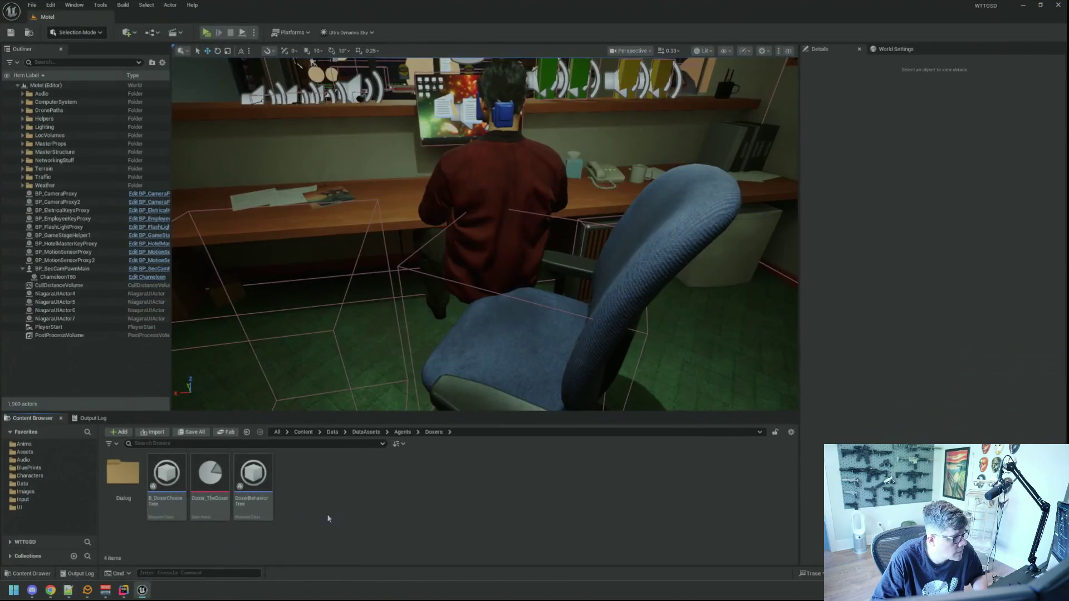
{"action": "left_click", "coordinate": [144, 591]}
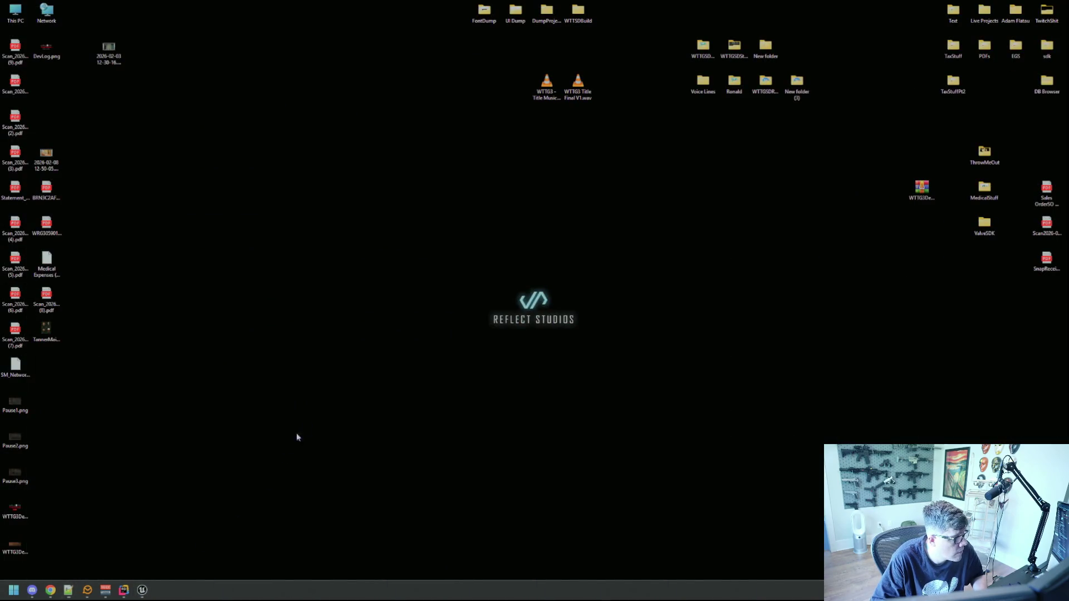
{"action": "key", "text": "super"}
{"action": "type", "text": "github"}
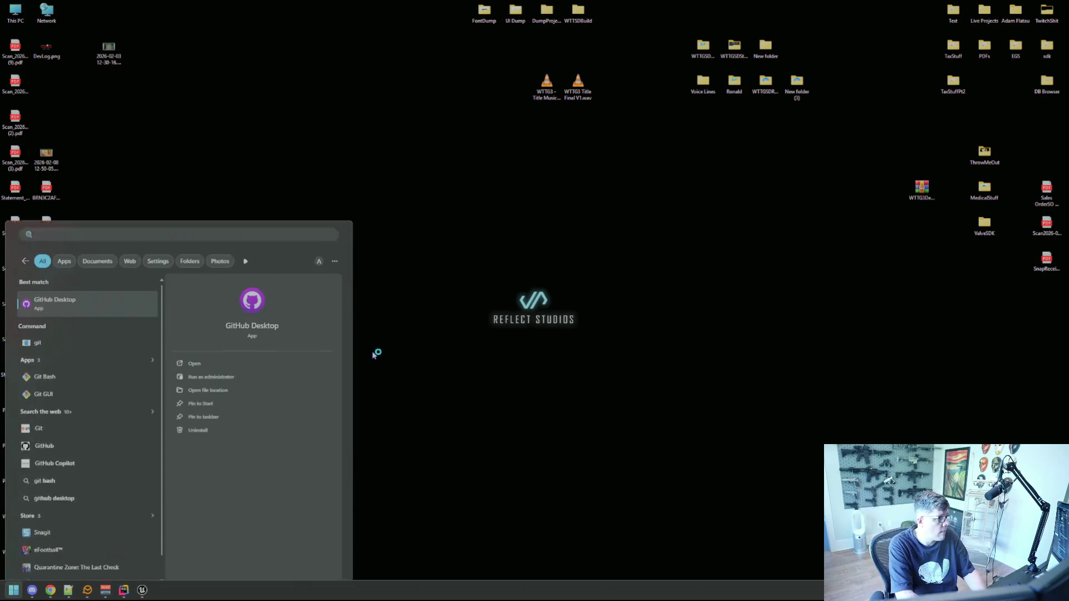
{"action": "key", "text": "Return"}
Commit the two changed files to main with summary and description 'qq', then push to origin.
{"action": "left_click", "coordinate": [208, 417]}
{"action": "type", "text": "qq"}
{"action": "left_click", "coordinate": [213, 439]}
{"action": "type", "text": "qq"}
{"action": "left_click", "coordinate": [228, 489]}
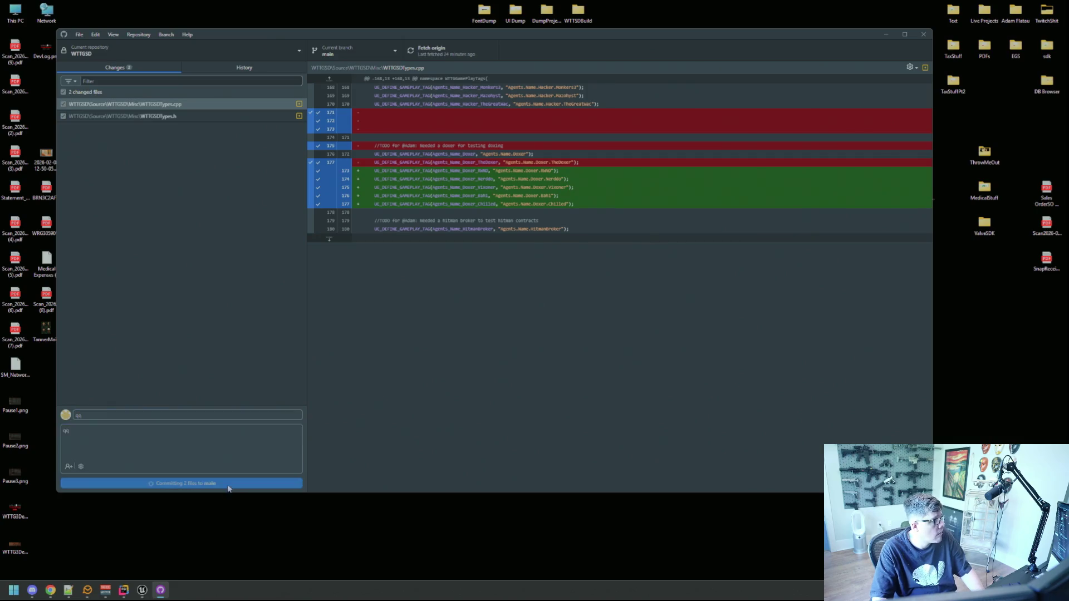
{"action": "left_click", "coordinate": [440, 50]}
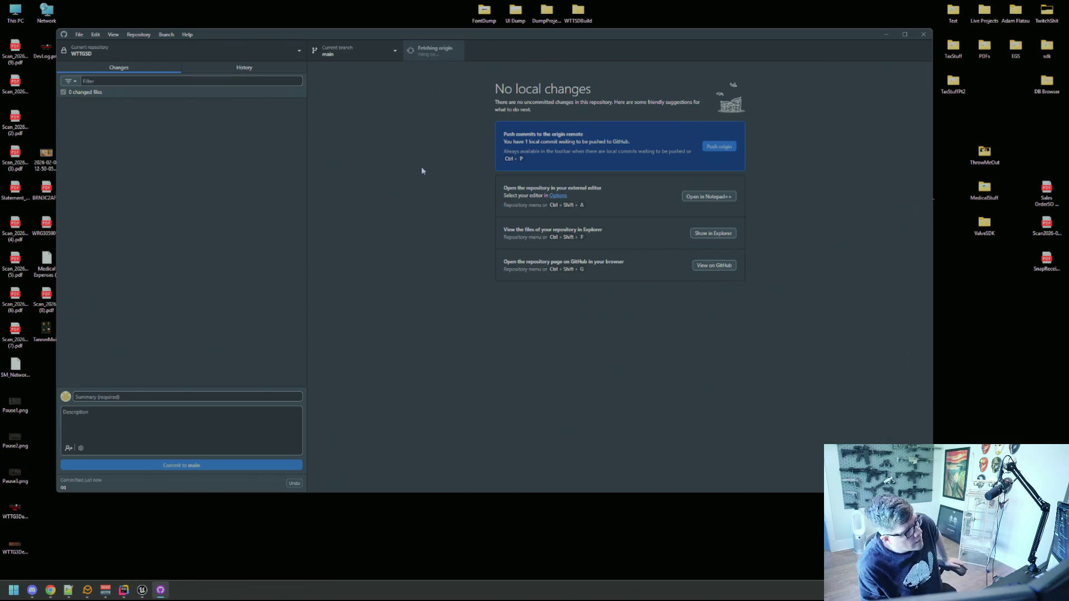
Close GitHub Desktop and bring Rider back via a 'rid' Start search.
{"action": "left_click", "coordinate": [923, 35]}
{"action": "key", "text": "super"}
{"action": "type", "text": "rid"}
{"action": "key", "text": "Return"}
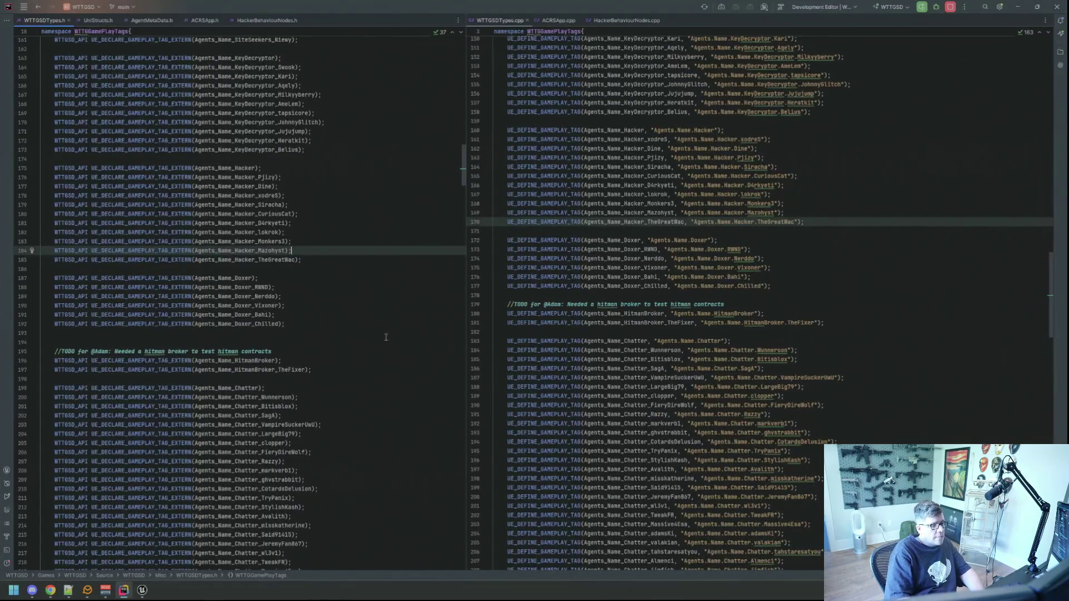
Minimise Rider and launch Photoshop by searching 'ph' from Start.
{"action": "left_click", "coordinate": [1018, 7]}
{"action": "key", "text": "super"}
{"action": "type", "text": "phot"}
{"action": "key", "text": "Return"}
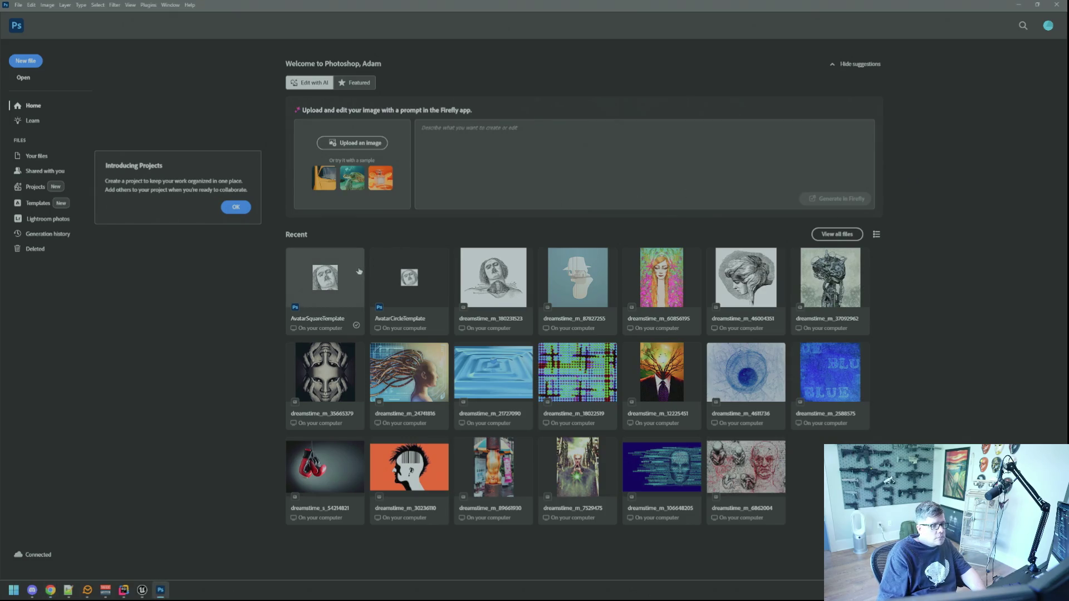
Open AvatarSquareTemplate from recent files and reposition and enlarge its floating window.
{"action": "left_click", "coordinate": [355, 251]}
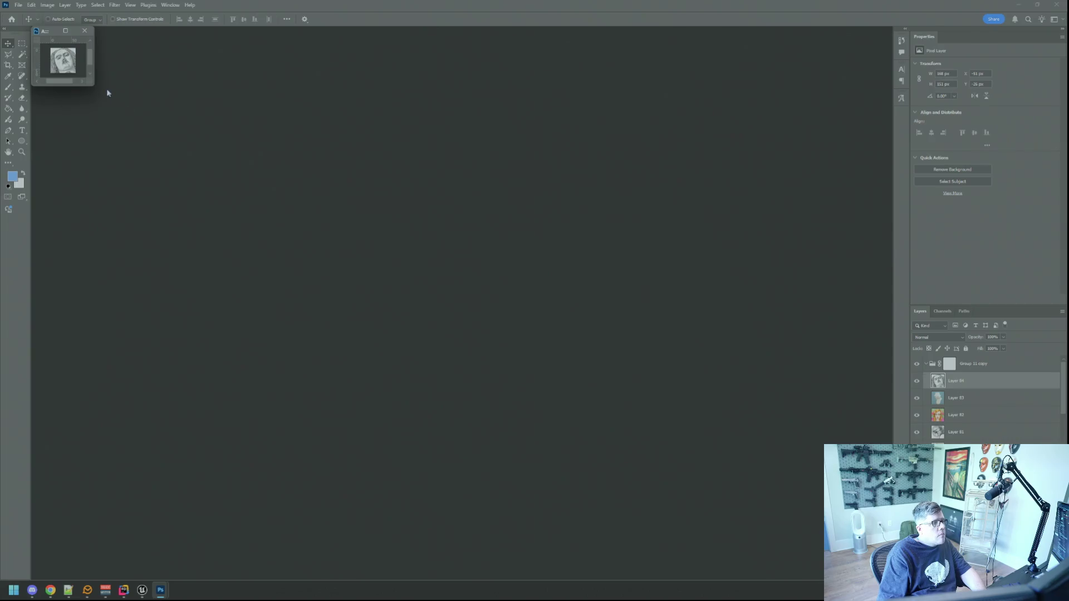
{"action": "left_click_drag", "start_coordinate": [61, 48], "coordinate": [61, 36]}
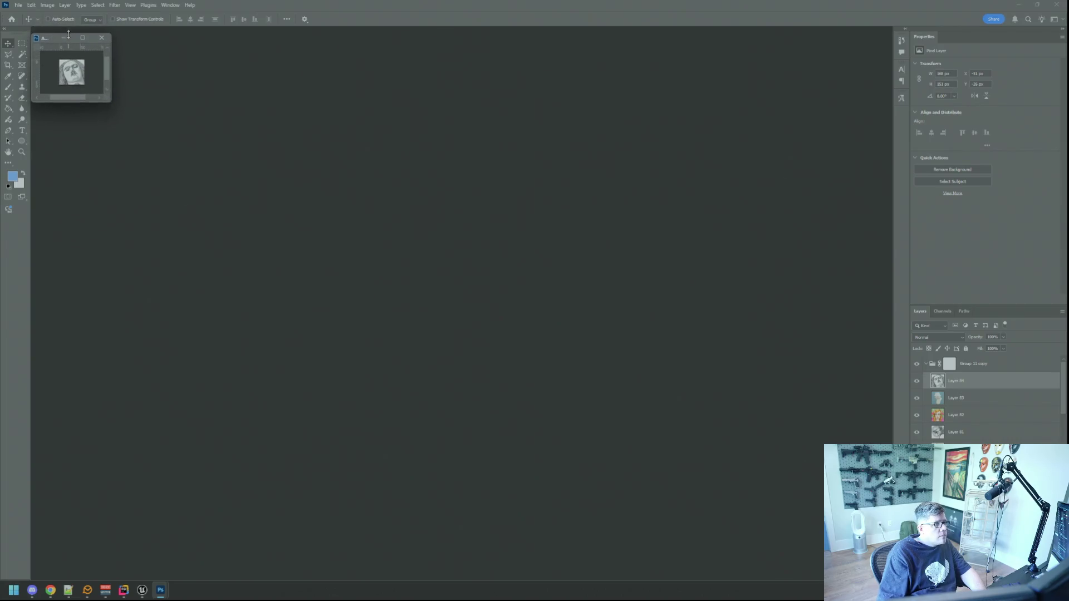
{"action": "left_click_drag", "start_coordinate": [112, 102], "coordinate": [121, 102]}
{"action": "left_click_drag", "start_coordinate": [49, 41], "coordinate": [134, 93]}
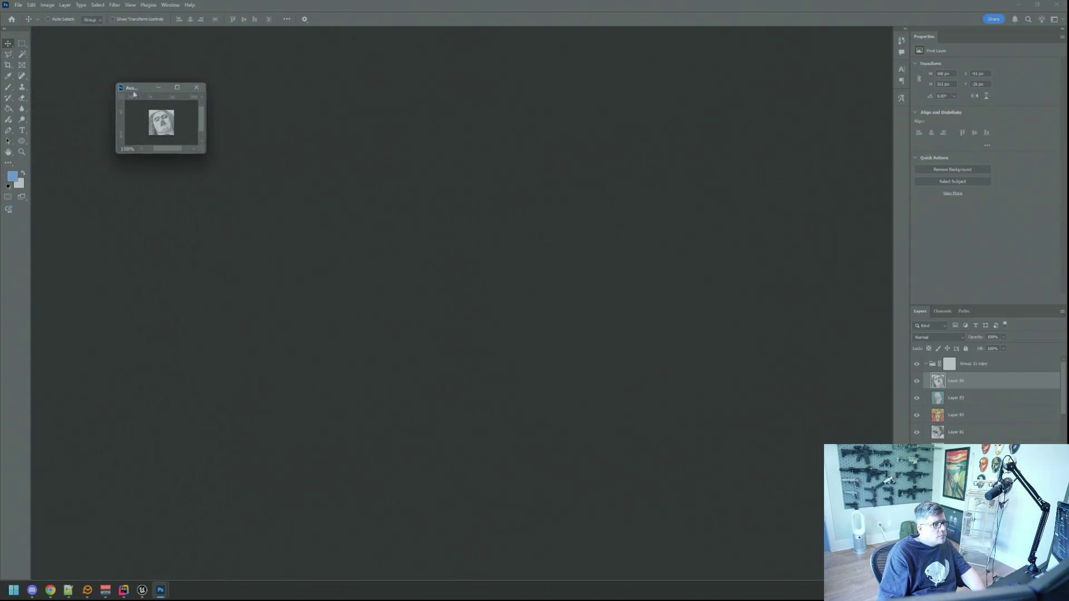
{"action": "left_click_drag", "start_coordinate": [205, 154], "coordinate": [222, 191]}
Reopen AvatarCircleTemplate.psd beside the square template, then drag the red circuit-face image into Photoshop.
{"action": "left_click", "coordinate": [18, 5]}
{"action": "left_click", "coordinate": [33, 22]}
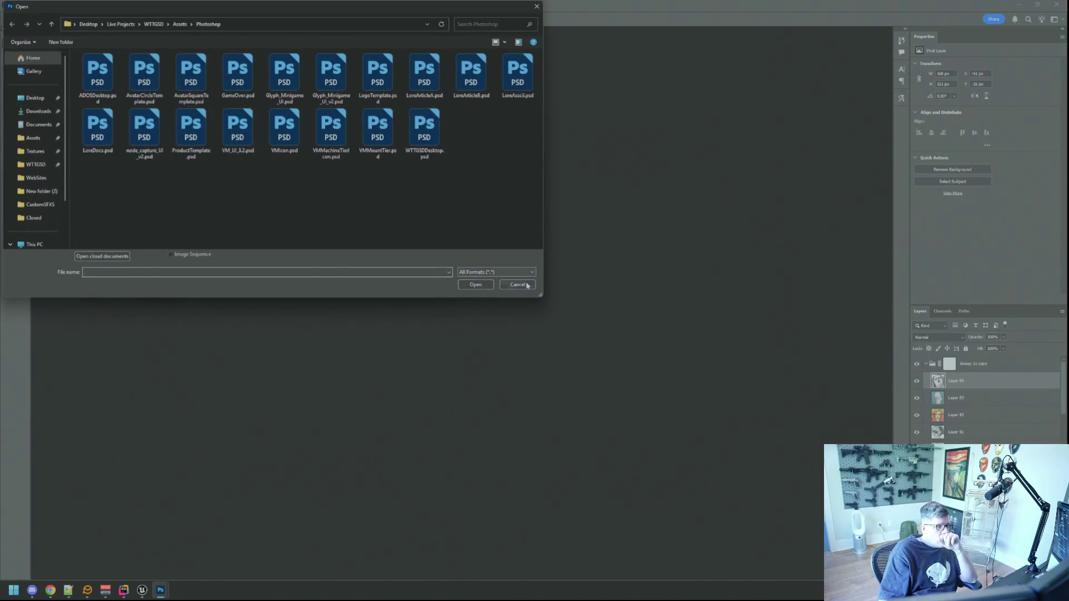
{"action": "left_click", "coordinate": [518, 282]}
{"action": "left_click", "coordinate": [19, 5]}
{"action": "mouse_move", "coordinate": [66, 54]}
{"action": "left_click", "coordinate": [184, 63]}
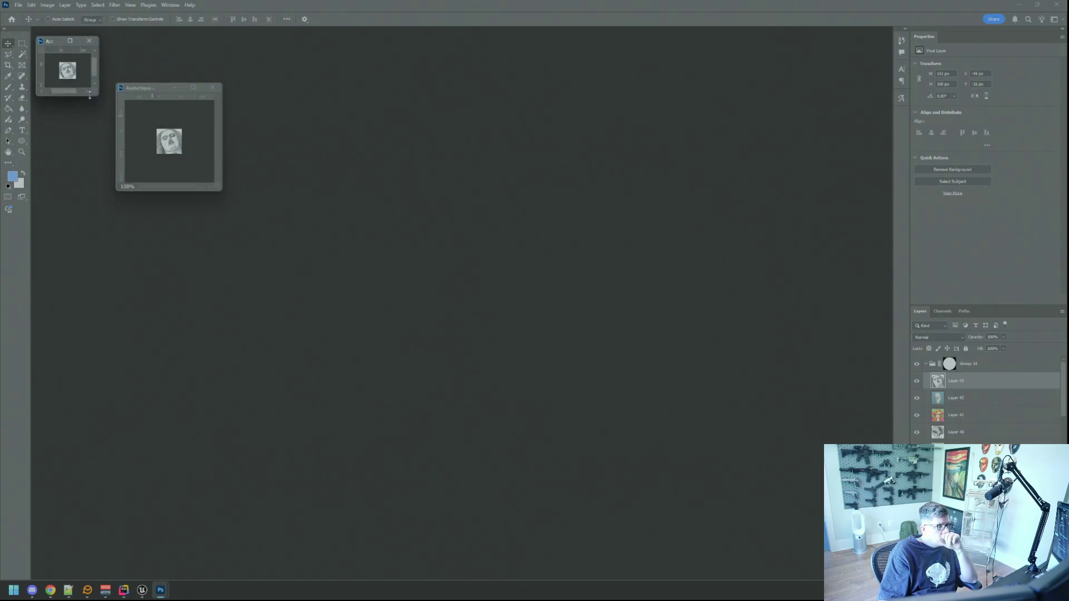
{"action": "left_click_drag", "start_coordinate": [97, 93], "coordinate": [108, 113]}
{"action": "left_click_drag", "start_coordinate": [53, 40], "coordinate": [254, 90]}
{"action": "left_click_drag", "start_coordinate": [310, 164], "coordinate": [382, 196]}
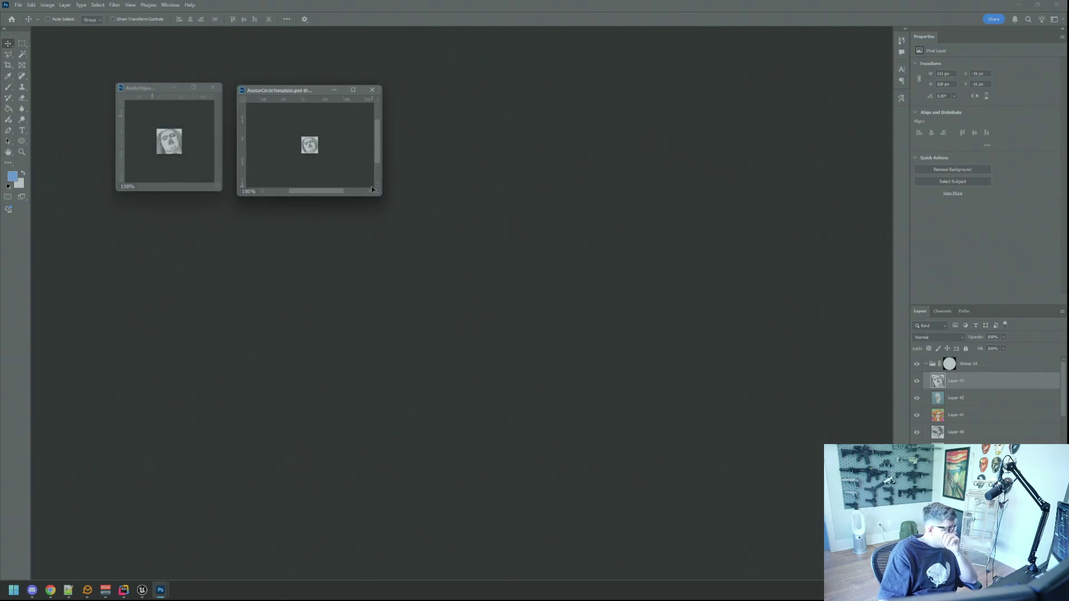
{"action": "key", "text": "alt+Tab"}
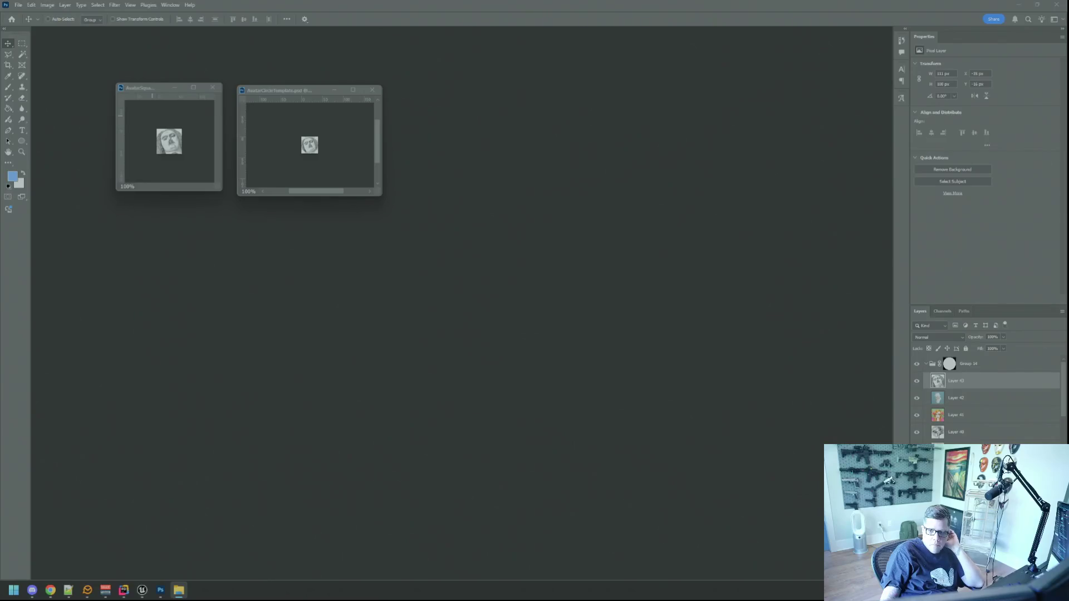
{"action": "mouse_move", "coordinate": [977, 252]}
{"action": "left_mouse_down"}
{"action": "mouse_move", "coordinate": [771, 253]}
{"action": "mouse_move", "coordinate": [716, 241]}
{"action": "left_mouse_up"}
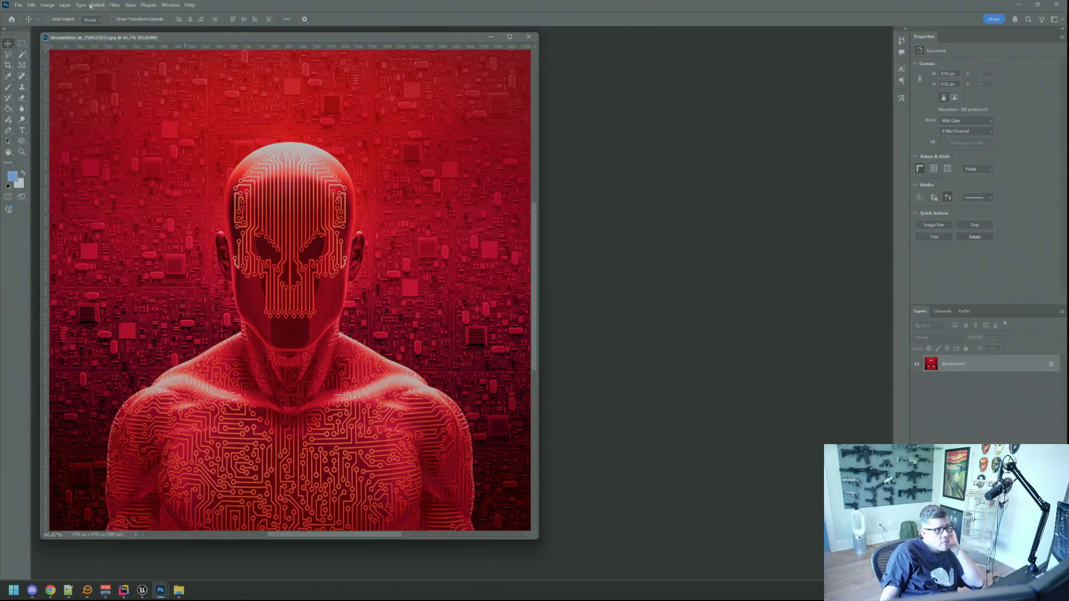
Resize the red circuit-face image to 416 px at 72 resolution.
{"action": "left_click", "coordinate": [47, 5]}
{"action": "left_click", "coordinate": [59, 68]}
{"action": "left_click", "coordinate": [589, 211]}
{"action": "type", "text": "72"}
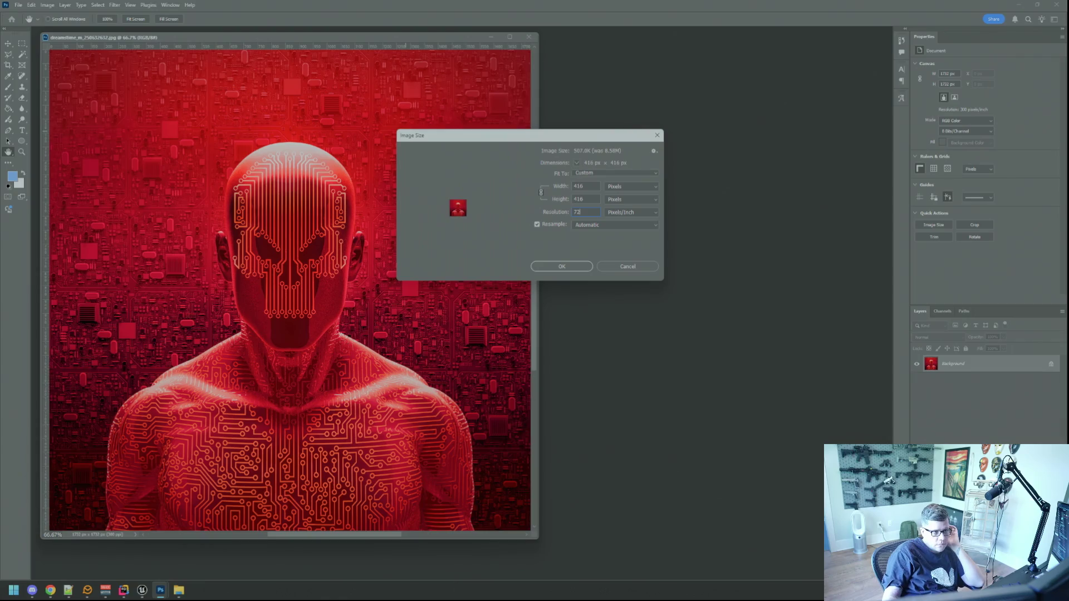
{"action": "left_click", "coordinate": [546, 269]}
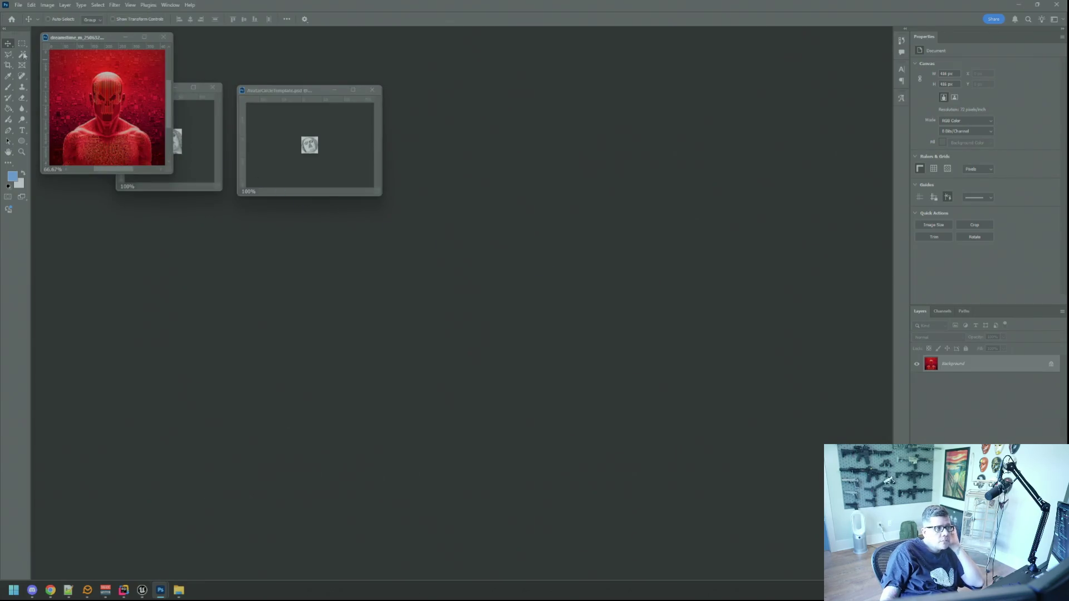
Copy the red image as a new layer into the square template, after undoing a circle-template drop.
{"action": "mouse_move", "coordinate": [102, 97]}
{"action": "left_mouse_down"}
{"action": "mouse_move", "coordinate": [305, 175]}
{"action": "mouse_move", "coordinate": [347, 169]}
{"action": "left_mouse_up"}
{"action": "key", "text": "ctrl+z"}
{"action": "left_click", "coordinate": [204, 179]}
{"action": "left_click_drag", "start_coordinate": [167, 87], "coordinate": [571, 110]}
{"action": "left_click", "coordinate": [100, 110]}
{"action": "left_click_drag", "start_coordinate": [100, 110], "coordinate": [589, 163]}
{"action": "left_click_drag", "start_coordinate": [563, 112], "coordinate": [483, 70]}
{"action": "left_click_drag", "start_coordinate": [543, 173], "coordinate": [764, 364]}
Scale the red layer to about 103 px, position it, commit, and return to 100% zoom.
{"action": "key", "text": "ctrl+t"}
{"action": "left_click_drag", "start_coordinate": [483, 145], "coordinate": [568, 219]}
{"action": "left_click_drag", "start_coordinate": [604, 250], "coordinate": [624, 236]}
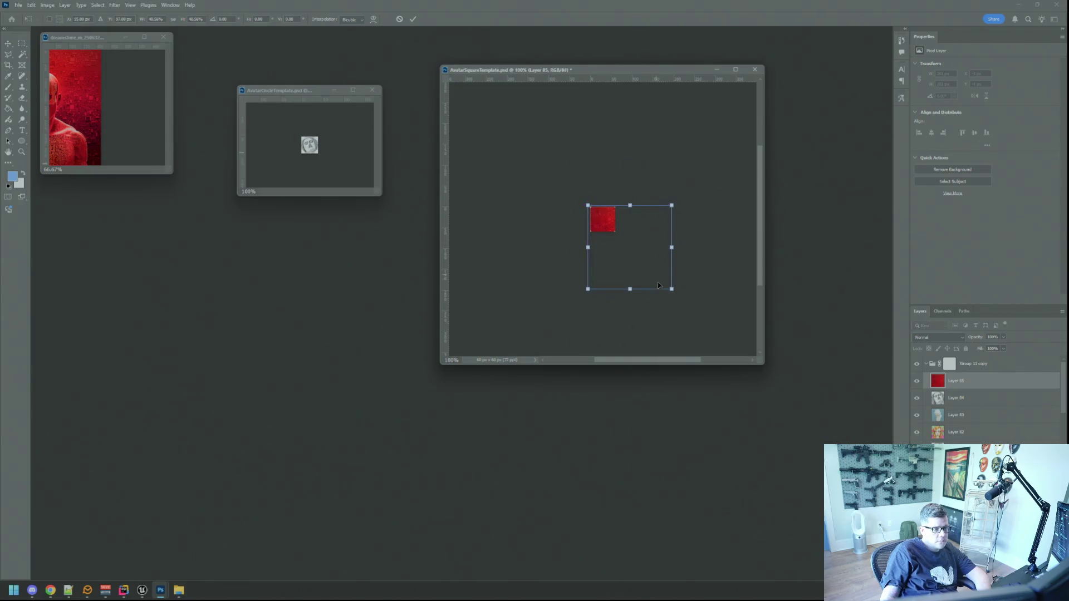
{"action": "left_click_drag", "start_coordinate": [672, 289], "coordinate": [628, 250]}
{"action": "scroll", "coordinate": [613, 232], "scroll_direction": "up", "scroll_amount": 4}
{"action": "left_click_drag", "start_coordinate": [596, 211], "coordinate": [602, 216]}
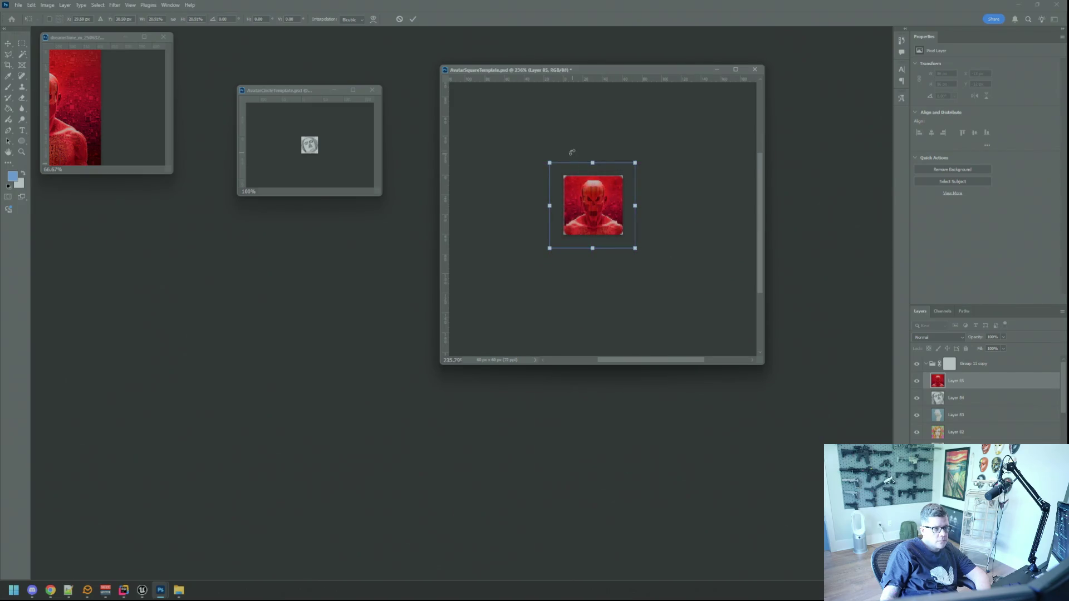
{"action": "left_click", "coordinate": [413, 20]}
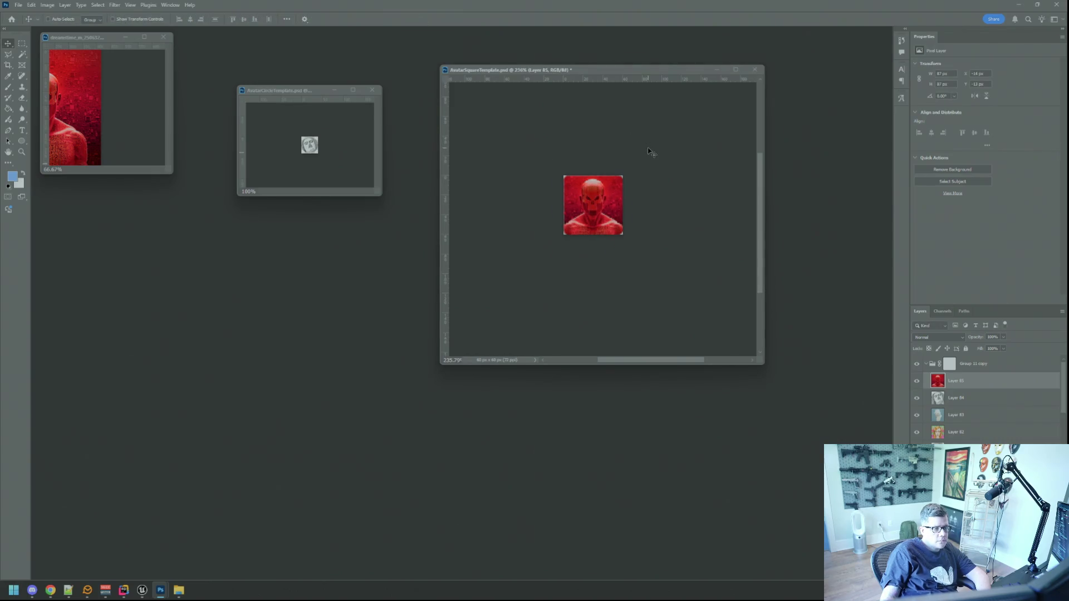
{"action": "key", "text": "ctrl+1"}
Copy the red layer into the circle template and scale it down to 60 px.
{"action": "mouse_move", "coordinate": [590, 234]}
{"action": "left_mouse_down"}
{"action": "mouse_move", "coordinate": [592, 220]}
{"action": "mouse_move", "coordinate": [310, 148]}
{"action": "left_mouse_up"}
{"action": "left_click_drag", "start_coordinate": [381, 195], "coordinate": [549, 329]}
{"action": "left_click_drag", "start_coordinate": [371, 92], "coordinate": [246, 200]}
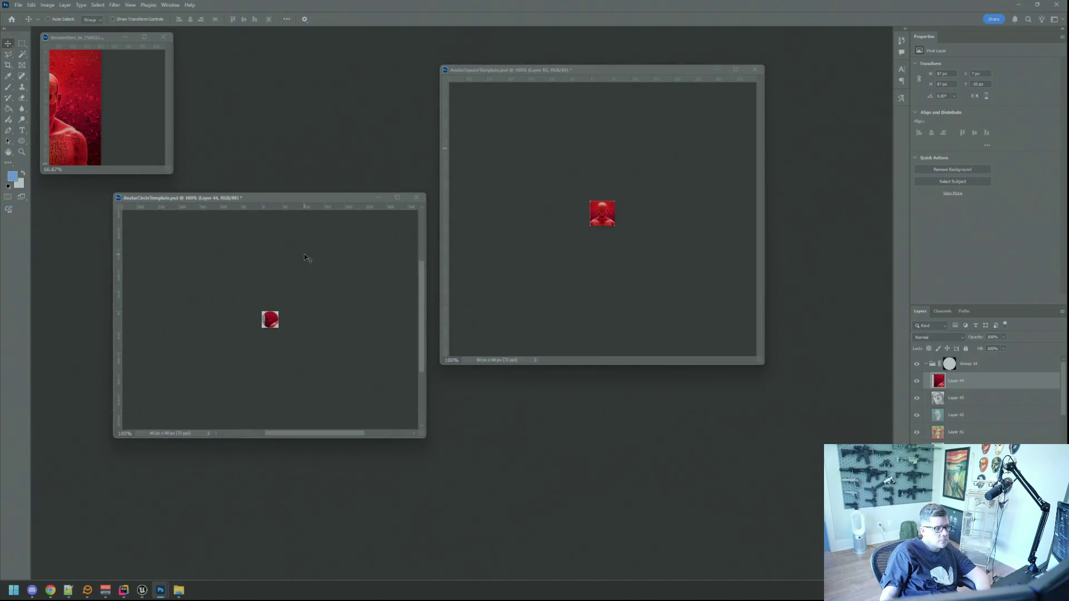
{"action": "key", "text": "ctrl+t"}
{"action": "left_click_drag", "start_coordinate": [294, 345], "coordinate": [276, 332]}
Nudge the red layer into place, commit it, and bring up Save for Web for the square template.
{"action": "key", "text": "Up"}
{"action": "key", "text": "Up"}
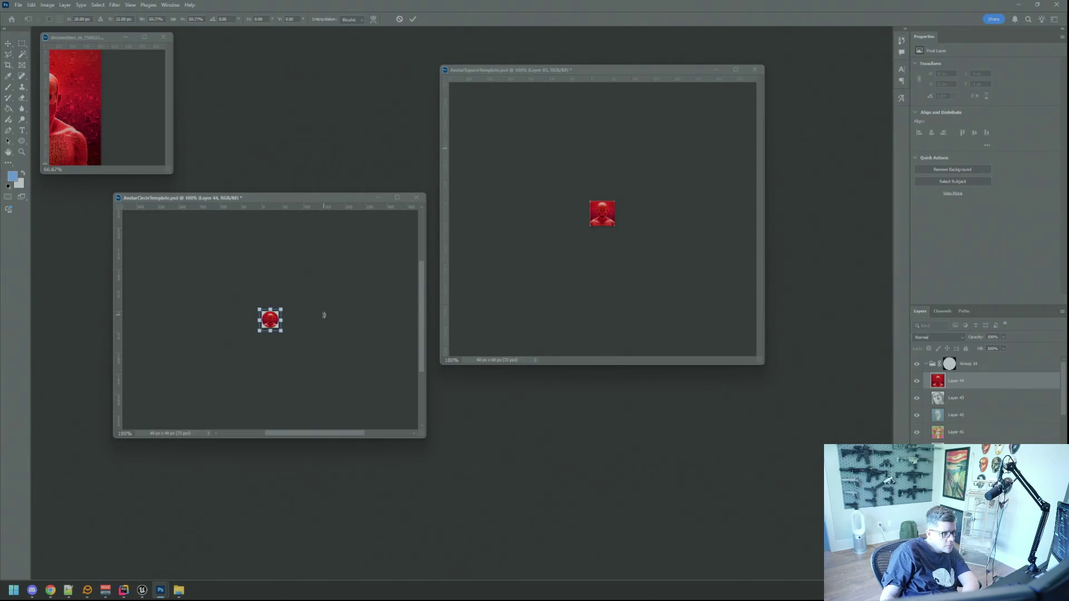
{"action": "key", "text": "Up"}
{"action": "key", "text": "Down"}
{"action": "left_click", "coordinate": [413, 19]}
{"action": "left_click", "coordinate": [483, 269]}
{"action": "key", "text": "ctrl+alt+shift+s"}
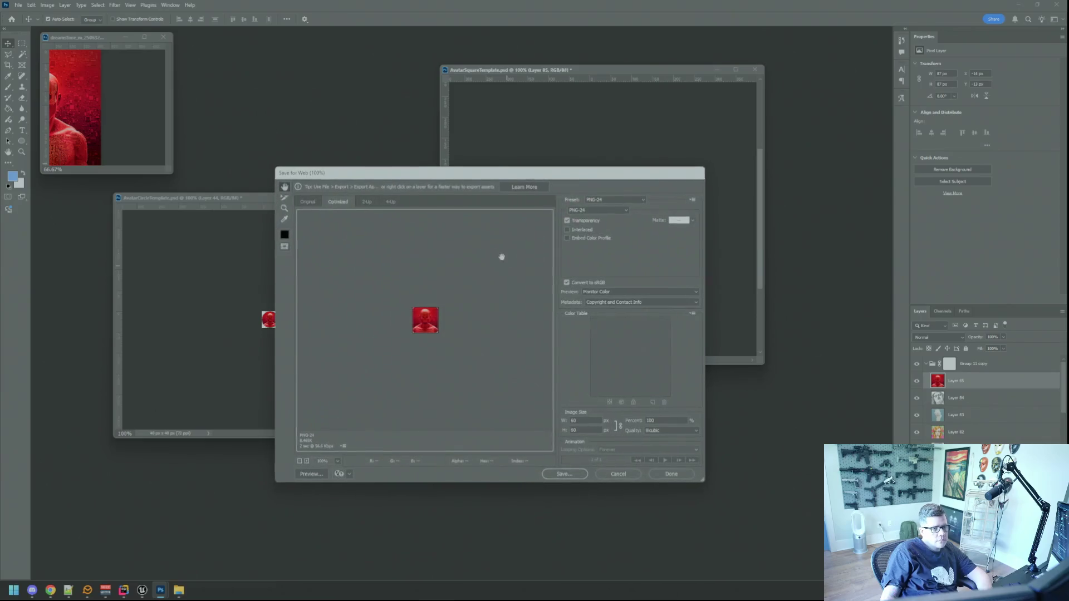
Save the square avatar into the Avatars folder as I_MsgPop_RWND.png, reusing an existing file's name.
{"action": "left_click", "coordinate": [558, 472]}
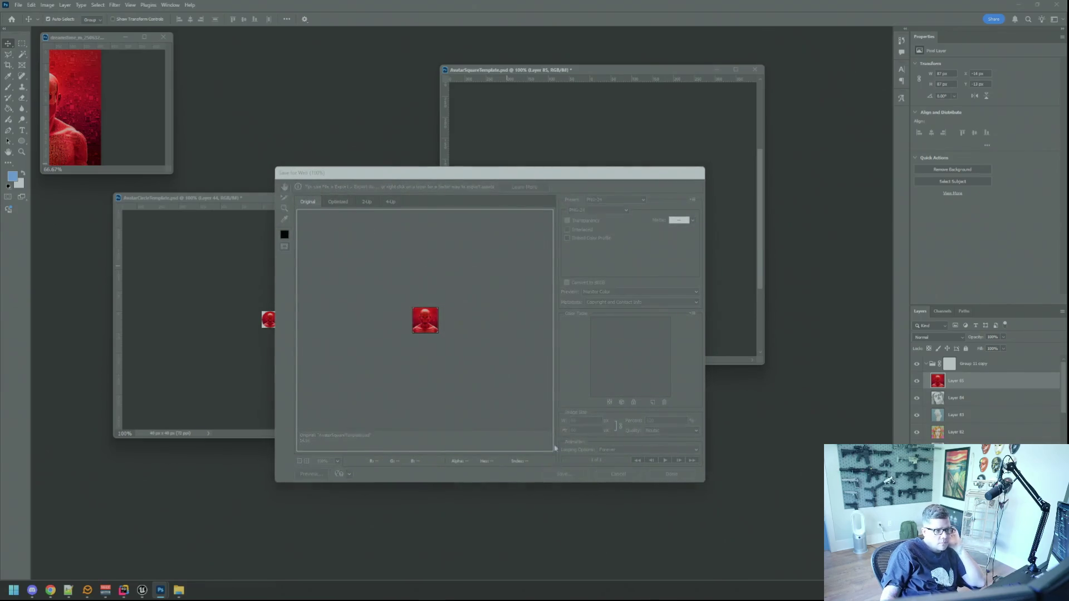
{"action": "left_click", "coordinate": [446, 248]}
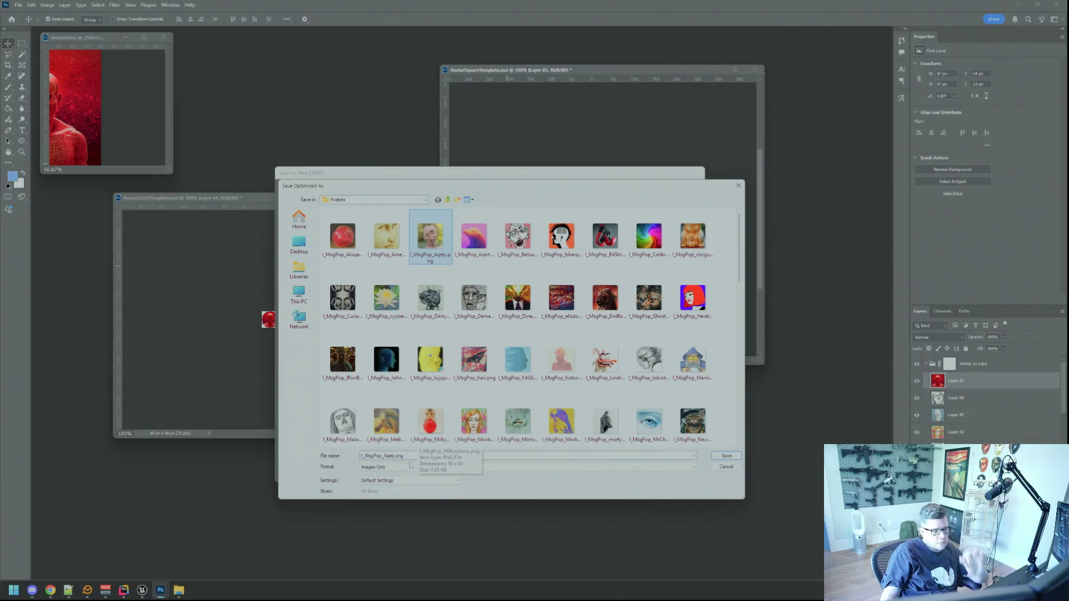
{"action": "left_click", "coordinate": [390, 455]}
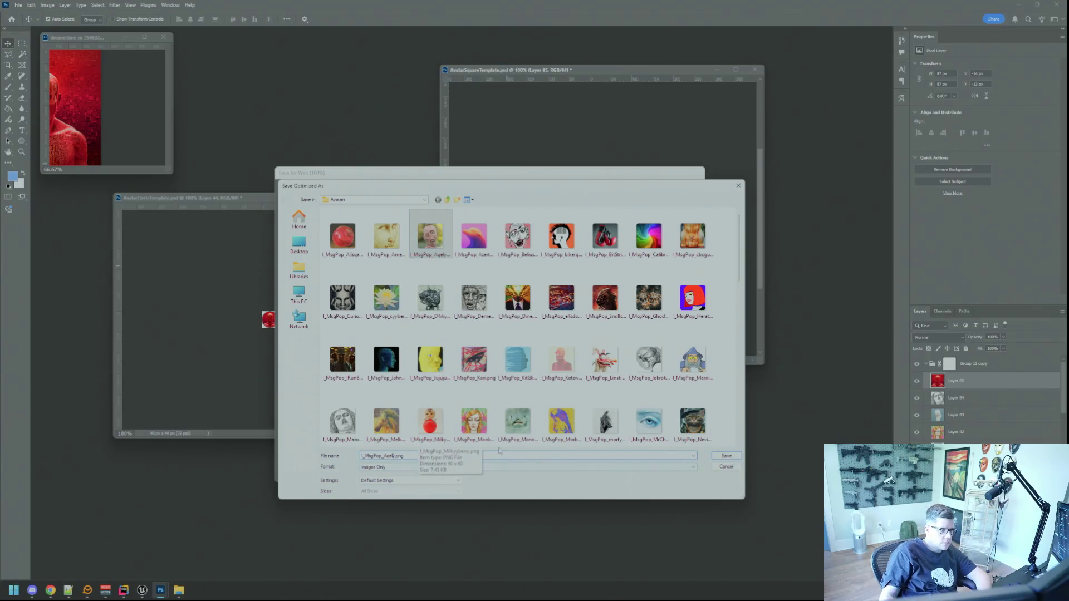
{"action": "key", "text": "BackSpace"}
{"action": "key", "text": "BackSpace"}
{"action": "key", "text": "BackSpace"}
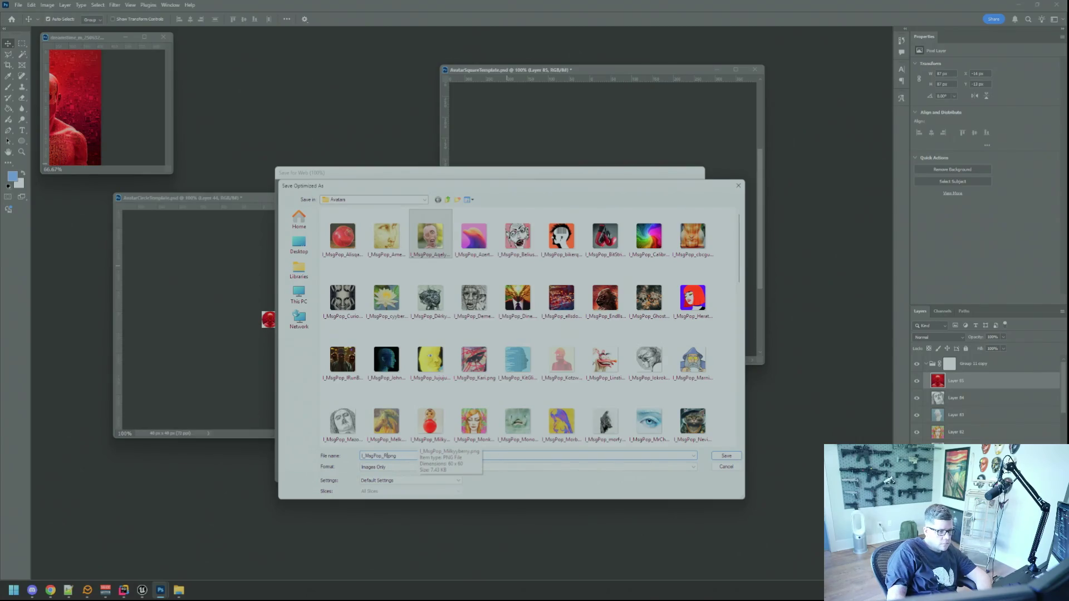
{"action": "type", "text": "WND"}
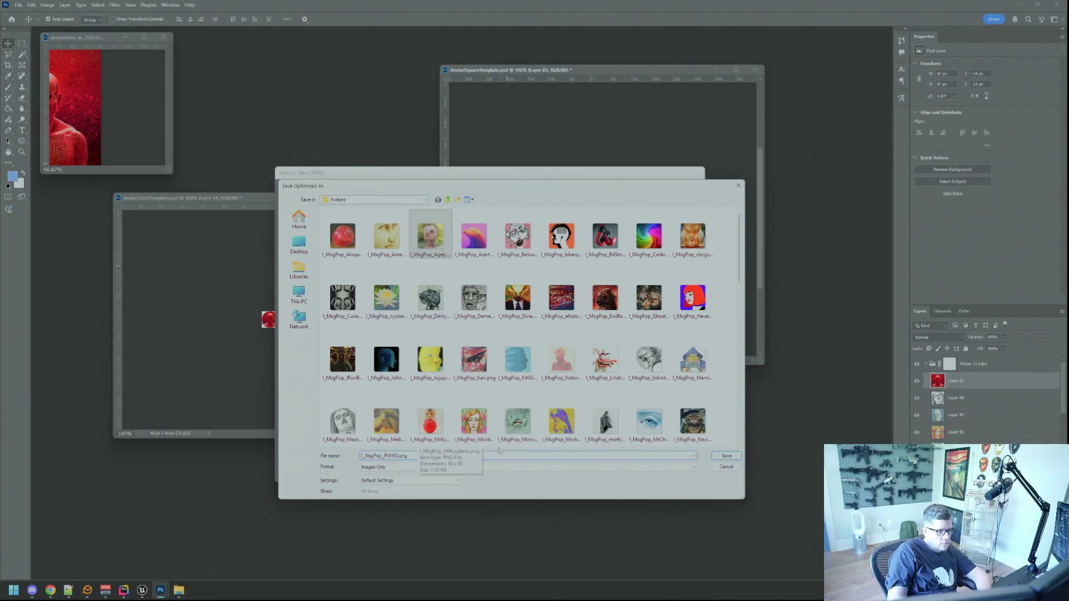
{"action": "key", "text": "alt+Tab"}
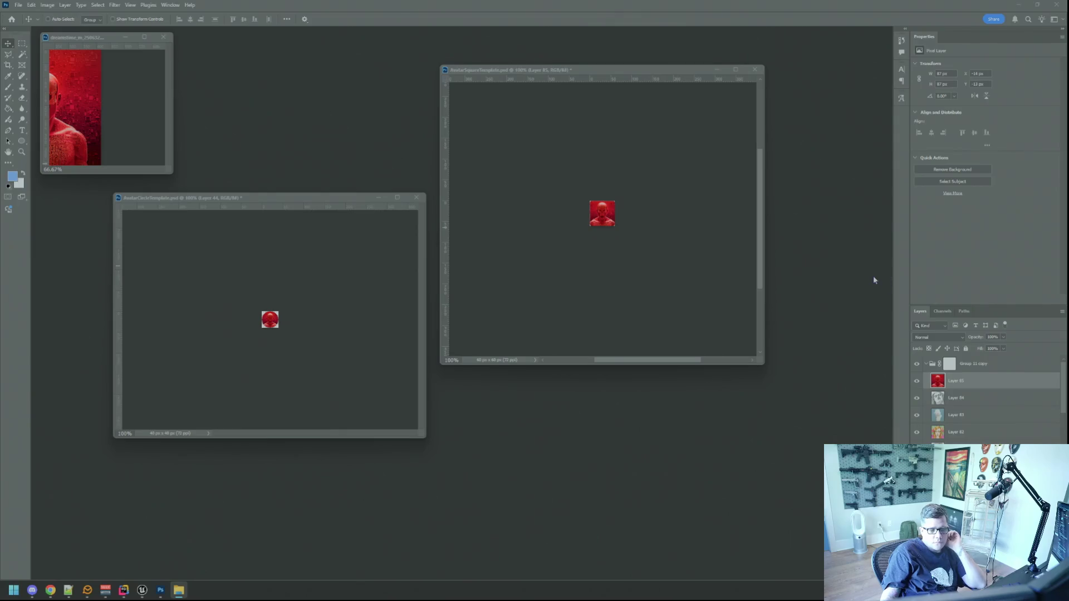
{"action": "left_click", "coordinate": [365, 280]}
Export the circle avatar as a PNG named I_MsgWindow_RWND.png, based on an existing I_MsgWindow file.
{"action": "key", "text": "ctrl+alt+shift+s"}
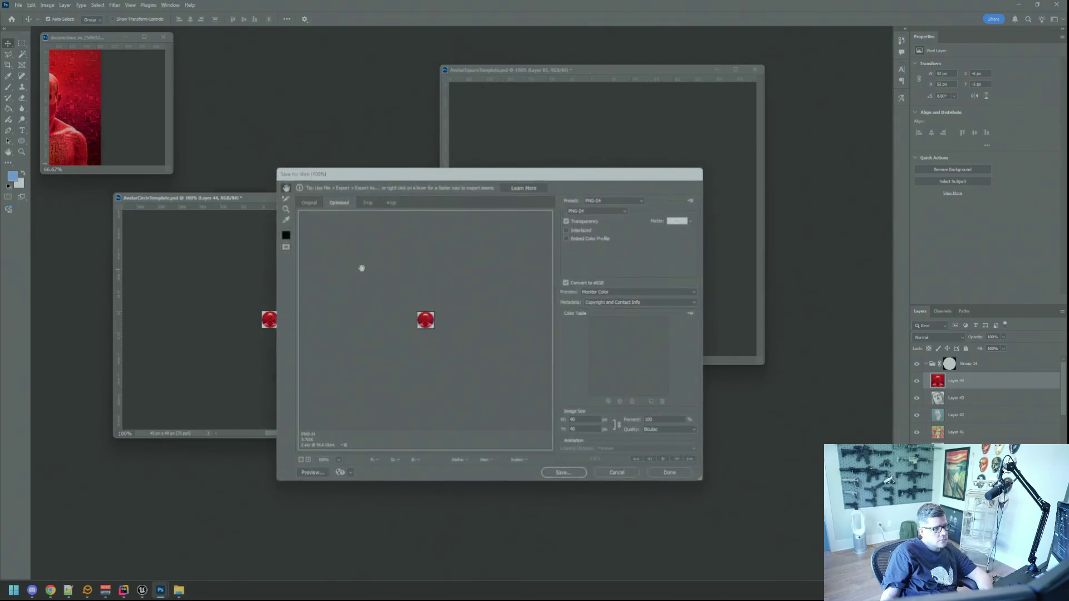
{"action": "left_click", "coordinate": [564, 474]}
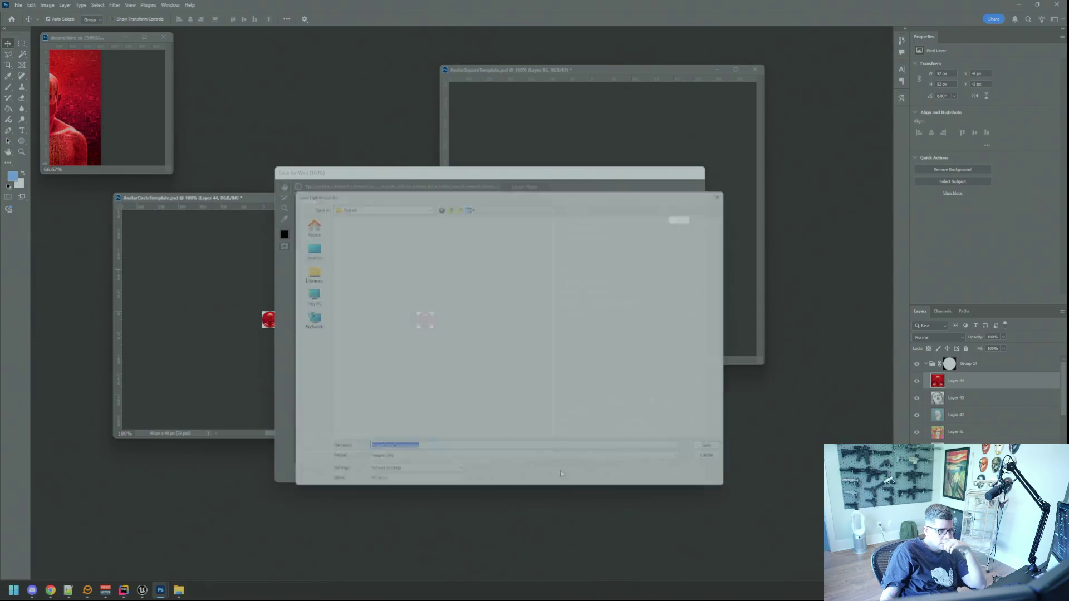
{"action": "scroll", "coordinate": [449, 257], "scroll_direction": "down", "scroll_amount": 15}
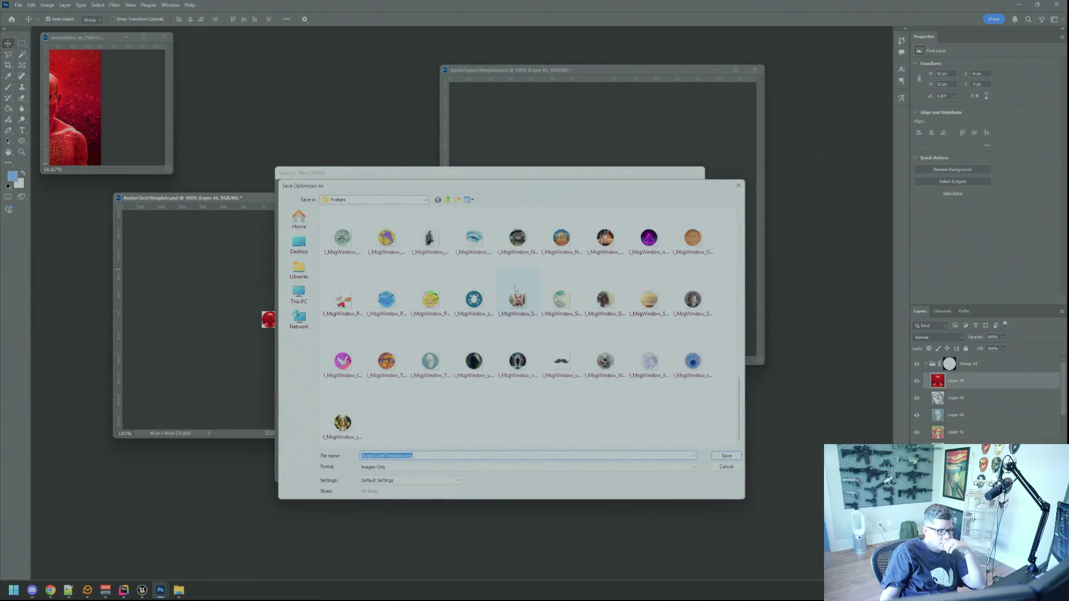
{"action": "left_click", "coordinate": [436, 375]}
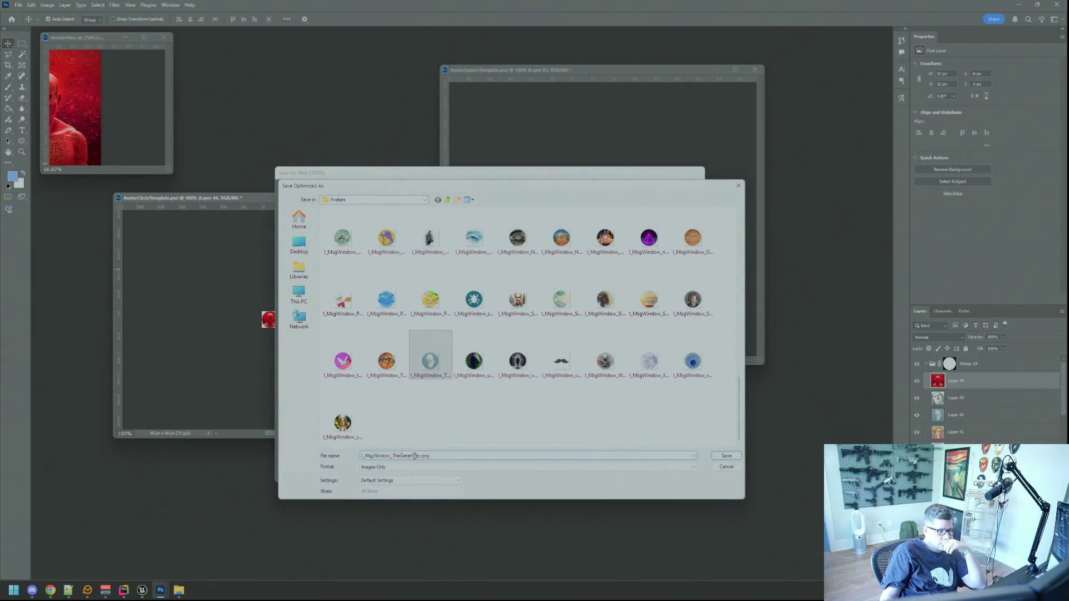
{"action": "key", "text": "BackSpace"}
{"action": "key", "text": "BackSpace"}
{"action": "key", "text": "BackSpace"}
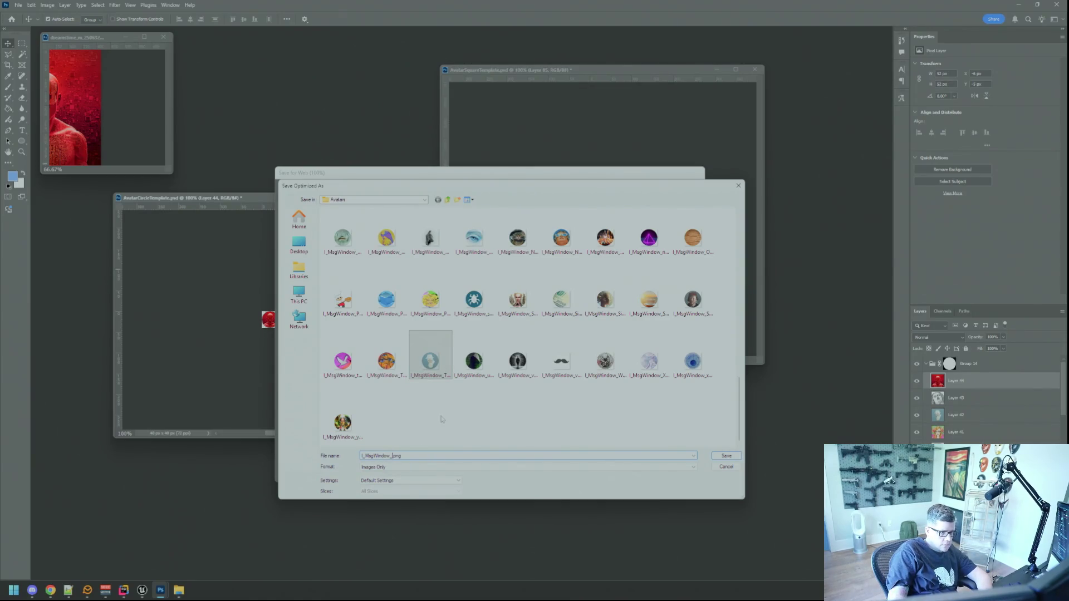
{"action": "type", "text": "RWND"}
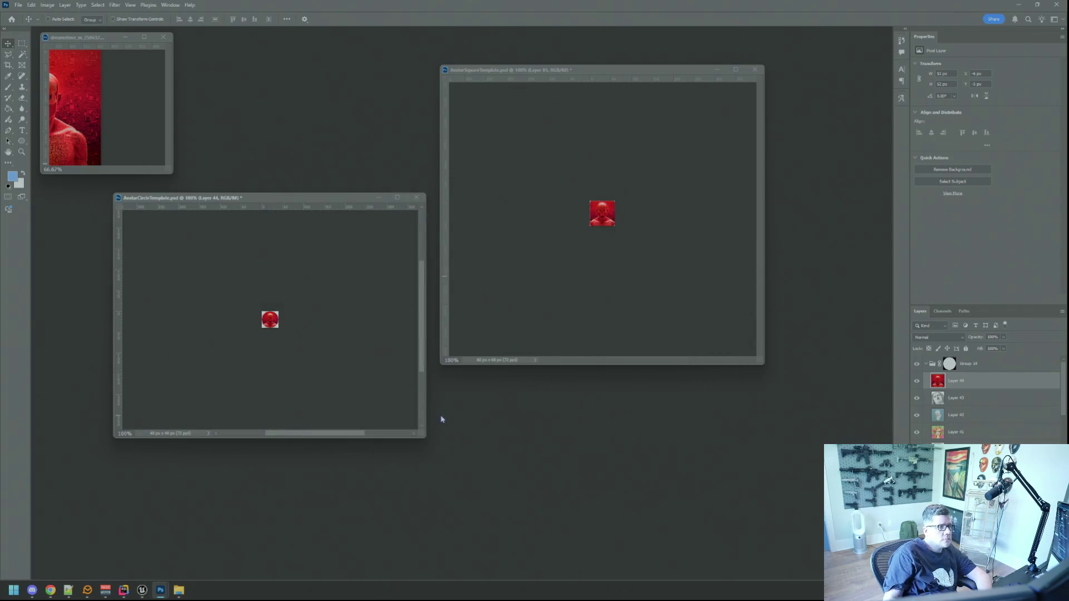
{"action": "left_click", "coordinate": [492, 274]}
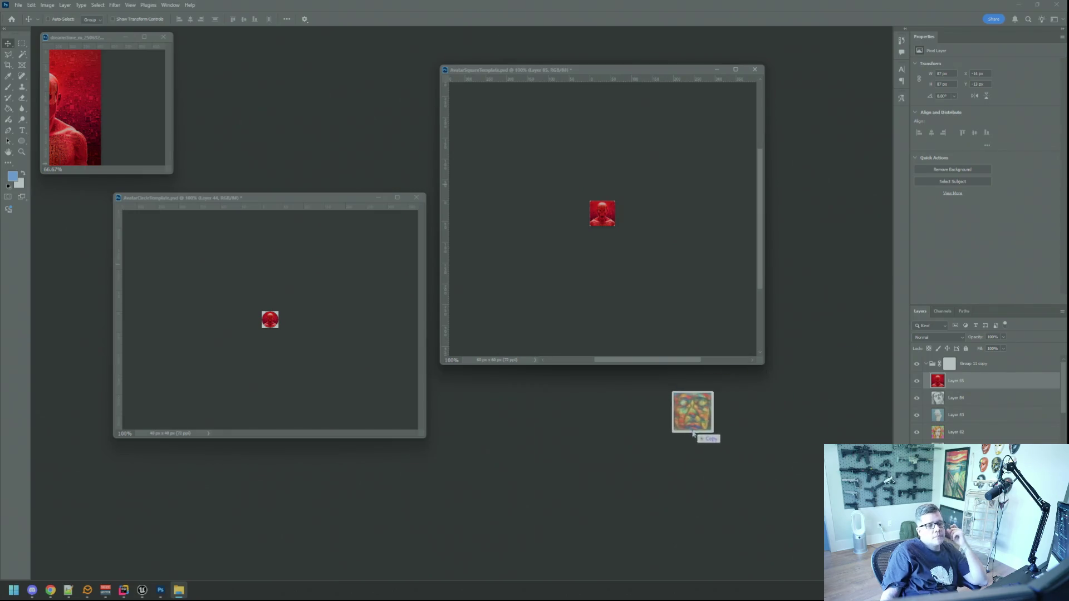
Open the stained-glass face image in Photoshop and close the red source image.
{"action": "left_click_drag", "start_coordinate": [693, 415], "coordinate": [678, 425]}
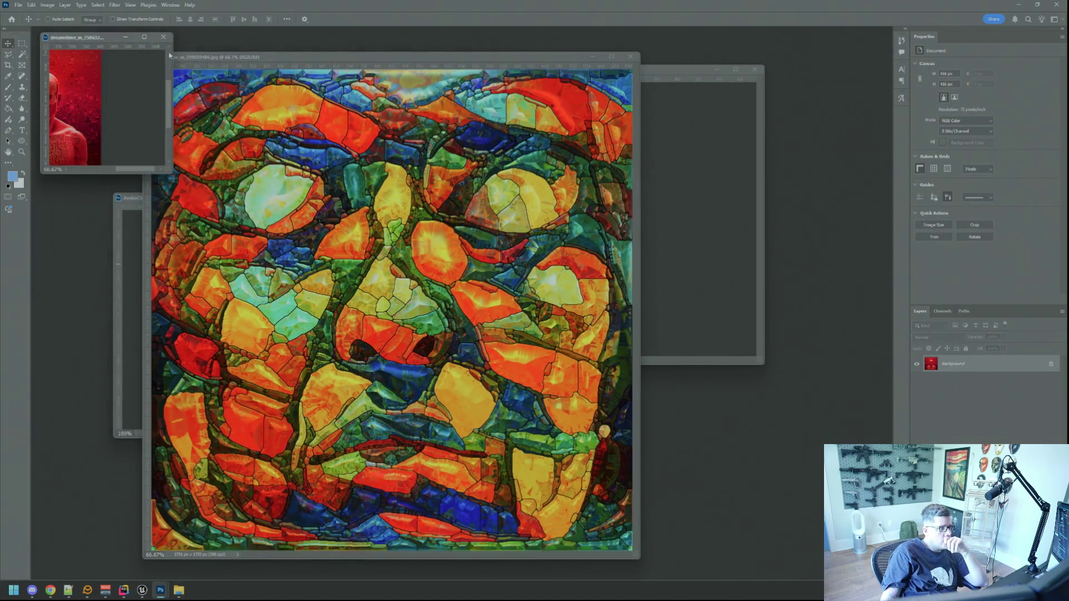
{"action": "left_click", "coordinate": [163, 37]}
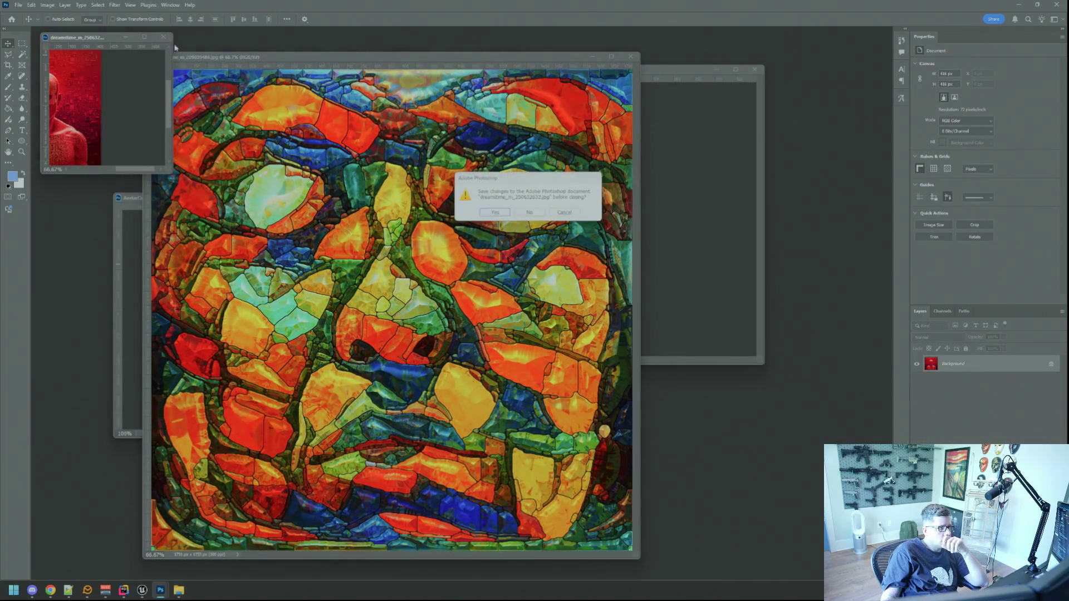
Dismiss the red image's save prompt and resample the stained-glass image to 72 pixels/inch.
{"action": "left_click", "coordinate": [542, 214]}
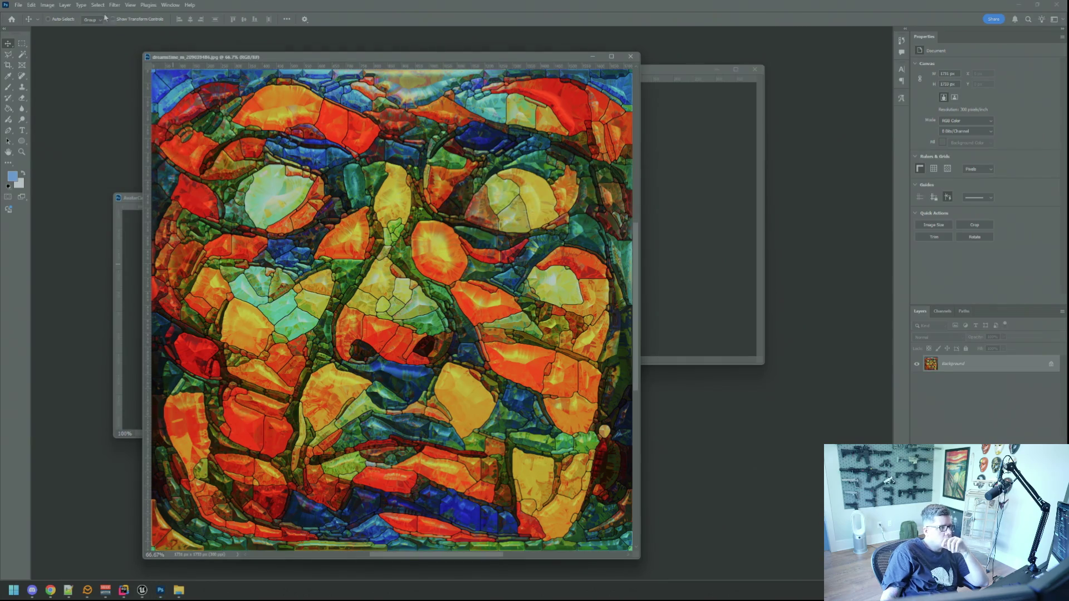
{"action": "left_click", "coordinate": [65, 5]}
{"action": "mouse_move", "coordinate": [47, 5]}
{"action": "left_click", "coordinate": [62, 68]}
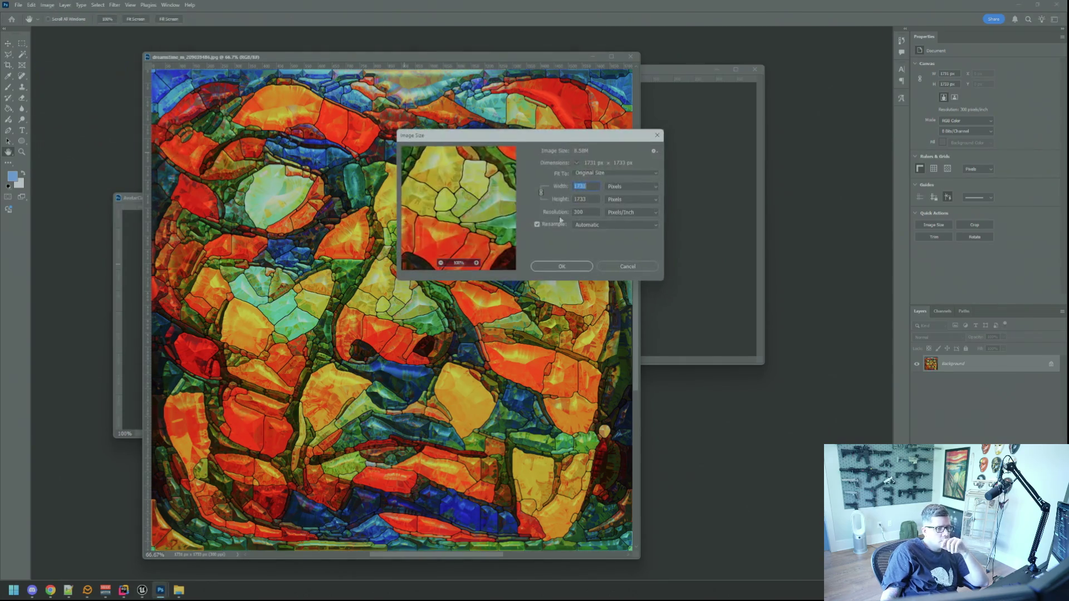
{"action": "type", "text": "72"}
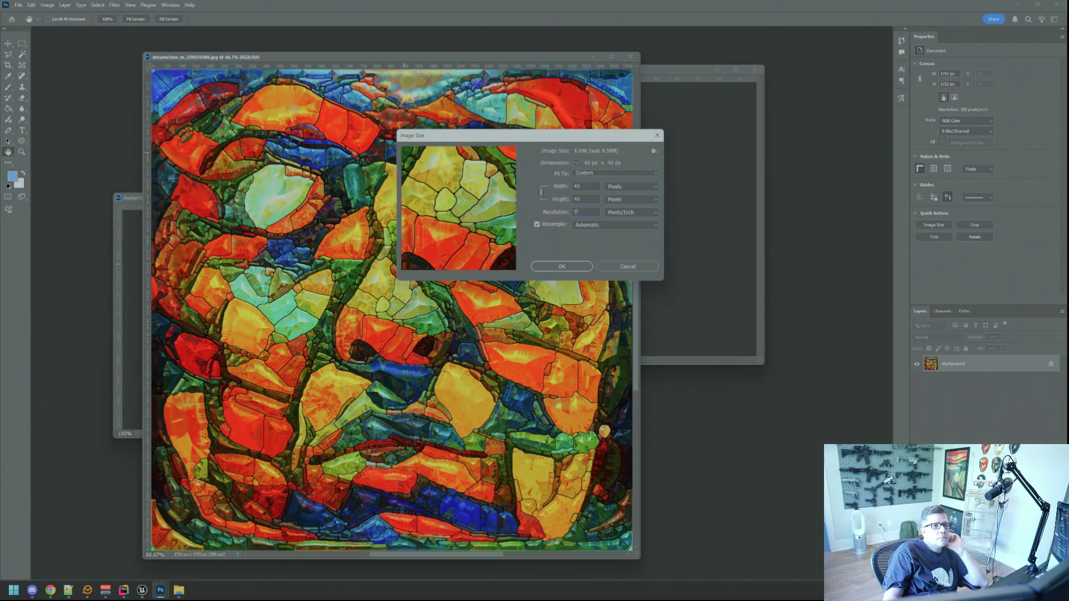
{"action": "left_click", "coordinate": [571, 268]}
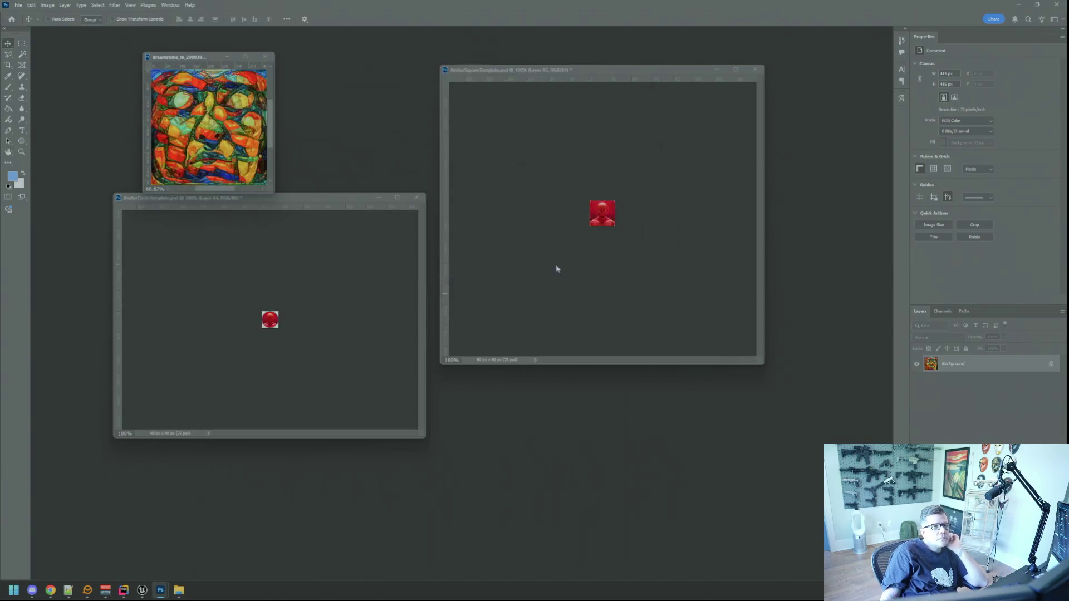
Place the face artwork in the square template, scaled to cover the red placeholder square.
{"action": "left_click_drag", "start_coordinate": [326, 206], "coordinate": [313, 230]}
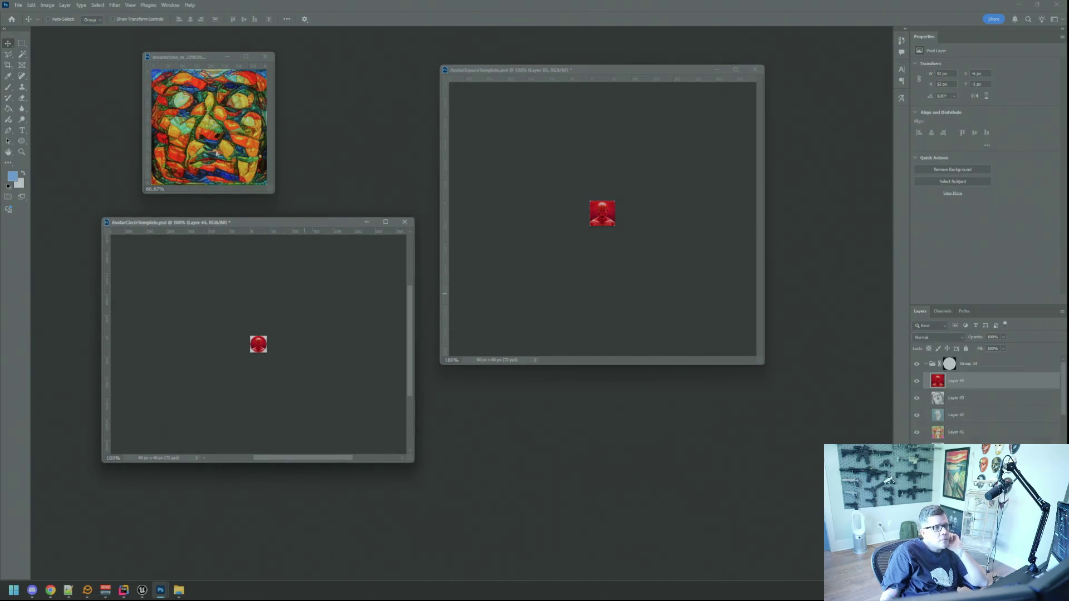
{"action": "left_click_drag", "start_coordinate": [208, 125], "coordinate": [626, 246]}
{"action": "key", "text": "ctrl+t"}
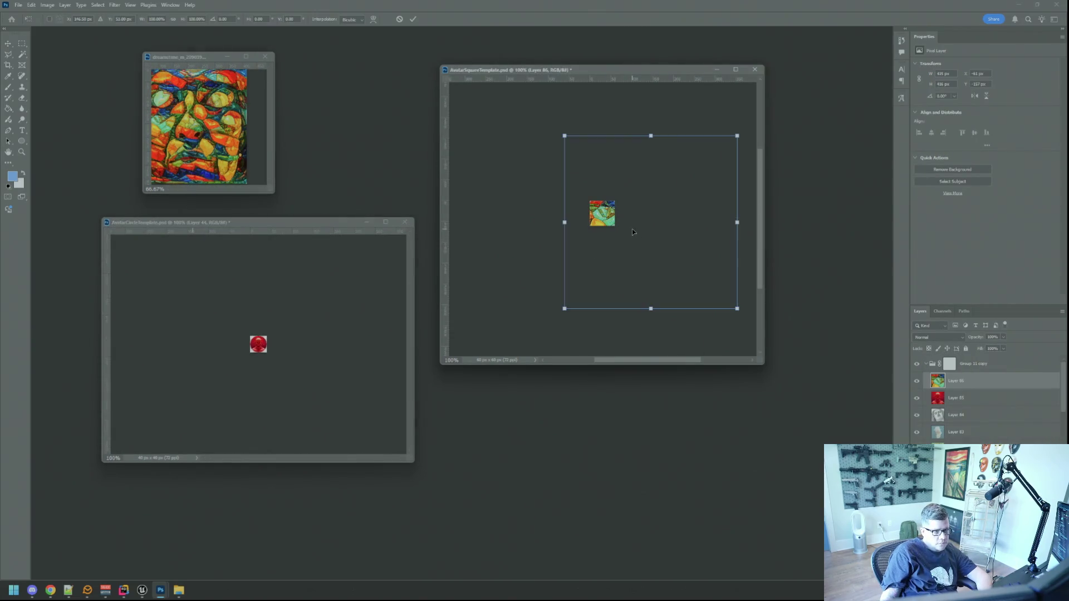
{"action": "mouse_move", "coordinate": [737, 308]}
{"action": "left_mouse_down"}
{"action": "mouse_move", "coordinate": [627, 227]}
{"action": "mouse_move", "coordinate": [596, 167]}
{"action": "mouse_move", "coordinate": [589, 179]}
{"action": "mouse_move", "coordinate": [606, 225]}
{"action": "left_mouse_up"}
{"action": "scroll", "coordinate": [607, 224], "scroll_direction": "up", "scroll_amount": 5}
{"action": "scroll", "coordinate": [611, 223], "scroll_direction": "up", "scroll_amount": 3}
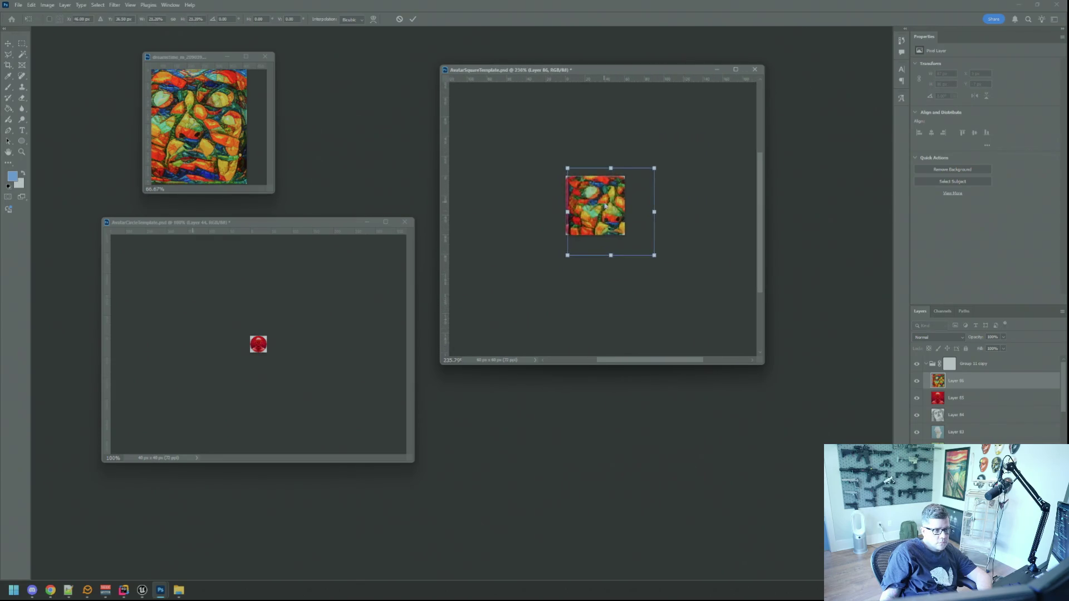
{"action": "left_click_drag", "start_coordinate": [650, 260], "coordinate": [613, 227]}
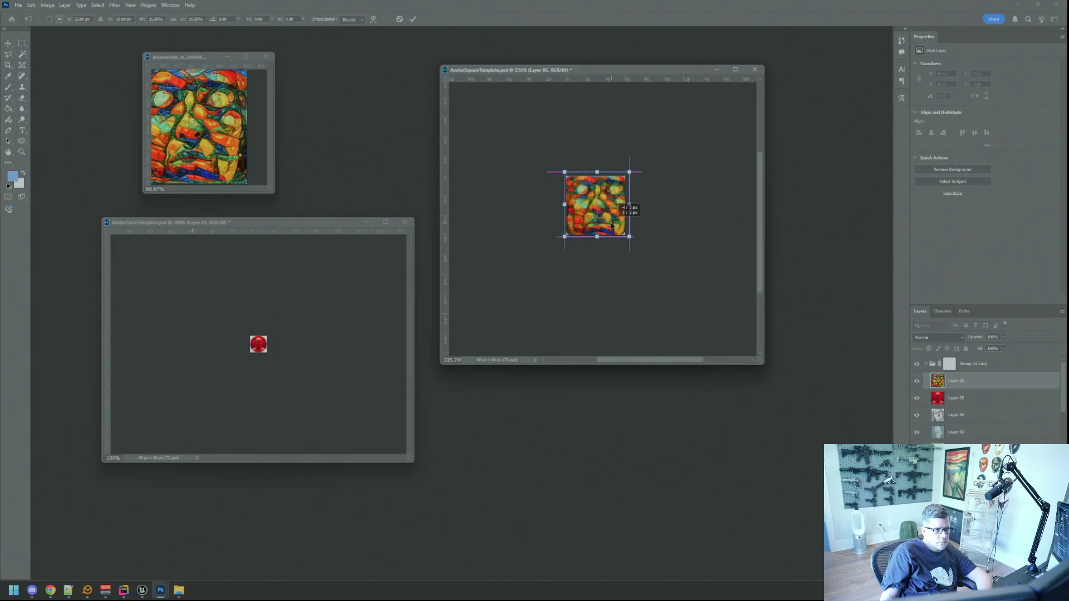
{"action": "key", "text": "Left"}
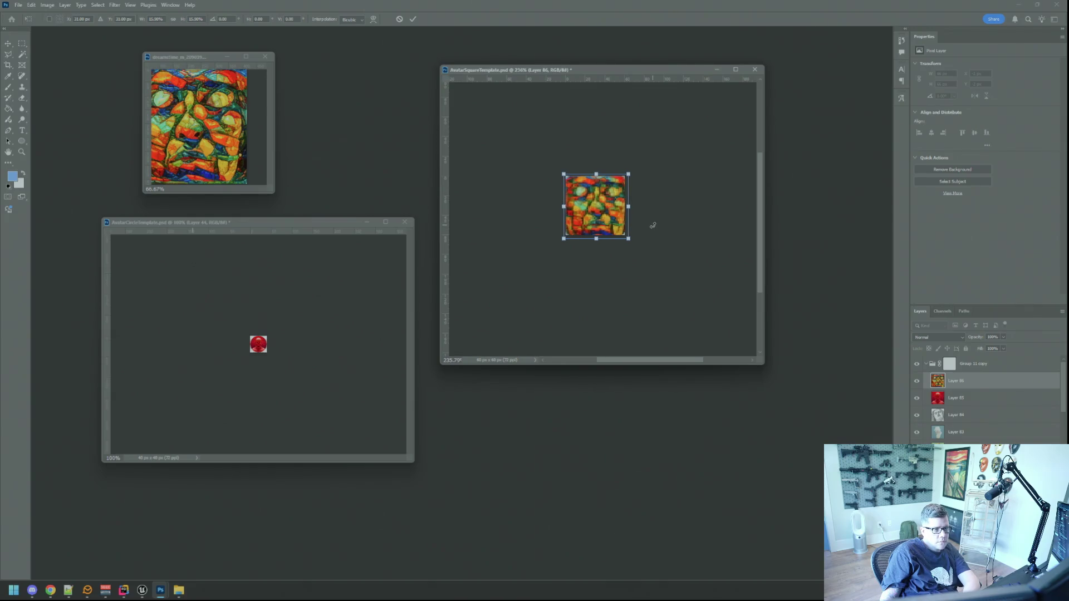
{"action": "left_click", "coordinate": [413, 19]}
{"action": "key", "text": "ctrl+1"}
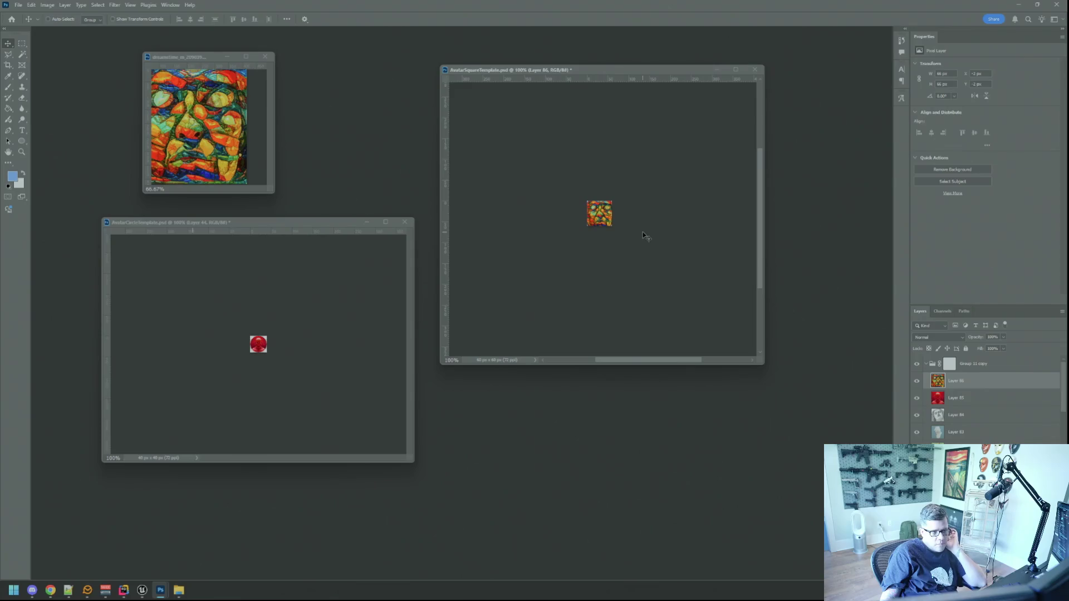
Copy the face layer into the circle template and begin resizing it.
{"action": "mouse_move", "coordinate": [604, 217]}
{"action": "left_mouse_down"}
{"action": "mouse_move", "coordinate": [515, 328]}
{"action": "mouse_move", "coordinate": [300, 337]}
{"action": "mouse_move", "coordinate": [274, 373]}
{"action": "left_mouse_up"}
{"action": "key", "text": "ctrl+t"}
{"action": "scroll", "coordinate": [257, 351], "scroll_direction": "up", "scroll_amount": 3}
Scale the face artwork down to fit the circle mask and commit.
{"action": "scroll", "coordinate": [257, 352], "scroll_direction": "up", "scroll_amount": 2}
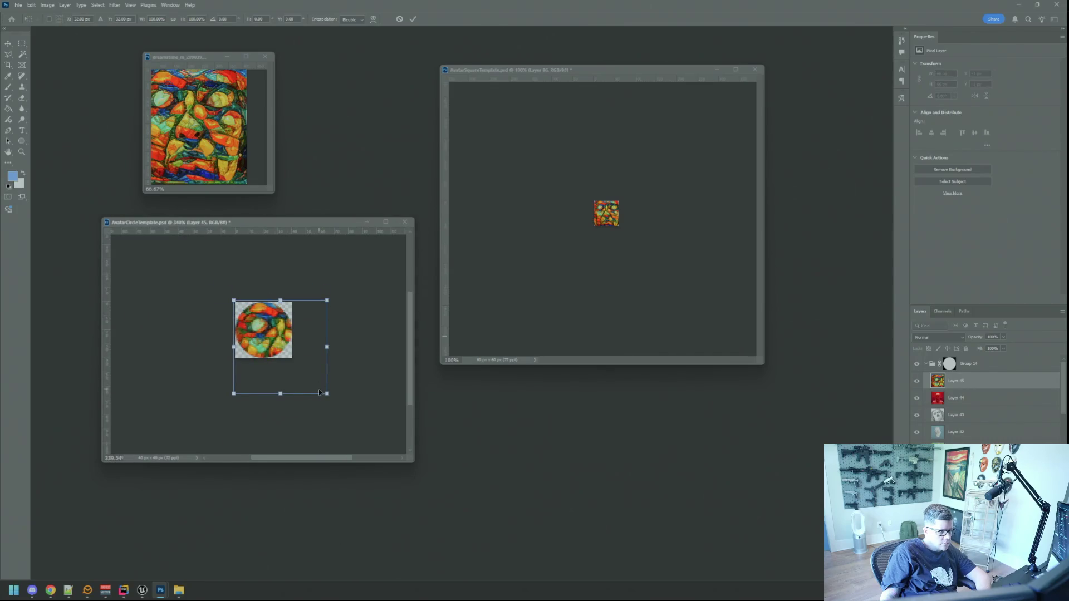
{"action": "left_click_drag", "start_coordinate": [327, 394], "coordinate": [310, 351]}
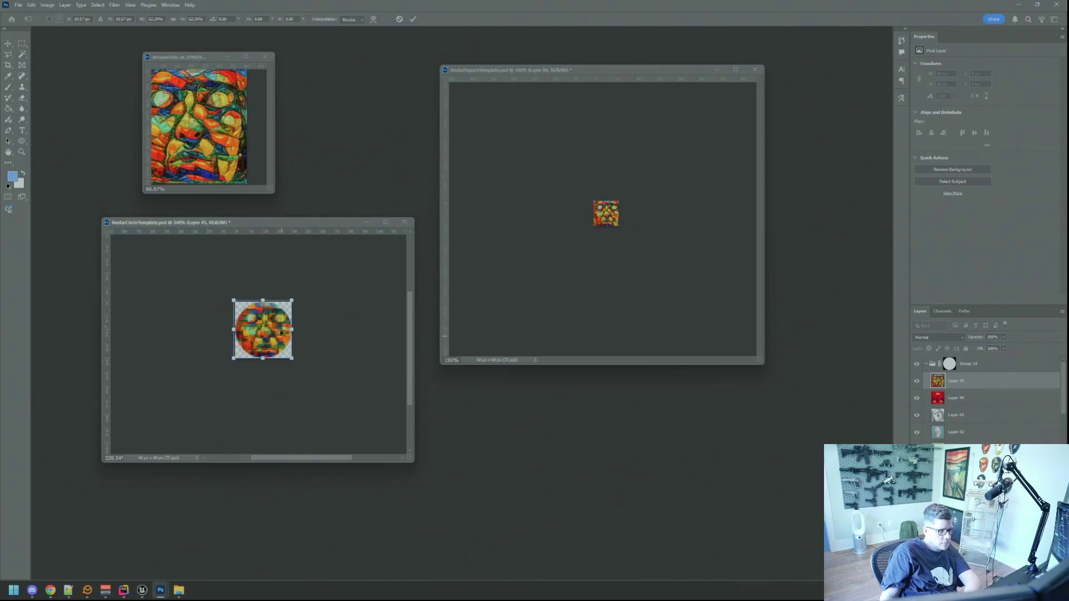
{"action": "left_click", "coordinate": [413, 18]}
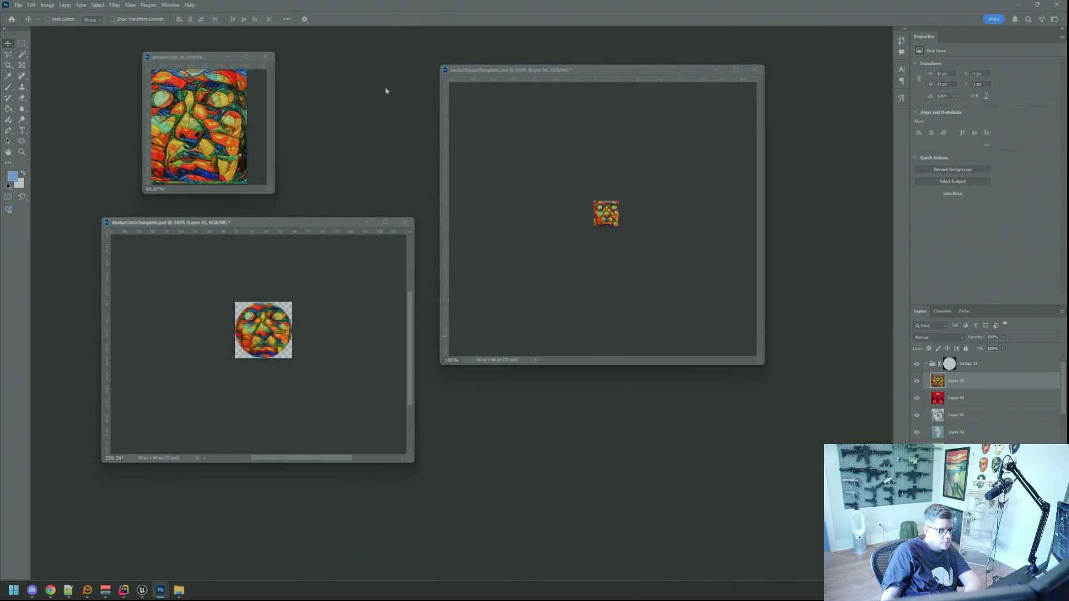
Nudge the circle artwork into alignment and return the view to 100%.
{"action": "key", "text": "Down"}
{"action": "key", "text": "Left"}
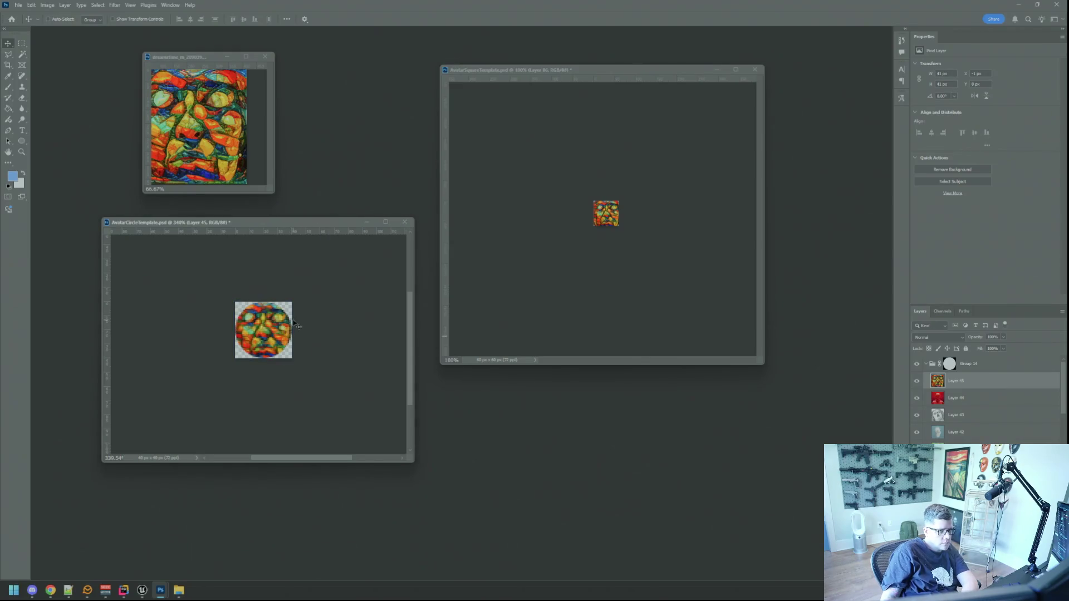
{"action": "key", "text": "Right"}
{"action": "key", "text": "Down"}
{"action": "key", "text": "Down"}
{"action": "key", "text": "Up"}
{"action": "key", "text": "Up"}
{"action": "key", "text": "Left"}
{"action": "key", "text": "Left"}
{"action": "key", "text": "Right"}
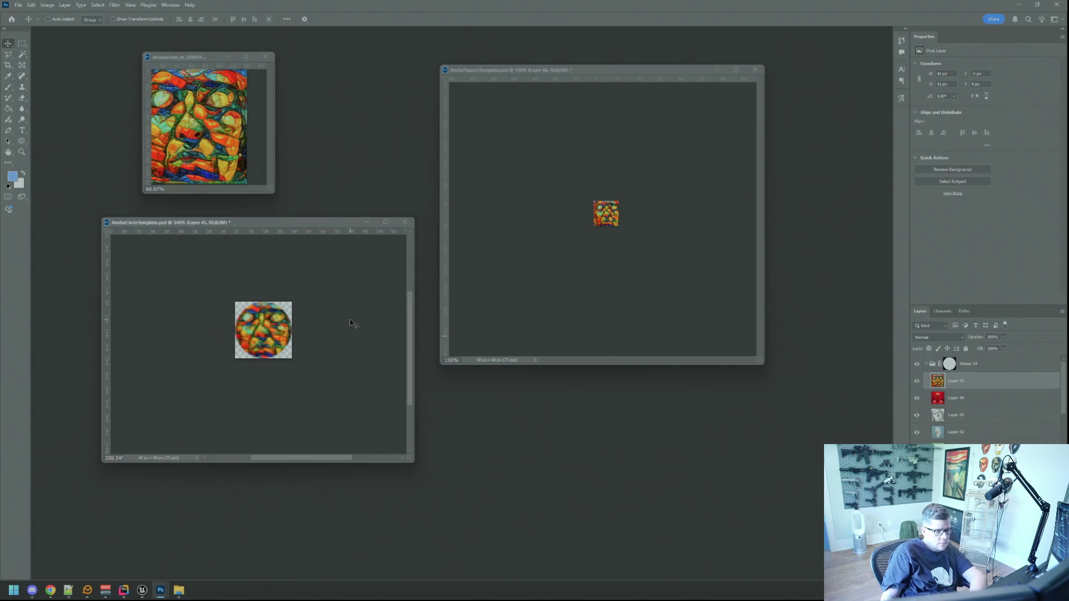
{"action": "key", "text": "ctrl+1"}
{"action": "left_click", "coordinate": [520, 292]}
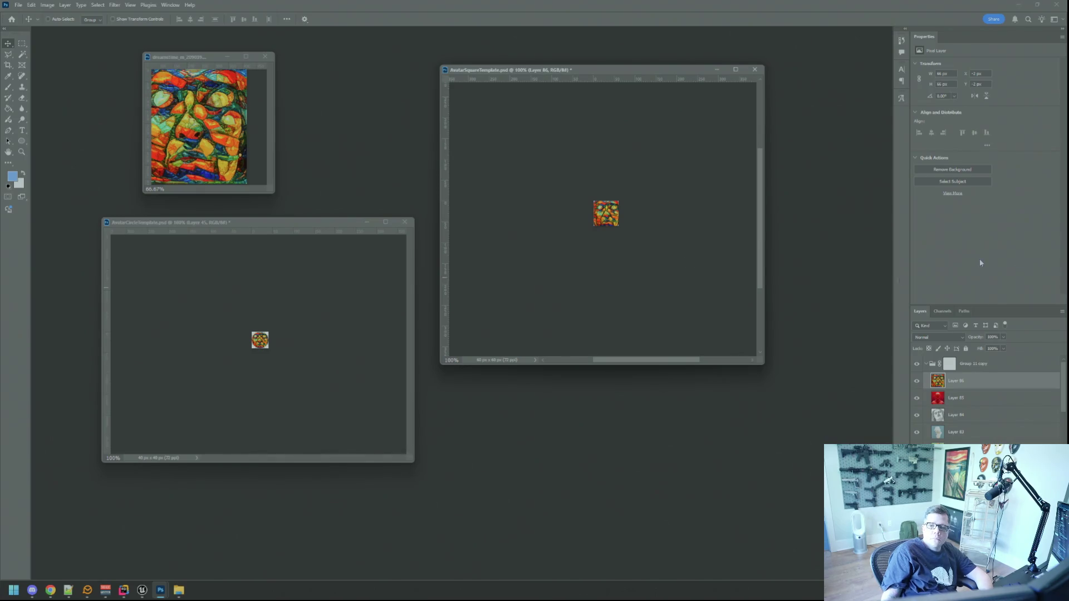
{"action": "key", "text": "alt+Tab"}
{"action": "key", "text": "alt+Tab"}
Export the square avatar as I_MsgPop_Nerddo.png into the Avatars folder.
{"action": "key", "text": "ctrl+shift+alt+s"}
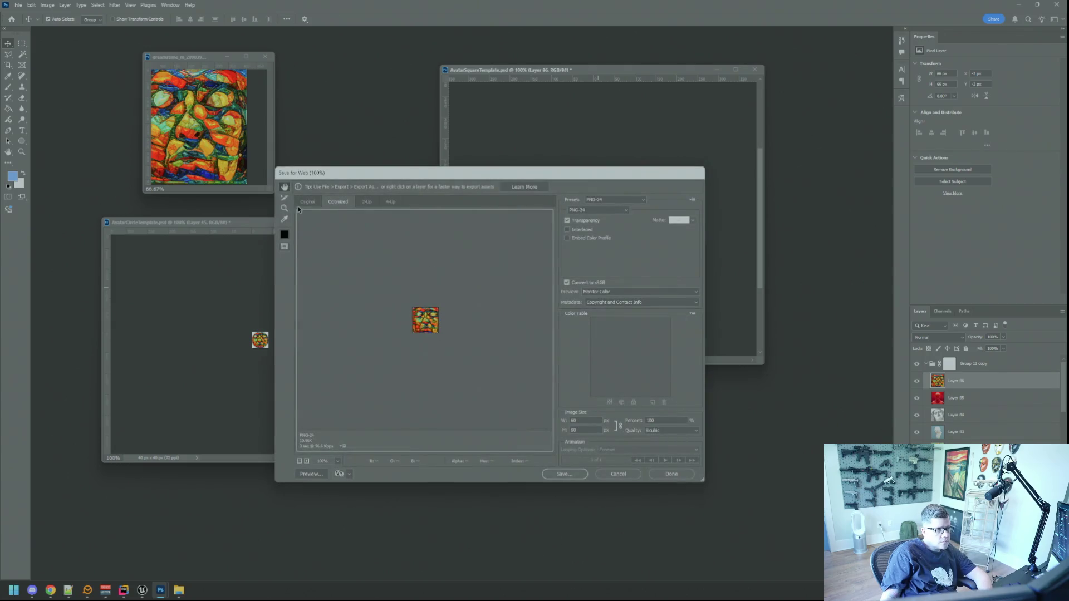
{"action": "left_click", "coordinate": [564, 474]}
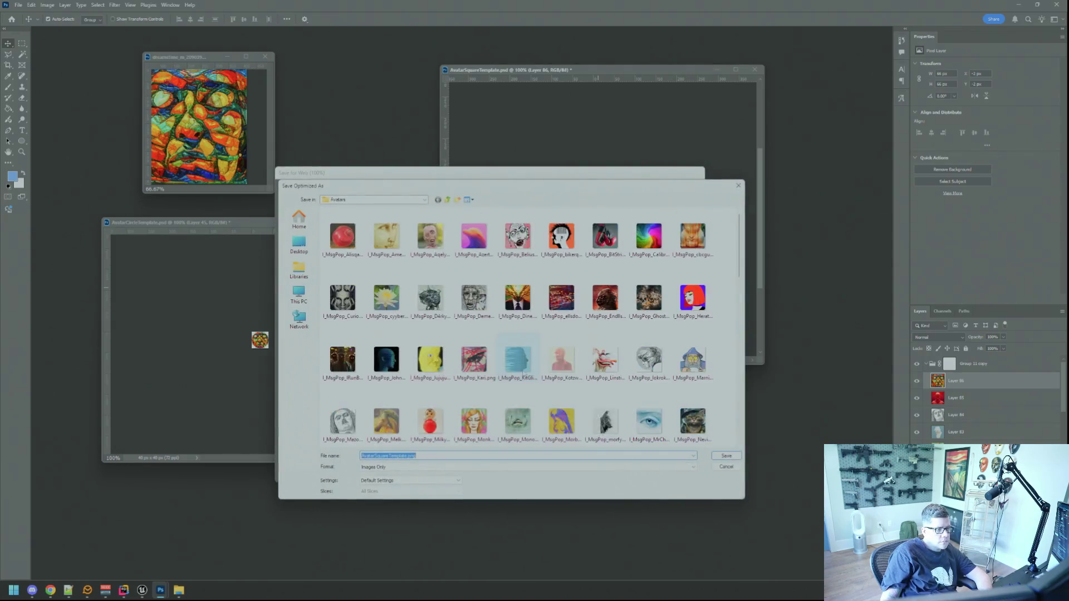
{"action": "left_click", "coordinate": [433, 248]}
{"action": "left_click", "coordinate": [401, 456]}
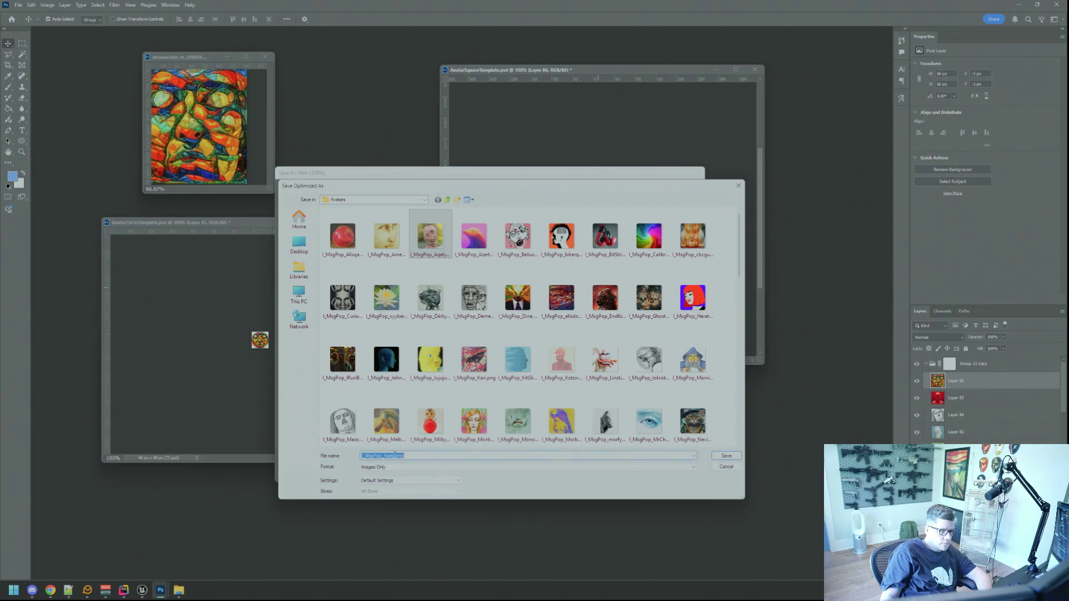
{"action": "key", "text": "BackSpace"}
{"action": "key", "text": "BackSpace"}
{"action": "type", "text": "Nerddo"}
{"action": "key", "text": "Return"}
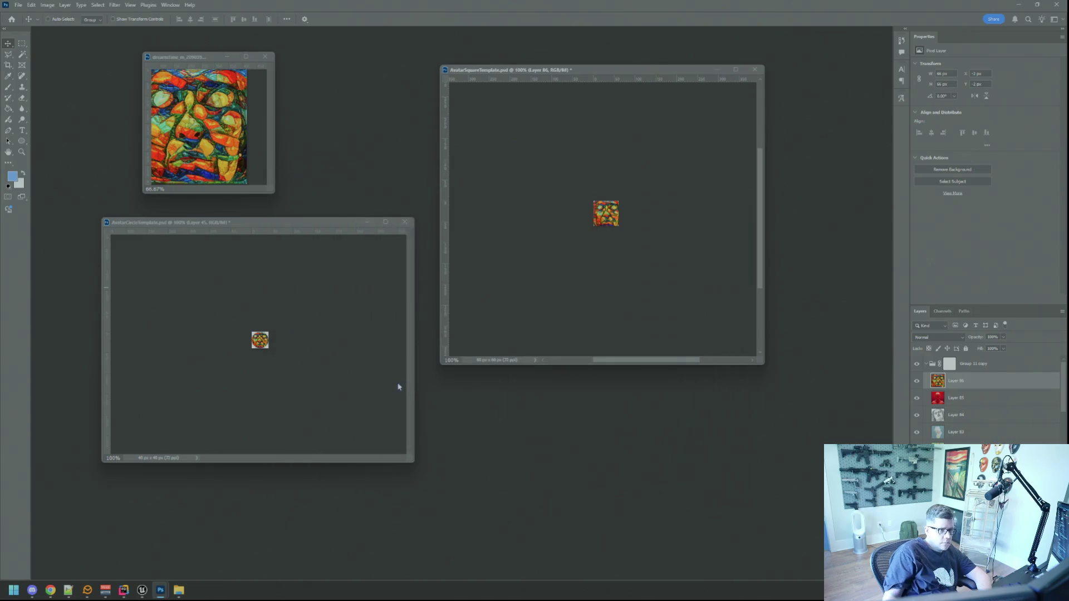
Export the circle avatar as I_MsgWindow_Nerddo.png, then close the stained-glass source without saving.
{"action": "left_click", "coordinate": [336, 345]}
{"action": "key", "text": "ctrl+alt+shift+s"}
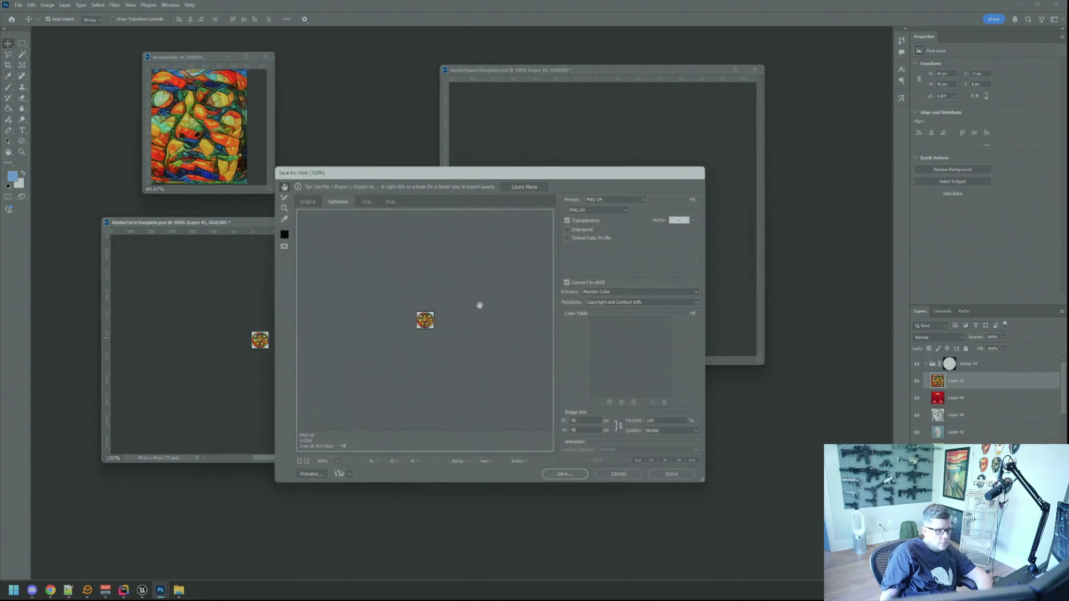
{"action": "left_click", "coordinate": [565, 474]}
{"action": "left_click", "coordinate": [518, 359]}
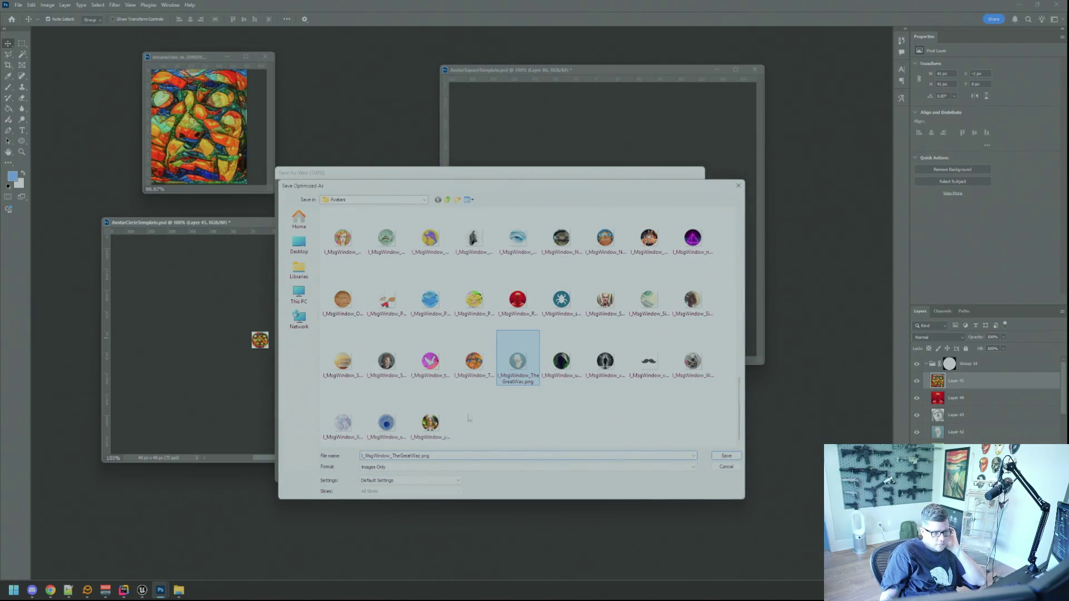
{"action": "left_click", "coordinate": [419, 456]}
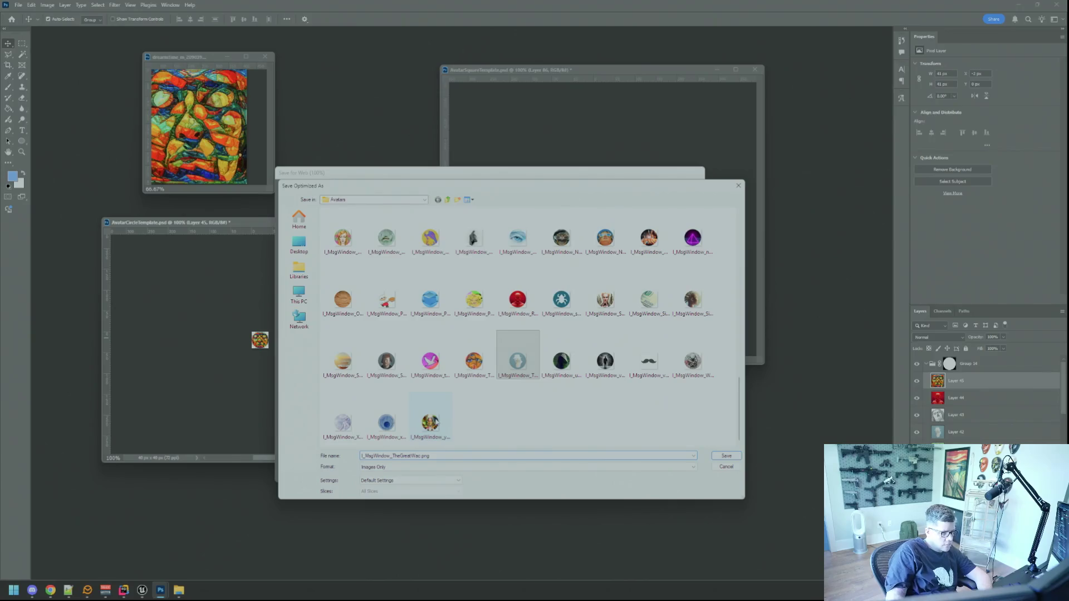
{"action": "key", "text": "BackSpace"}
{"action": "key", "text": "BackSpace"}
{"action": "key", "text": "BackSpace"}
{"action": "key", "text": "BackSpace"}
{"action": "type", "text": "Nerddo"}
{"action": "key", "text": "Return"}
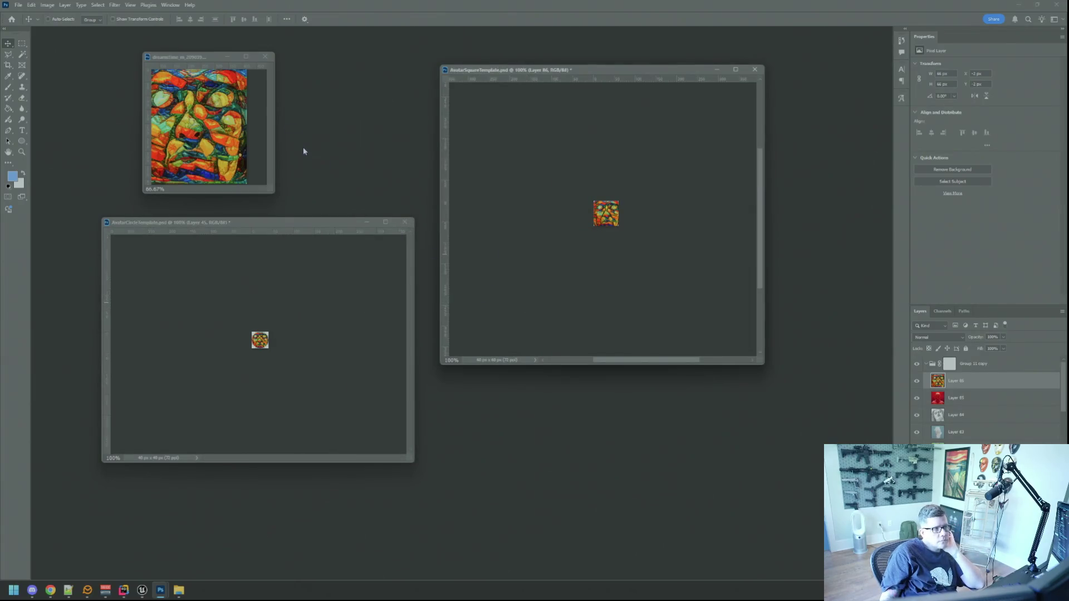
{"action": "left_click", "coordinate": [265, 57]}
{"action": "left_click", "coordinate": [529, 212]}
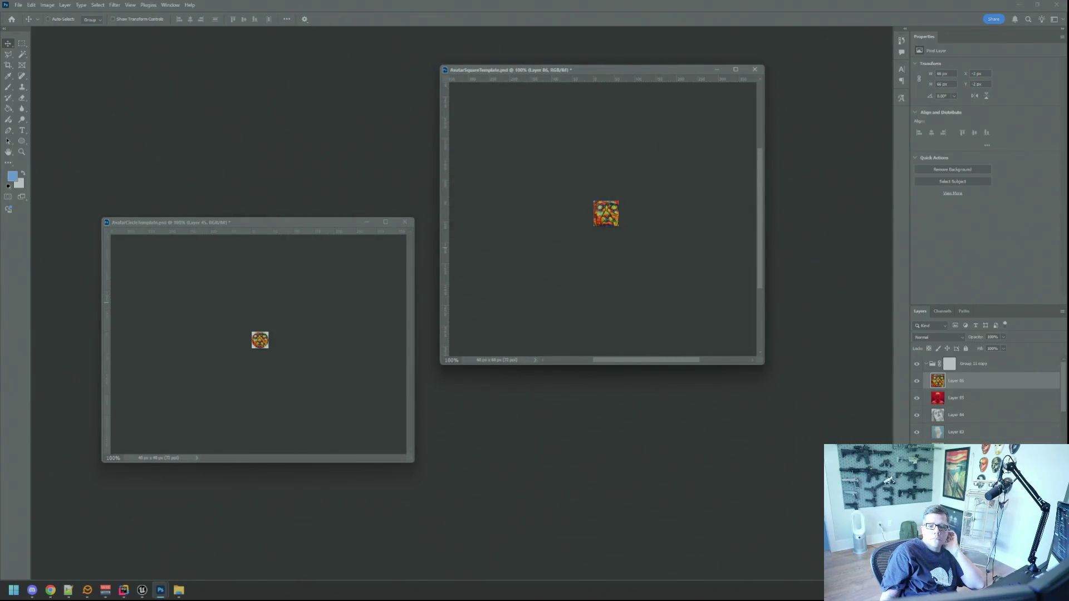
Preview a stock image from File Explorer, then return to Unreal Editor's Doxers folder.
{"action": "key", "text": "alt+Tab"}
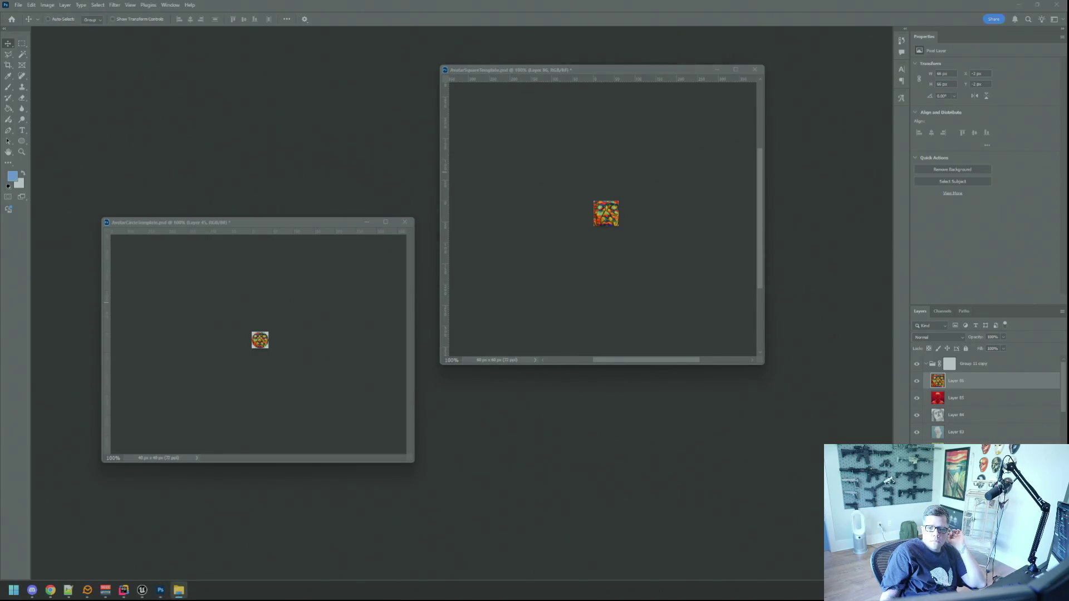
{"action": "key", "text": "alt+Tab"}
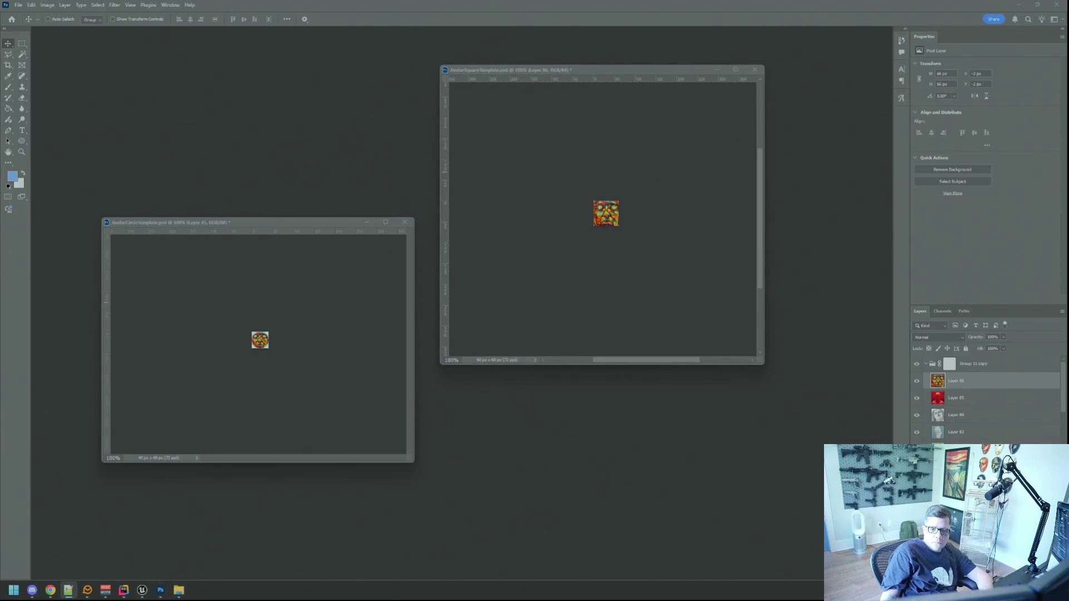
{"action": "key", "text": "alt+Tab"}
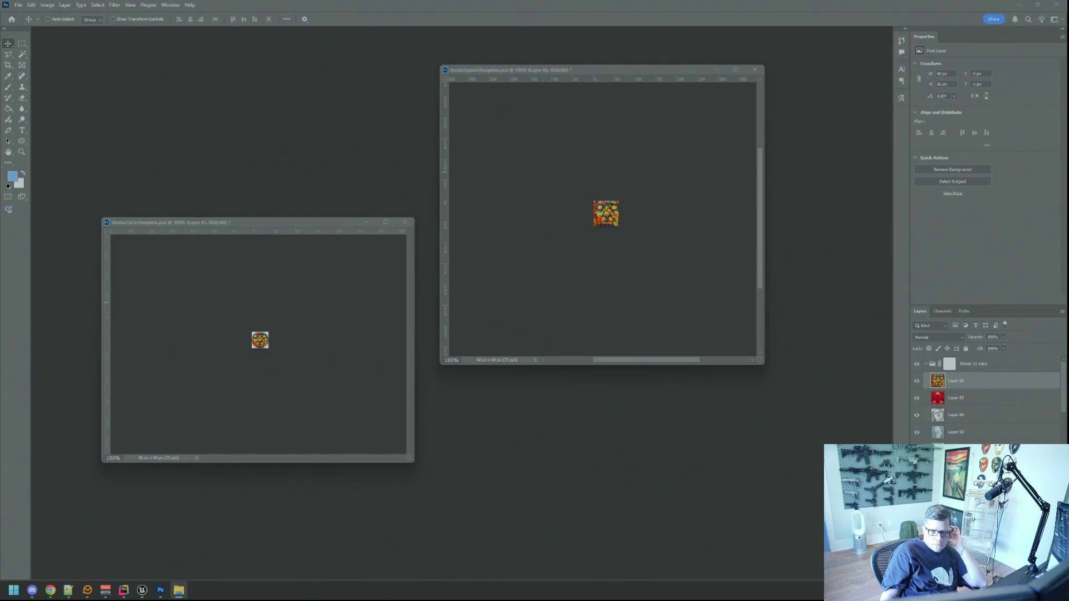
{"action": "key", "text": "Return"}
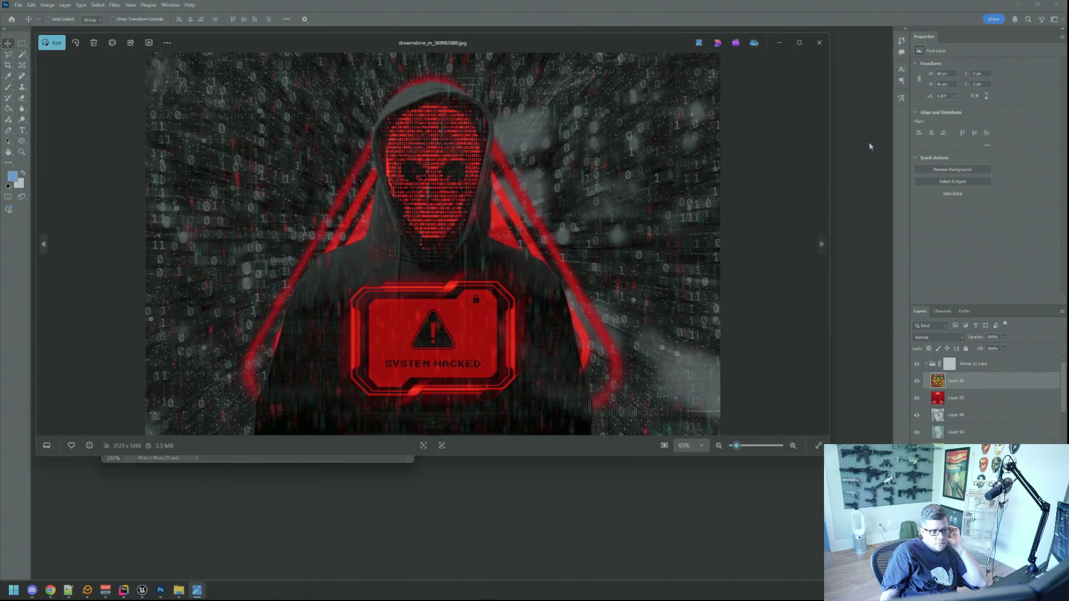
{"action": "left_click", "coordinate": [818, 43]}
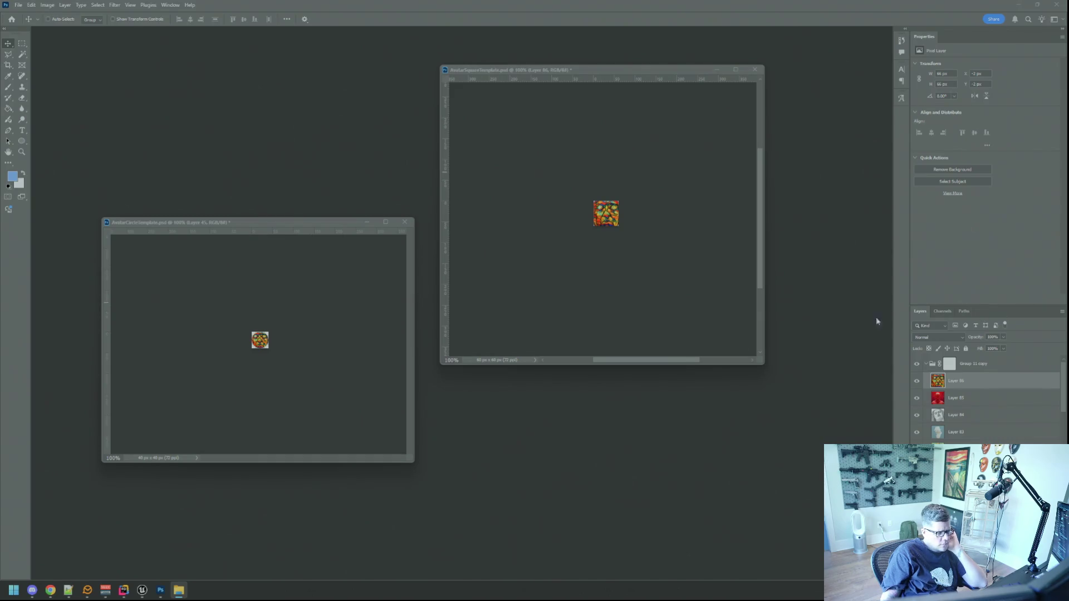
{"action": "left_click", "coordinate": [146, 591]}
Check the Doxer gameplay tags in Rider, then return to the Photoshop avatar templates.
{"action": "mouse_move", "coordinate": [160, 590]}
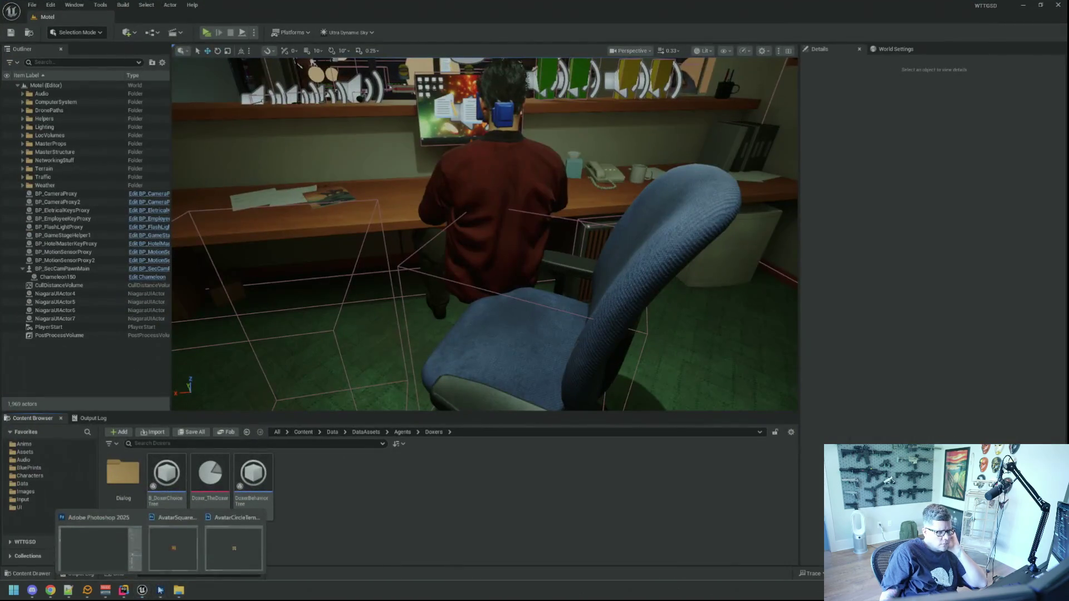
{"action": "left_click", "coordinate": [124, 591]}
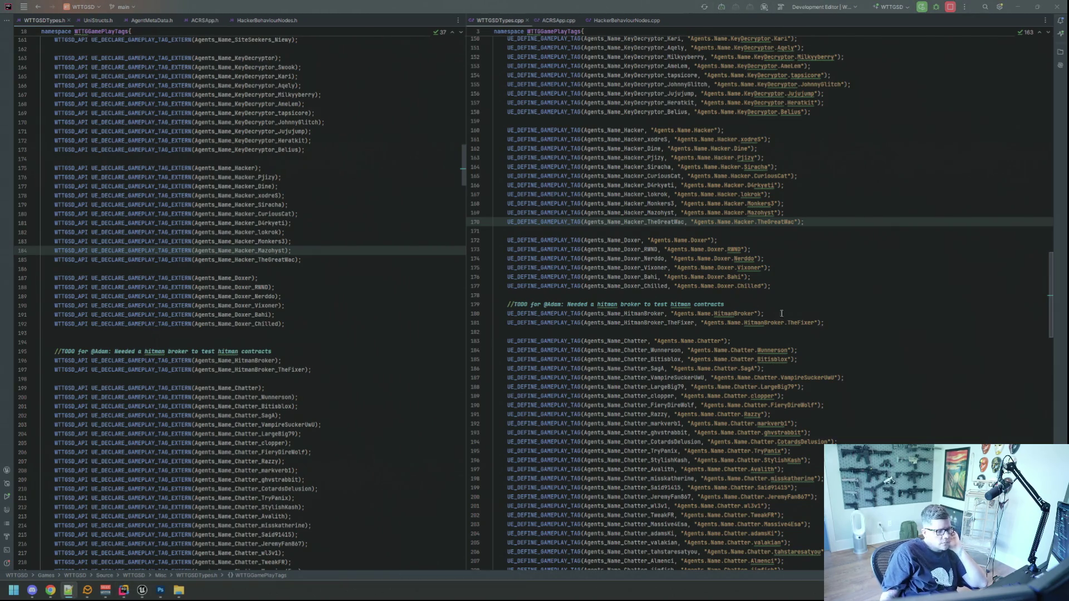
{"action": "mouse_move", "coordinate": [160, 591]}
{"action": "left_click", "coordinate": [123, 550]}
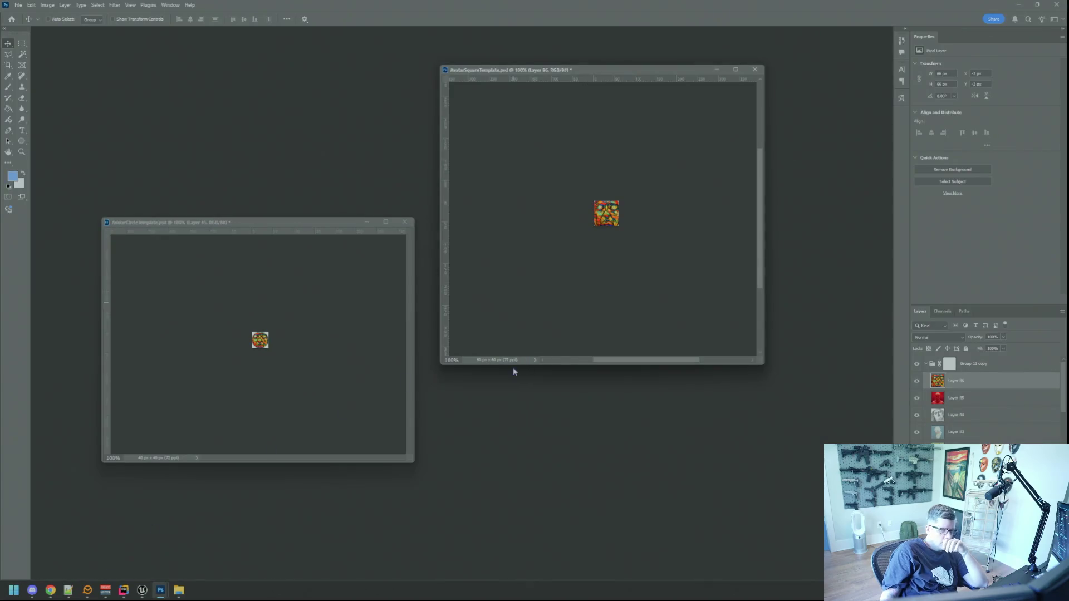
Open the red 'SYSTEM HACKED' hacker image in Photoshop and resize it to 72 ppi (about 509×339 px).
{"action": "key", "text": "alt+Tab"}
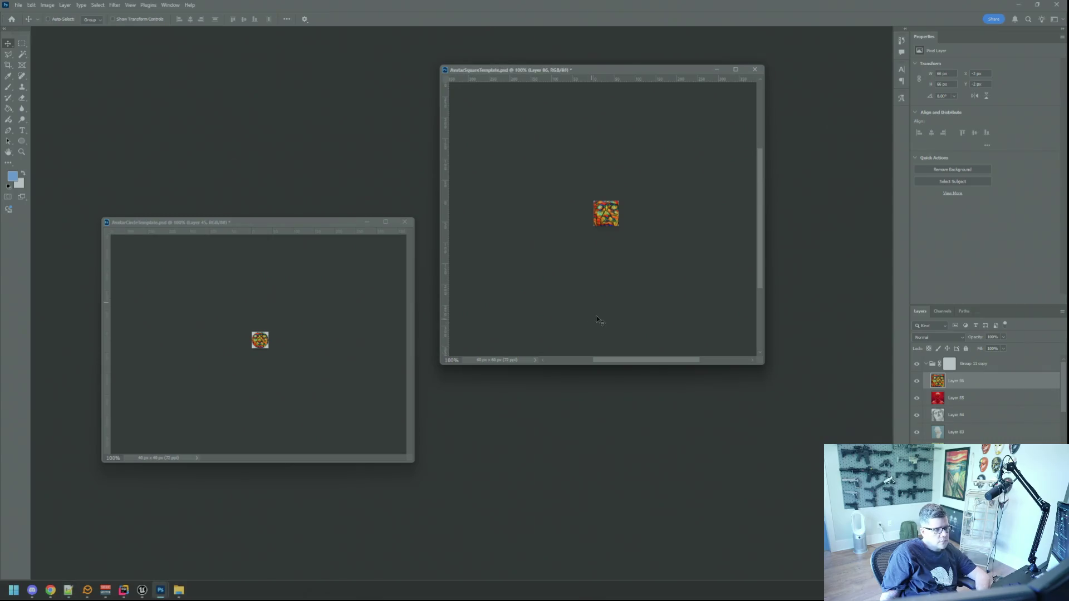
{"action": "mouse_move", "coordinate": [606, 214]}
{"action": "left_mouse_down"}
{"action": "mouse_move", "coordinate": [361, 191]}
{"action": "mouse_move", "coordinate": [220, 157]}
{"action": "left_mouse_up"}
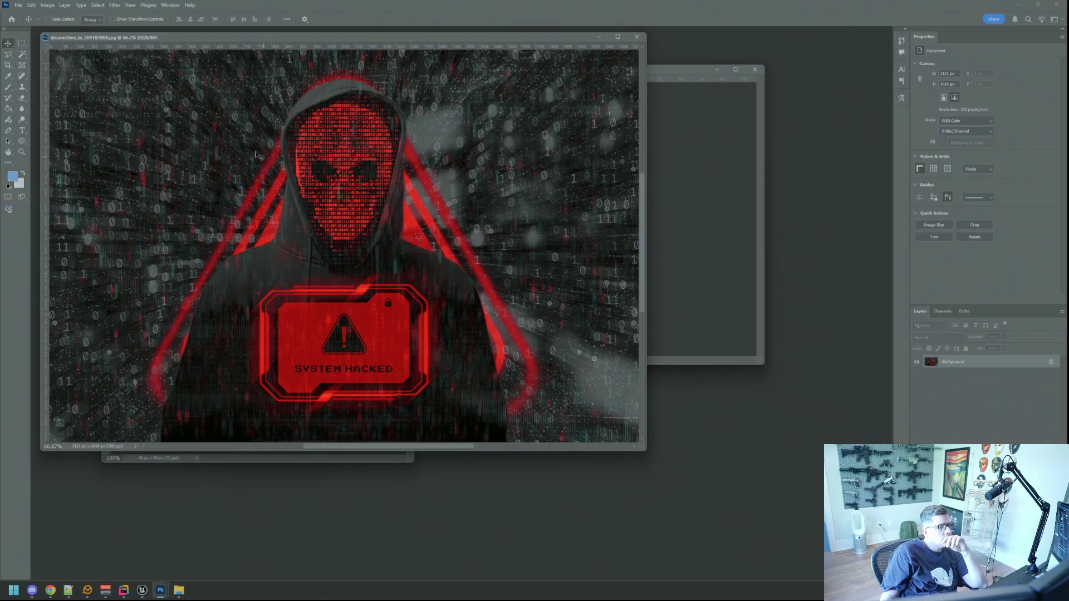
{"action": "left_click", "coordinate": [48, 5]}
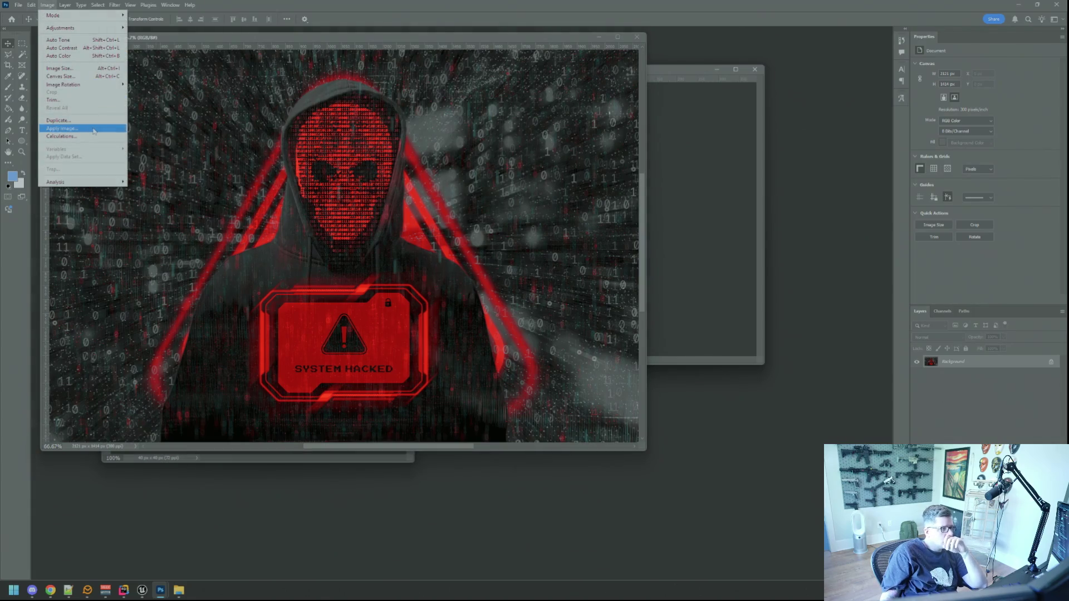
{"action": "left_click", "coordinate": [59, 67]}
{"action": "double_click", "coordinate": [592, 212]}
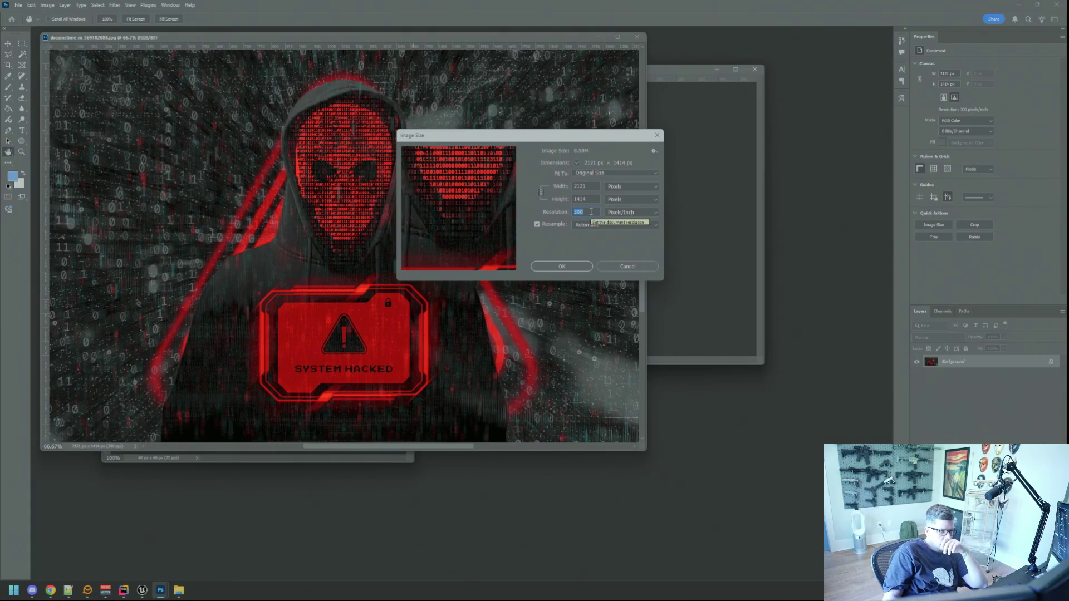
{"action": "type", "text": "72"}
{"action": "left_click", "coordinate": [578, 267]}
Place the hacker image in the square template, scaled to about 311×207 px and framed.
{"action": "key", "text": "v"}
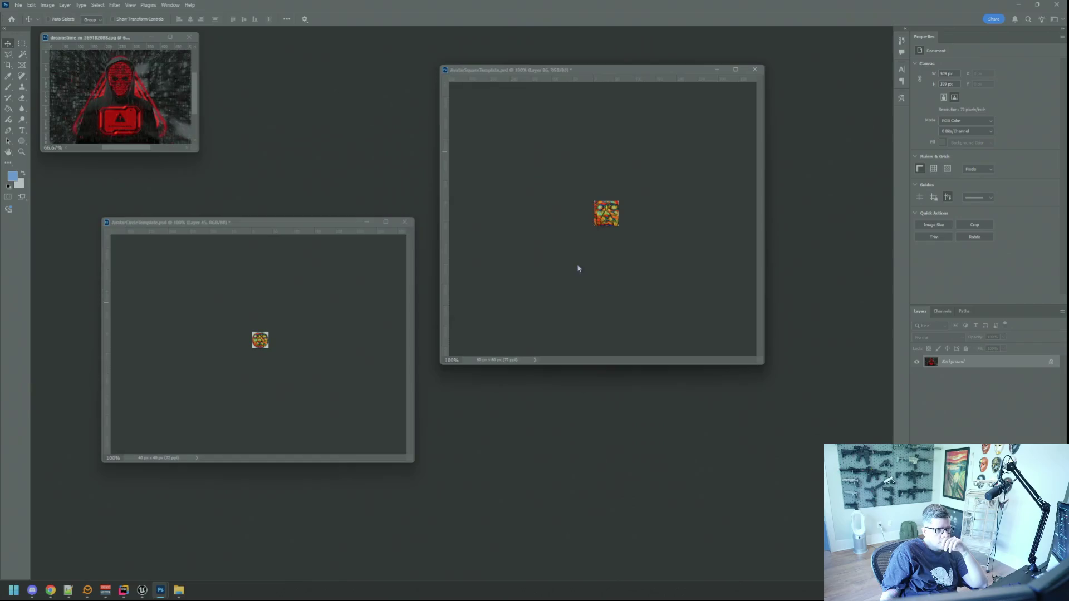
{"action": "mouse_move", "coordinate": [117, 105]}
{"action": "left_mouse_down"}
{"action": "mouse_move", "coordinate": [621, 236]}
{"action": "mouse_move", "coordinate": [608, 229]}
{"action": "left_mouse_up"}
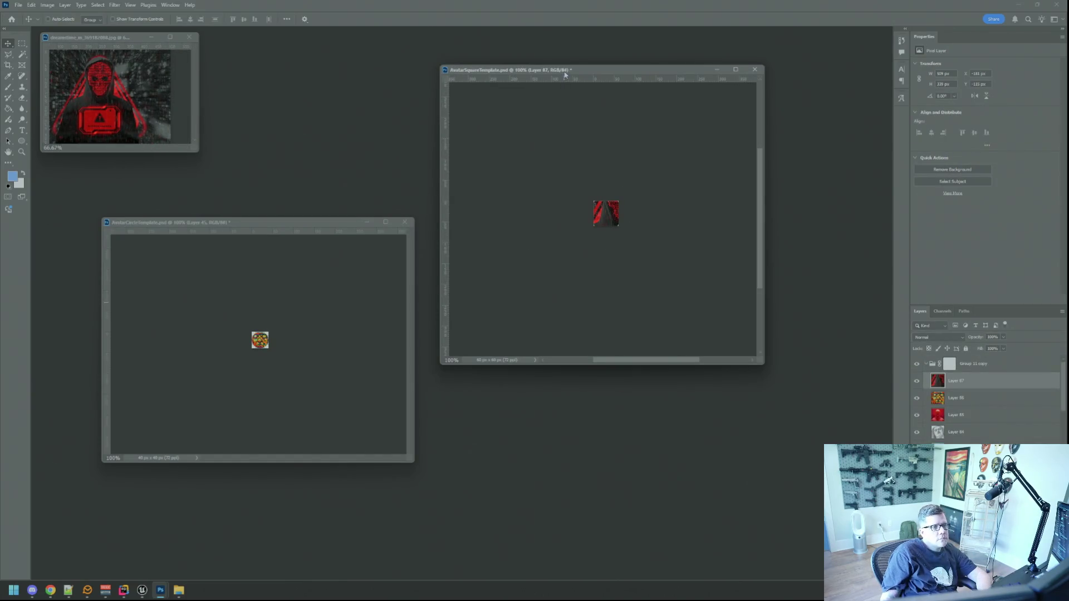
{"action": "left_click_drag", "start_coordinate": [565, 71], "coordinate": [506, 64]}
{"action": "left_click_drag", "start_coordinate": [704, 358], "coordinate": [752, 400]}
{"action": "key", "text": "ctrl+t"}
{"action": "mouse_move", "coordinate": [471, 199]}
{"action": "left_mouse_down"}
{"action": "mouse_move", "coordinate": [581, 224]}
{"action": "mouse_move", "coordinate": [624, 303]}
{"action": "mouse_move", "coordinate": [585, 250]}
{"action": "left_mouse_up"}
{"action": "mouse_move", "coordinate": [627, 283]}
{"action": "left_mouse_down"}
{"action": "mouse_move", "coordinate": [581, 258]}
{"action": "mouse_move", "coordinate": [597, 241]}
{"action": "mouse_move", "coordinate": [581, 256]}
{"action": "left_mouse_up"}
{"action": "left_click", "coordinate": [413, 19]}
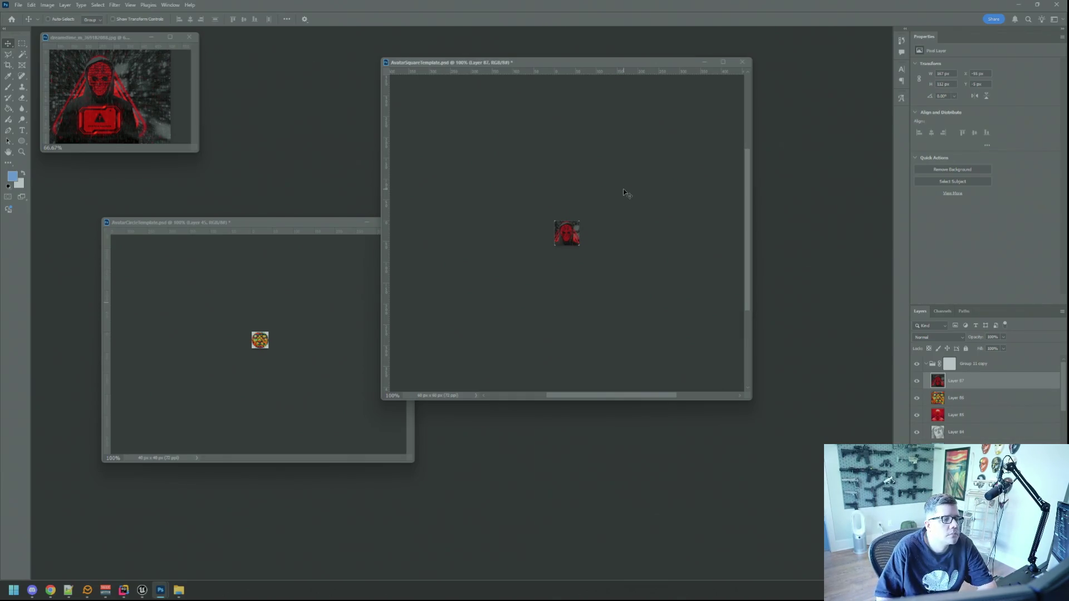
Copy the hacker layer into the circle template and nudge it 1 px down.
{"action": "left_click", "coordinate": [329, 271]}
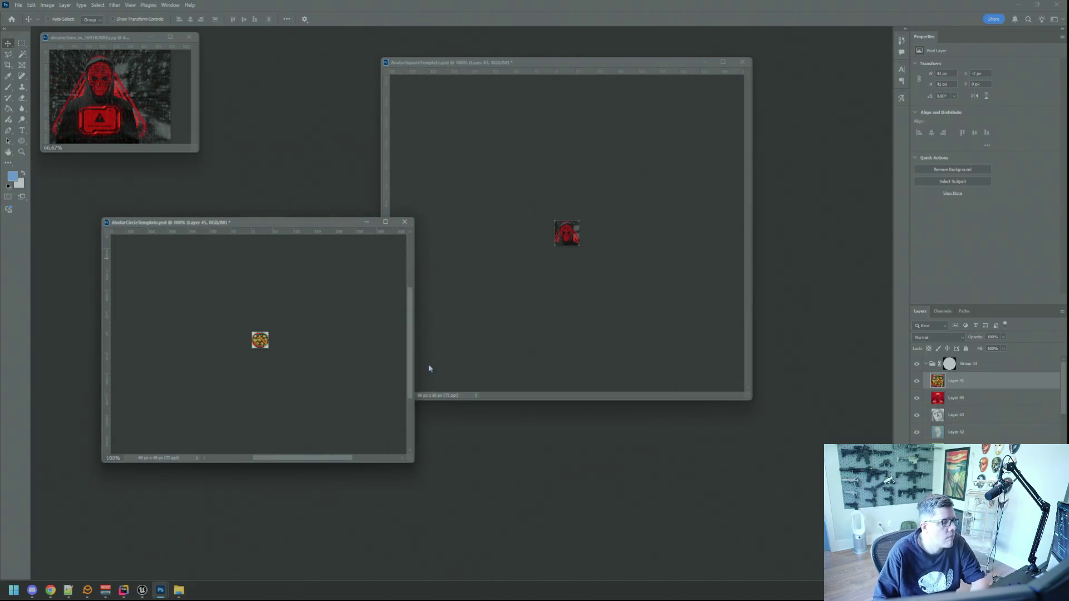
{"action": "mouse_move", "coordinate": [412, 462]}
{"action": "left_mouse_down"}
{"action": "mouse_move", "coordinate": [408, 429]}
{"action": "mouse_move", "coordinate": [349, 420]}
{"action": "mouse_move", "coordinate": [339, 438]}
{"action": "left_mouse_up"}
{"action": "left_click", "coordinate": [490, 228]}
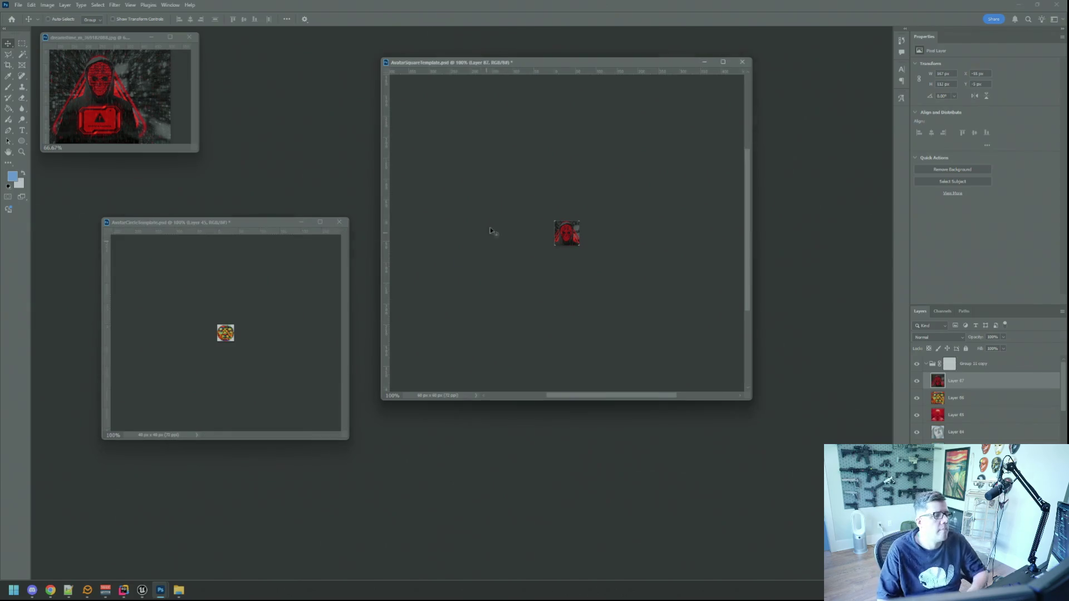
{"action": "left_click_drag", "start_coordinate": [534, 63], "coordinate": [549, 86]}
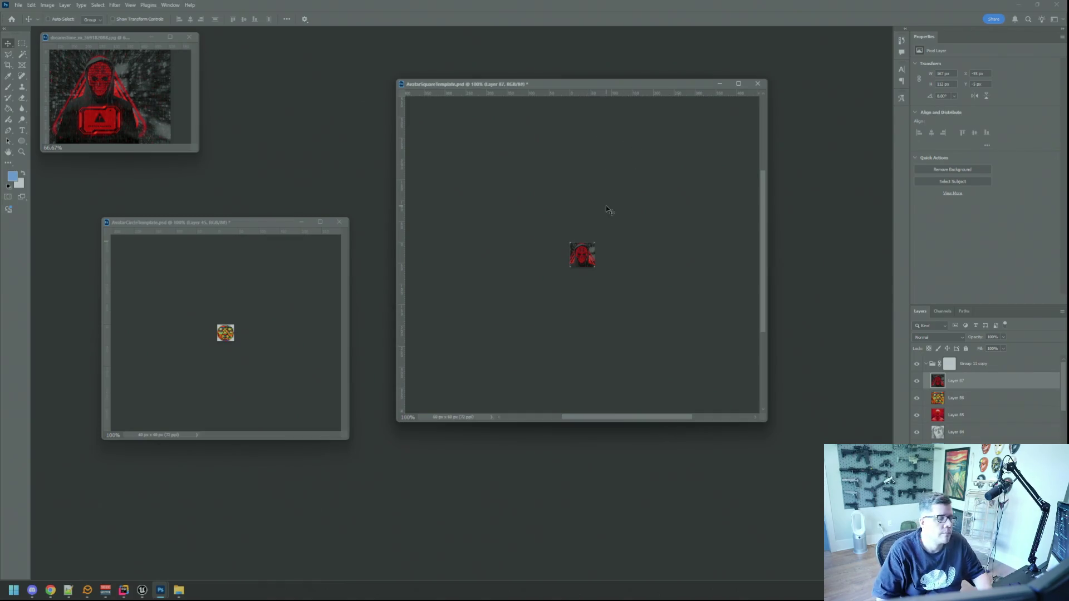
{"action": "mouse_move", "coordinate": [591, 220]}
{"action": "left_mouse_down"}
{"action": "mouse_move", "coordinate": [559, 279]}
{"action": "mouse_move", "coordinate": [357, 312]}
{"action": "left_mouse_up"}
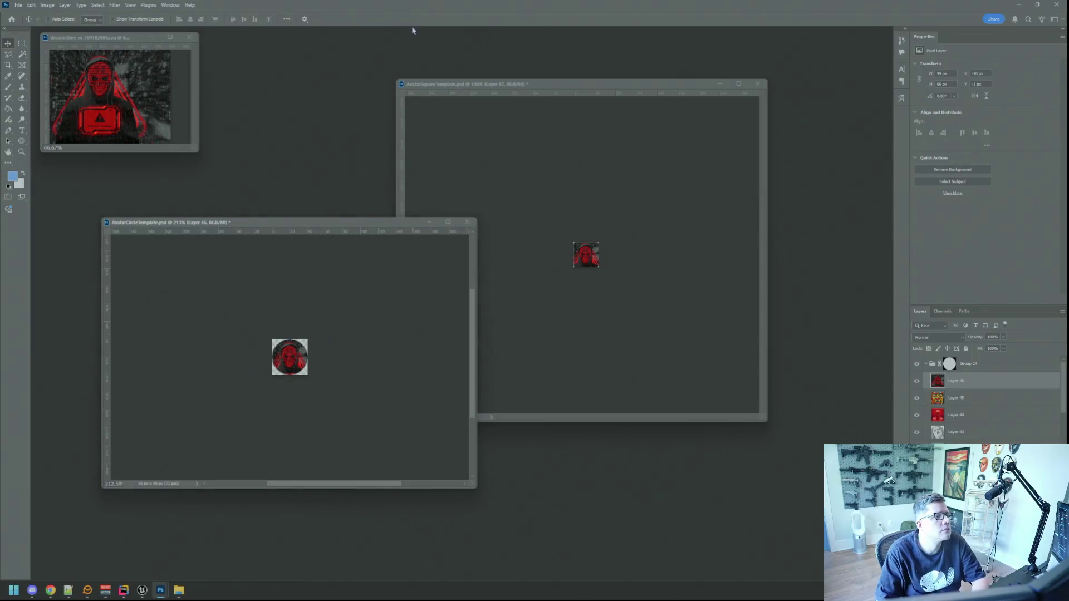
{"action": "key", "text": "ctrl+1"}
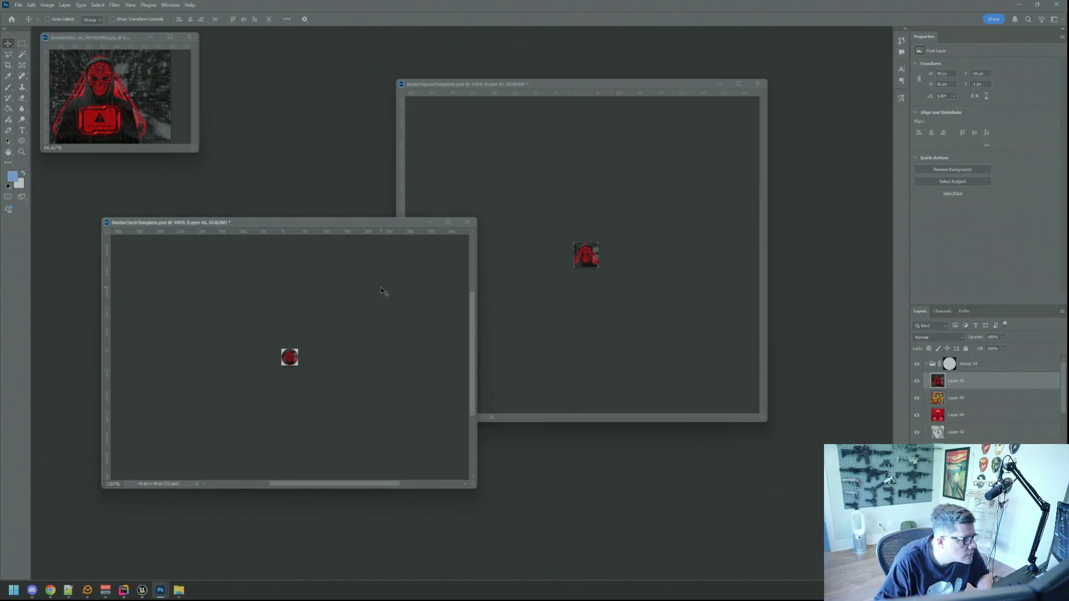
{"action": "key", "text": "Down"}
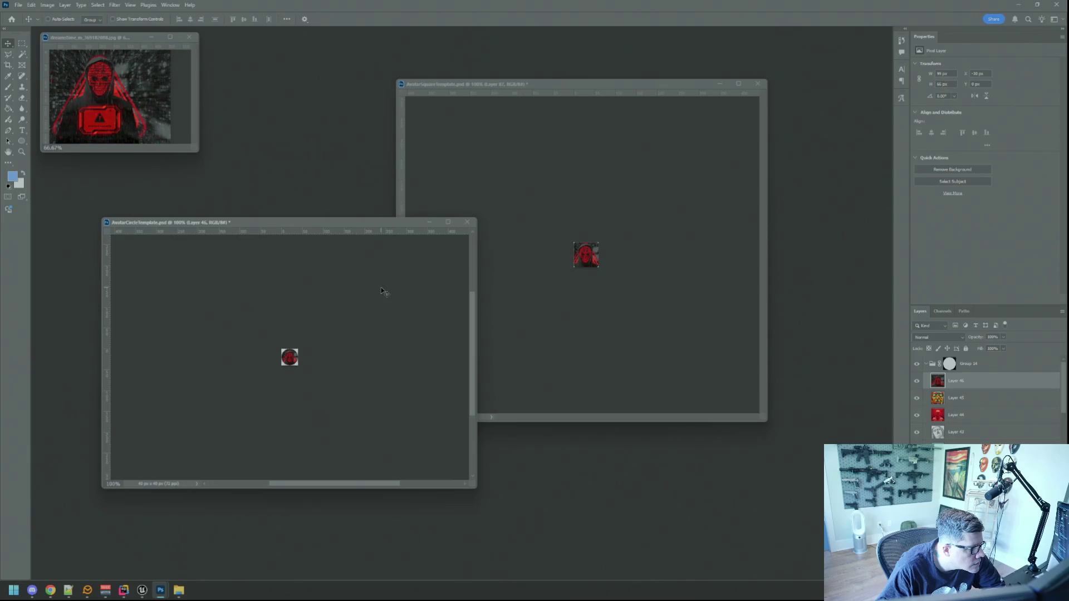
{"action": "left_click", "coordinate": [504, 309]}
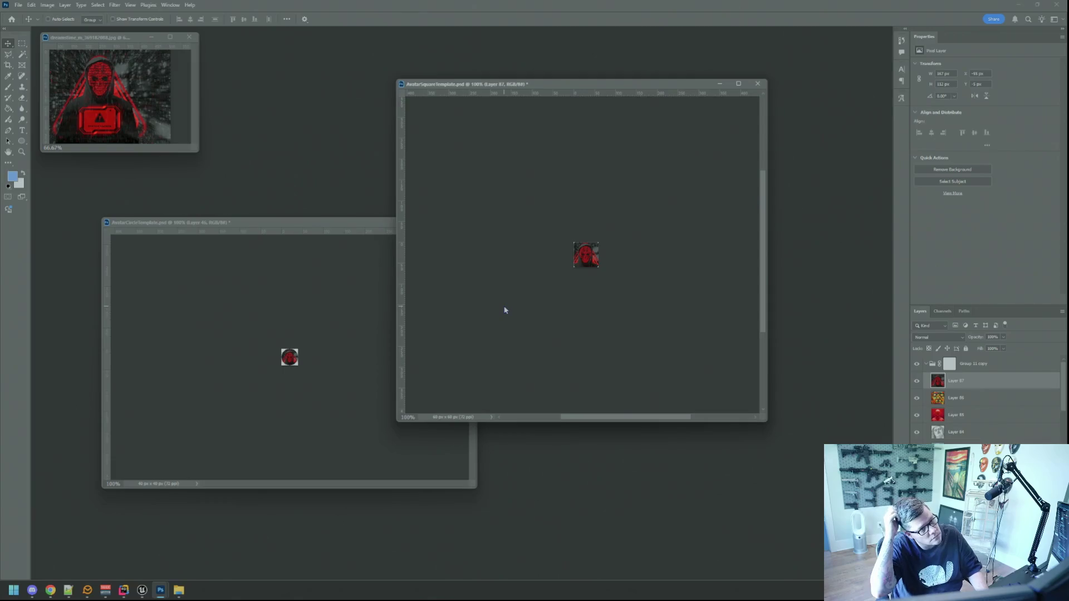
Export the square avatar via Save for Web as I_MsgPop_Vixonen.png in the Avatars folder.
{"action": "key", "text": "ctrl+alt+shift+s"}
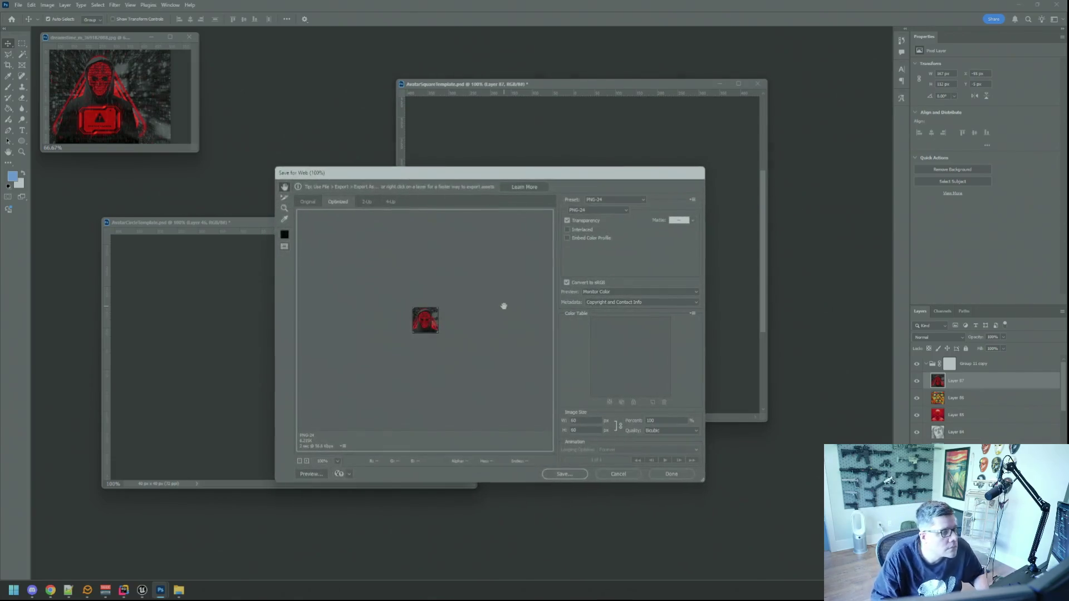
{"action": "left_click", "coordinate": [551, 475]}
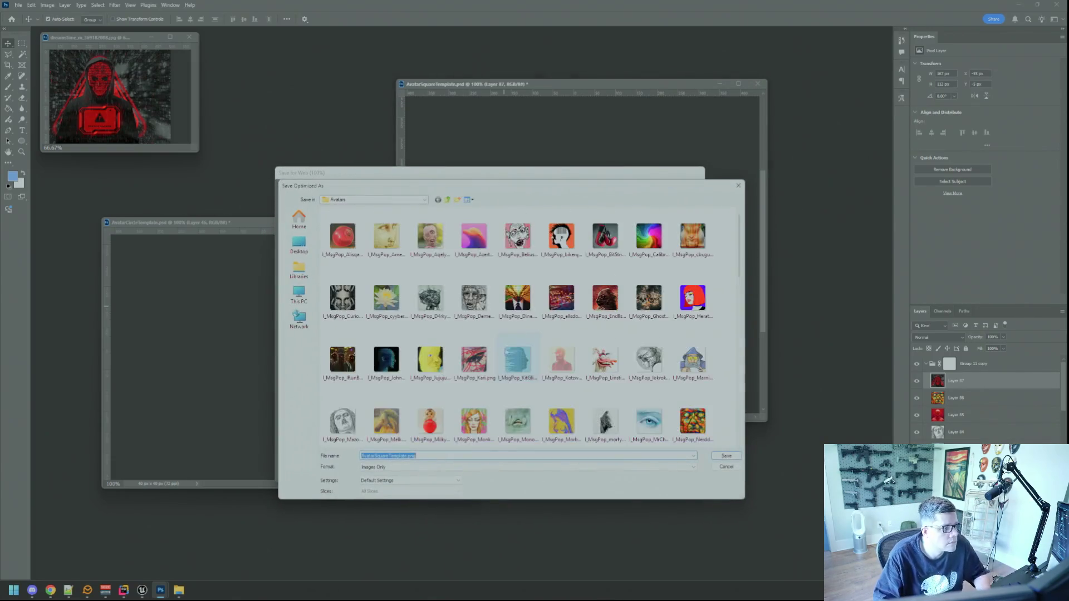
{"action": "left_click", "coordinate": [474, 236]}
{"action": "left_click", "coordinate": [405, 455]}
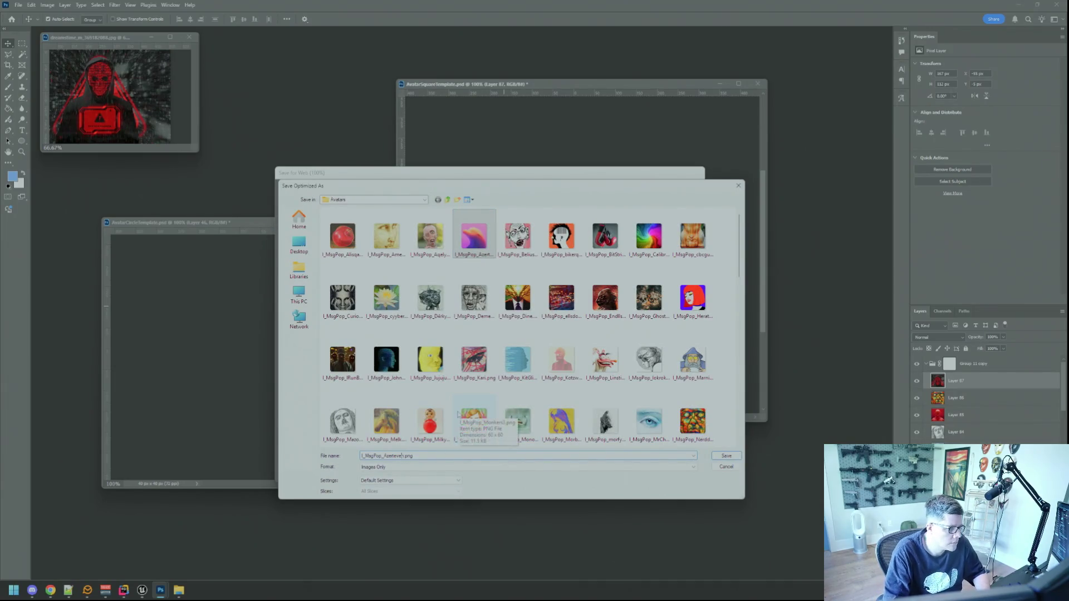
{"action": "key", "text": "BackSpace"}
{"action": "key", "text": "BackSpace"}
{"action": "key", "text": "BackSpace"}
{"action": "type", "text": "Vixonen"}
{"action": "key", "text": "Return"}
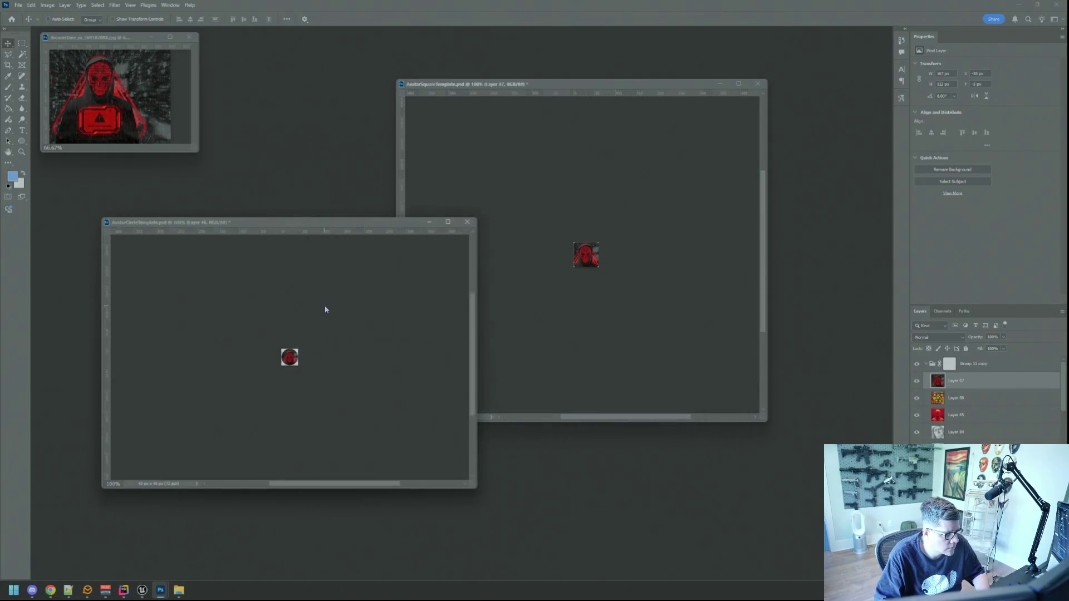
Export the circle avatar as an I_MsgWindow PNG with the name part 'Vkonen'.
{"action": "key", "text": "ctrl+alt+shift+s"}
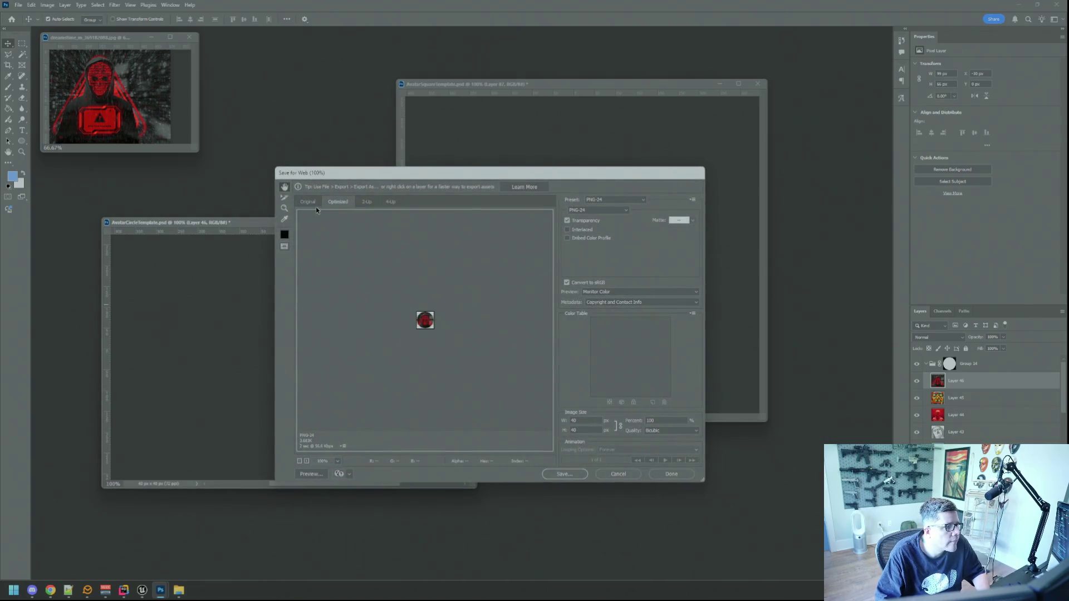
{"action": "left_click", "coordinate": [564, 474]}
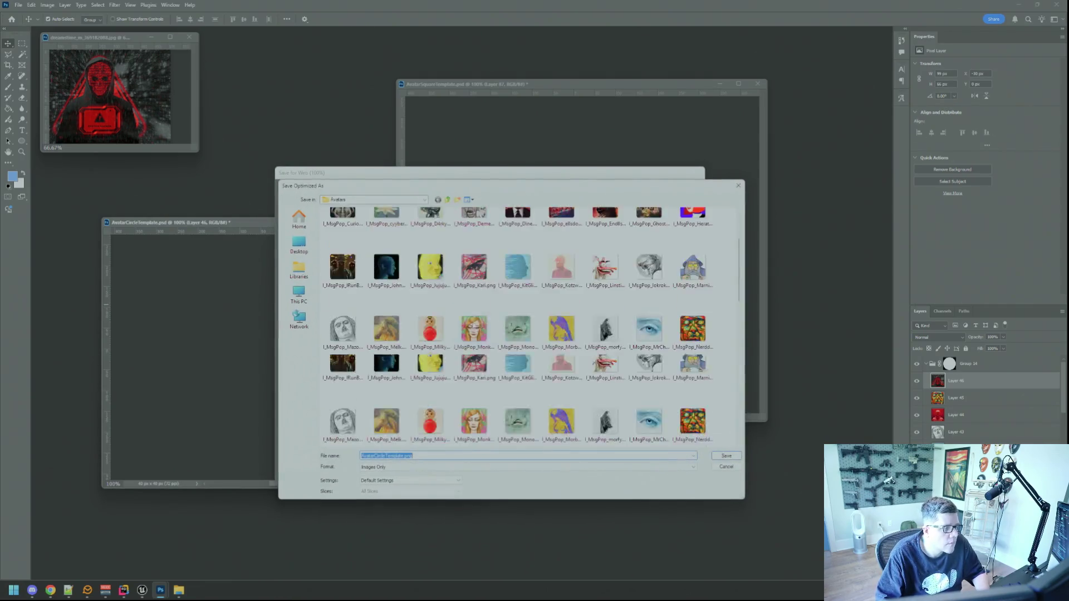
{"action": "left_click", "coordinate": [517, 338]}
{"action": "left_click", "coordinate": [411, 456]}
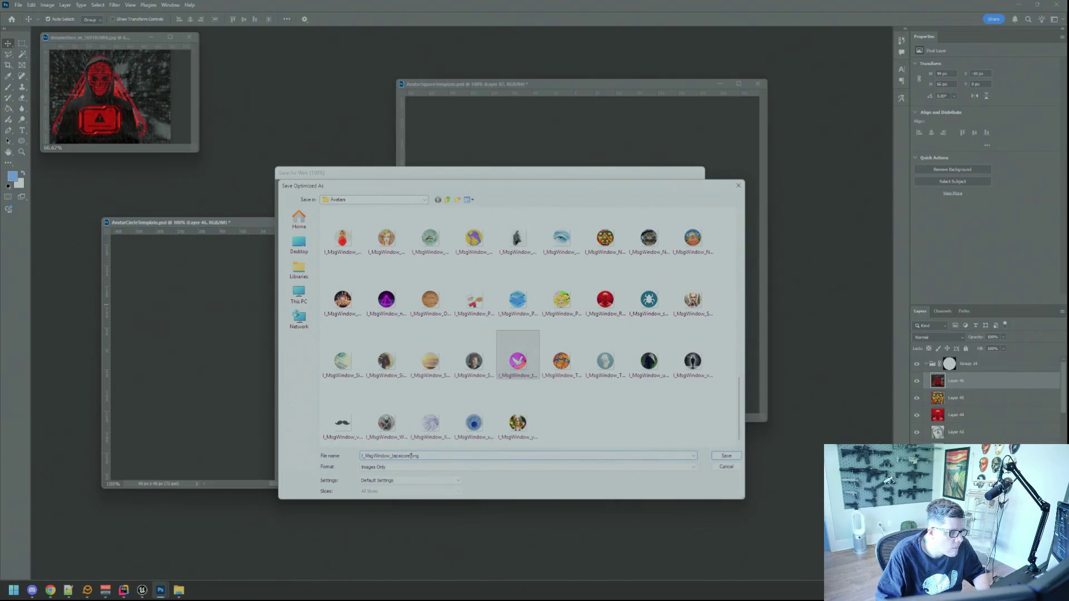
{"action": "key", "text": "BackSpace"}
{"action": "key", "text": "BackSpace"}
{"action": "key", "text": "BackSpace"}
{"action": "type", "text": "Vkonen"}
{"action": "key", "text": "Return"}
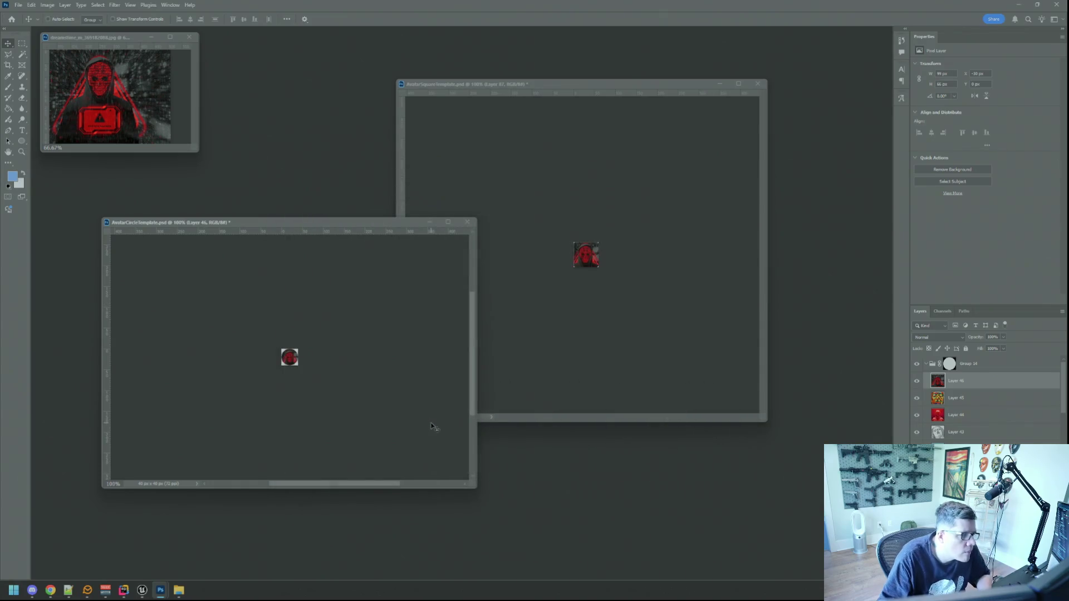
{"action": "left_click_drag", "start_coordinate": [474, 485], "coordinate": [349, 417]}
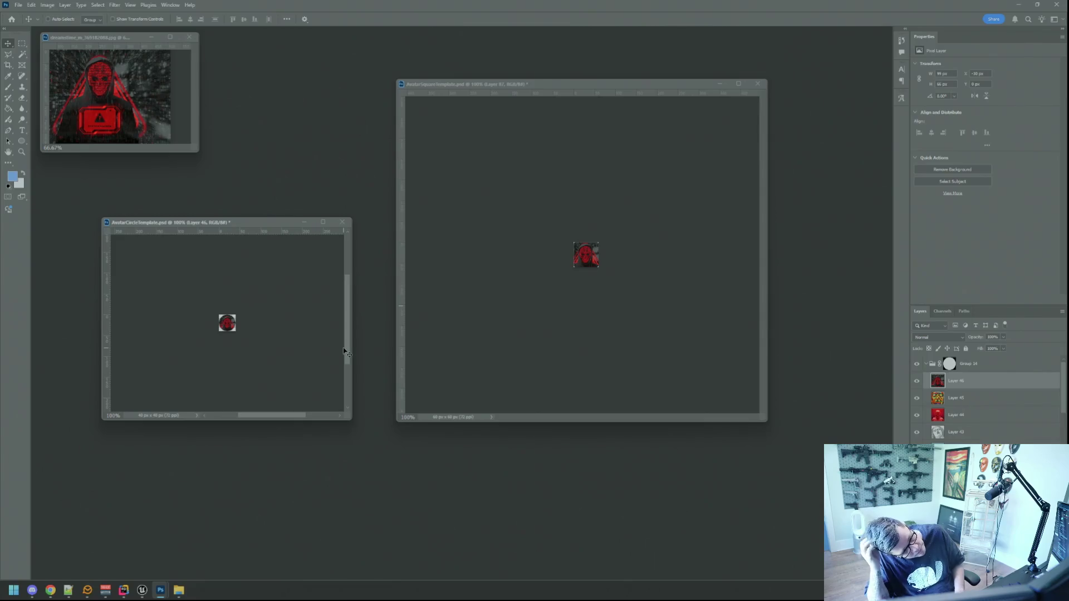
Close the dreamstime hacker source image, discarding changes, and bring Unreal Editor to the front.
{"action": "left_click", "coordinate": [592, 256]}
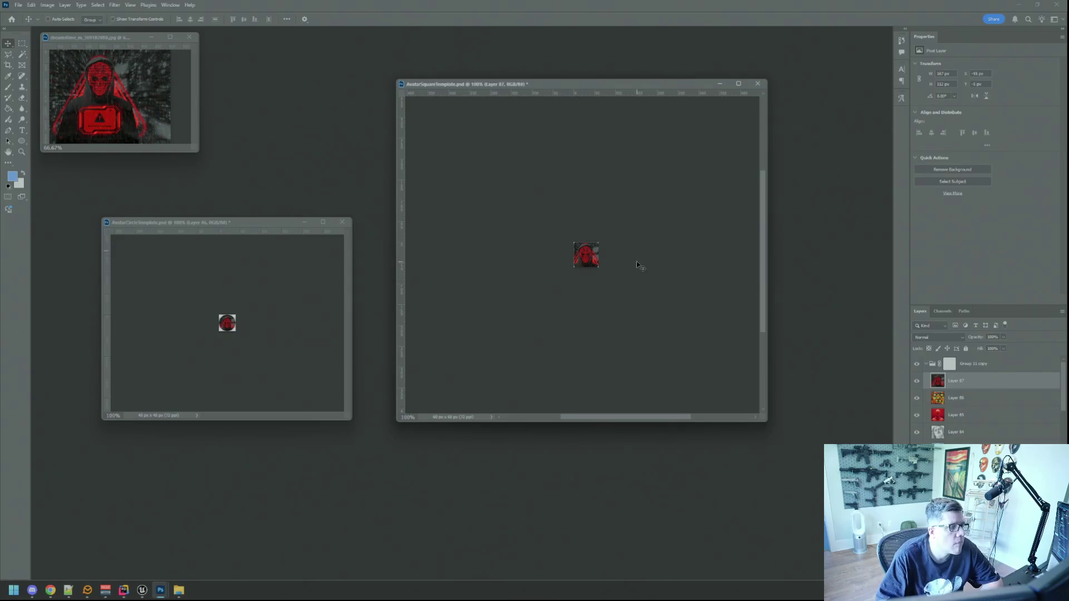
{"action": "key", "text": "alt+Tab"}
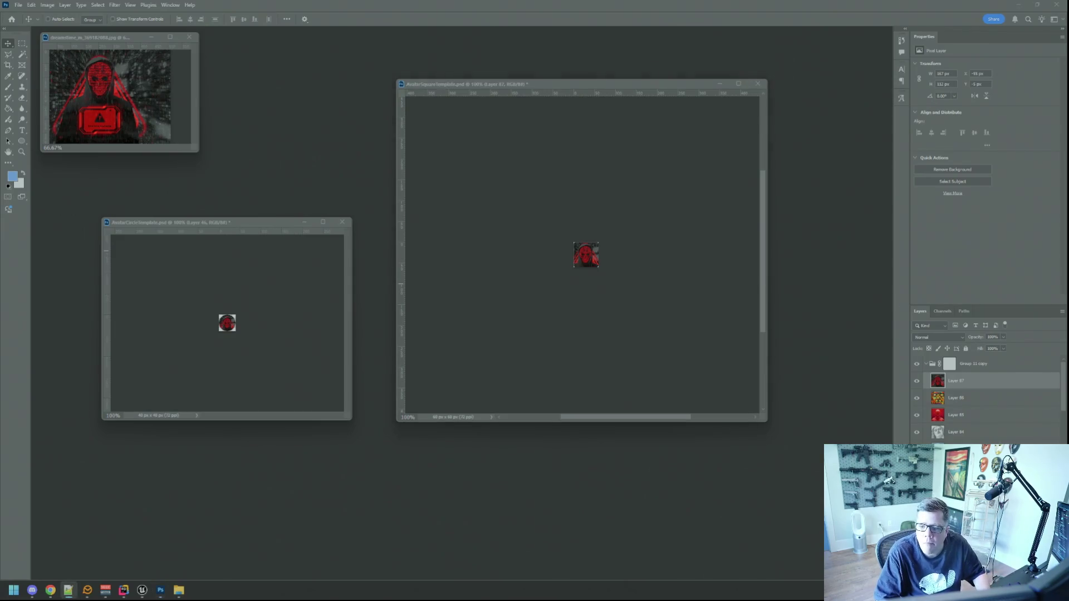
{"action": "key", "text": "alt+Tab"}
{"action": "left_click", "coordinate": [306, 296]}
{"action": "left_click", "coordinate": [189, 39]}
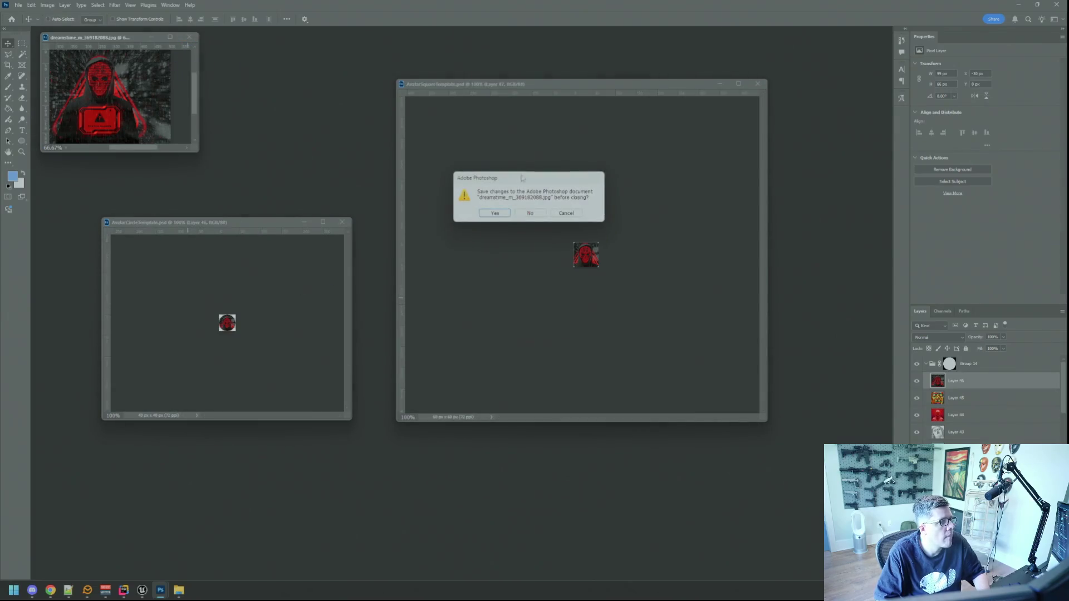
{"action": "left_click", "coordinate": [530, 216]}
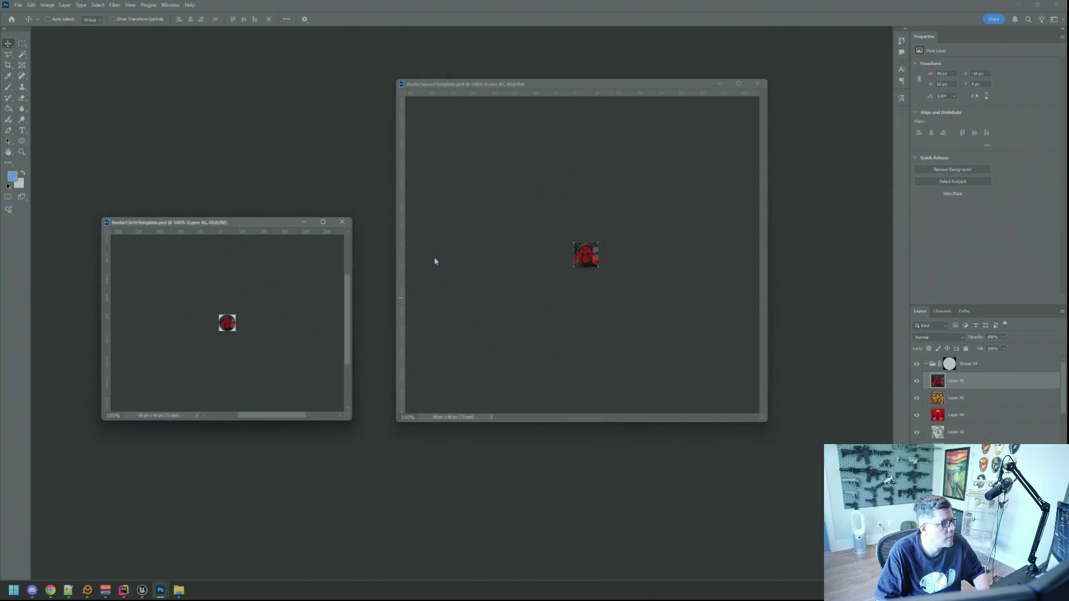
{"action": "left_click", "coordinate": [143, 591]}
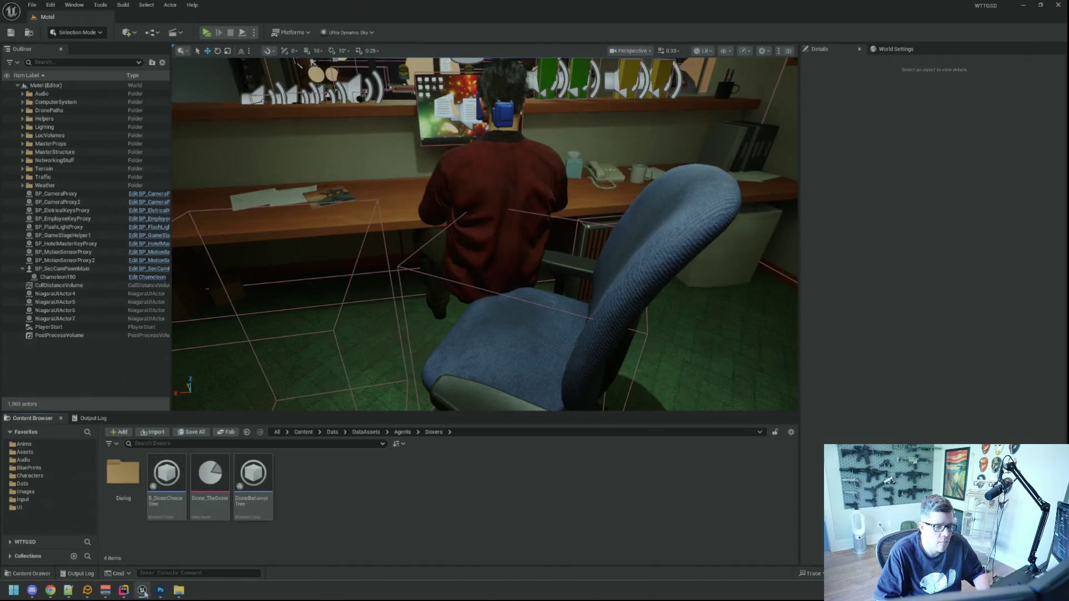
Minimise Unreal Editor back to Photoshop and switch to File Explorer for the next image.
{"action": "left_click", "coordinate": [143, 592]}
{"action": "left_click", "coordinate": [178, 591]}
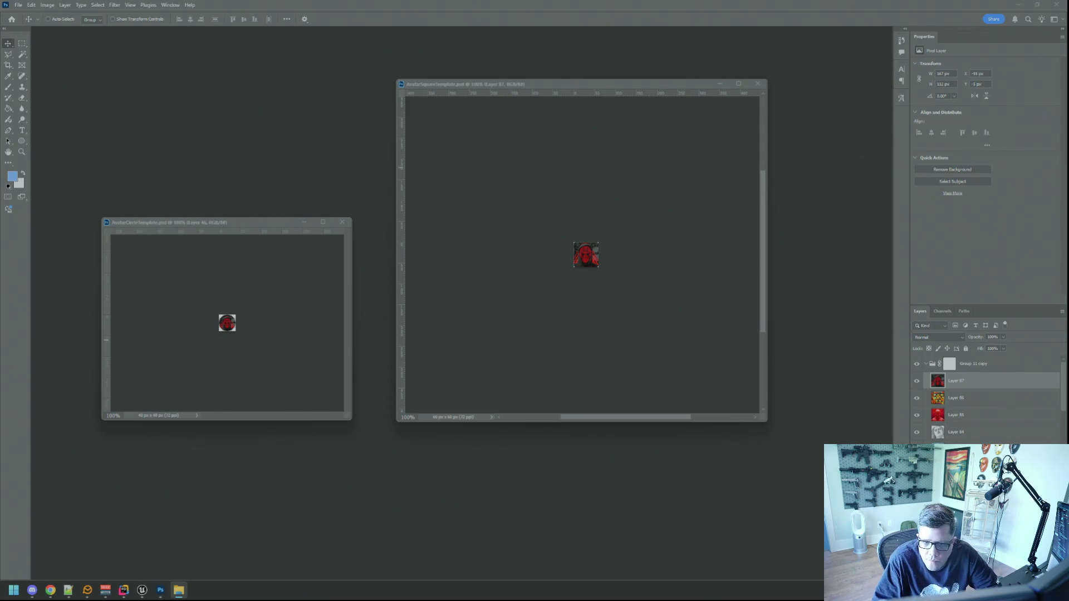
Open the yellow cartoon sketch in Photoshop and set its resolution to 72 ppi.
{"action": "mouse_move", "coordinate": [937, 381]}
{"action": "left_mouse_down"}
{"action": "mouse_move", "coordinate": [880, 329]}
{"action": "mouse_move", "coordinate": [764, 265]}
{"action": "mouse_move", "coordinate": [683, 243]}
{"action": "mouse_move", "coordinate": [794, 219]}
{"action": "left_mouse_up"}
{"action": "key", "text": "ctrl+Tab"}
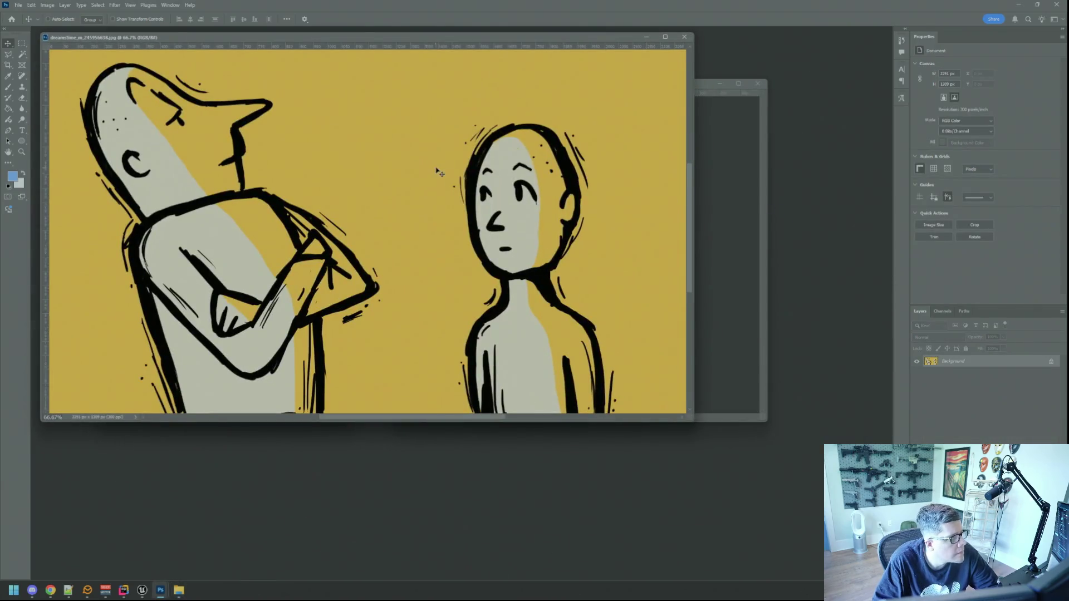
{"action": "left_click", "coordinate": [47, 5]}
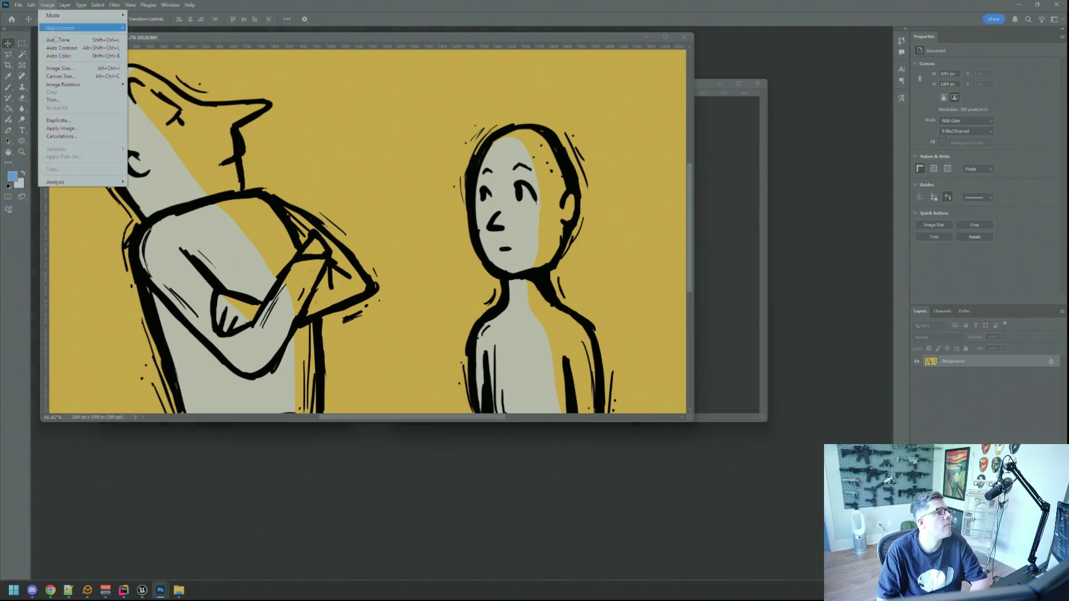
{"action": "left_click", "coordinate": [66, 68]}
{"action": "left_click", "coordinate": [589, 214]}
{"action": "type", "text": "72"}
{"action": "key", "text": "Return"}
Place the sketch in the square template, scaled so the bald character's face fills the square.
{"action": "mouse_move", "coordinate": [196, 73]}
{"action": "left_mouse_down"}
{"action": "mouse_move", "coordinate": [209, 92]}
{"action": "mouse_move", "coordinate": [607, 250]}
{"action": "left_mouse_up"}
{"action": "mouse_move", "coordinate": [680, 348]}
{"action": "left_mouse_down"}
{"action": "mouse_move", "coordinate": [554, 277]}
{"action": "mouse_move", "coordinate": [582, 268]}
{"action": "left_mouse_up"}
{"action": "scroll", "coordinate": [587, 267], "scroll_direction": "up", "scroll_amount": 5}
{"action": "left_click_drag", "start_coordinate": [633, 315], "coordinate": [585, 267]}
{"action": "key", "text": "Return"}
{"action": "key", "text": "ctrl+1"}
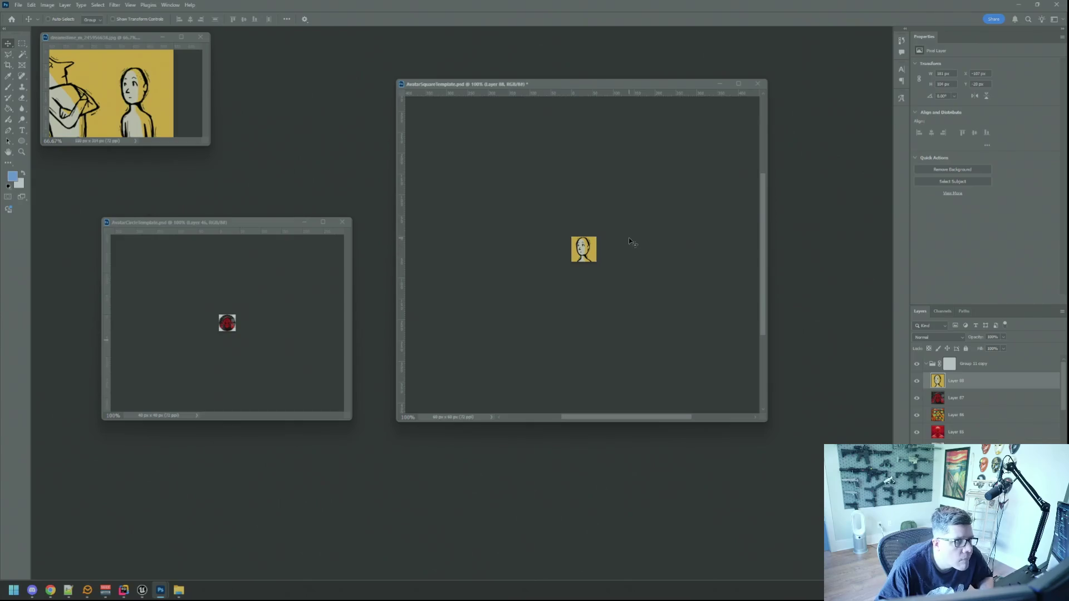
Copy the cartoon face layer into the circle template, scaled to about 82% and centred.
{"action": "mouse_move", "coordinate": [585, 267]}
{"action": "left_mouse_down"}
{"action": "mouse_move", "coordinate": [285, 356]}
{"action": "mouse_move", "coordinate": [245, 333]}
{"action": "left_mouse_up"}
{"action": "left_click_drag", "start_coordinate": [345, 414], "coordinate": [416, 461]}
{"action": "left_click_drag", "start_coordinate": [285, 352], "coordinate": [277, 353]}
{"action": "key", "text": "ctrl+t"}
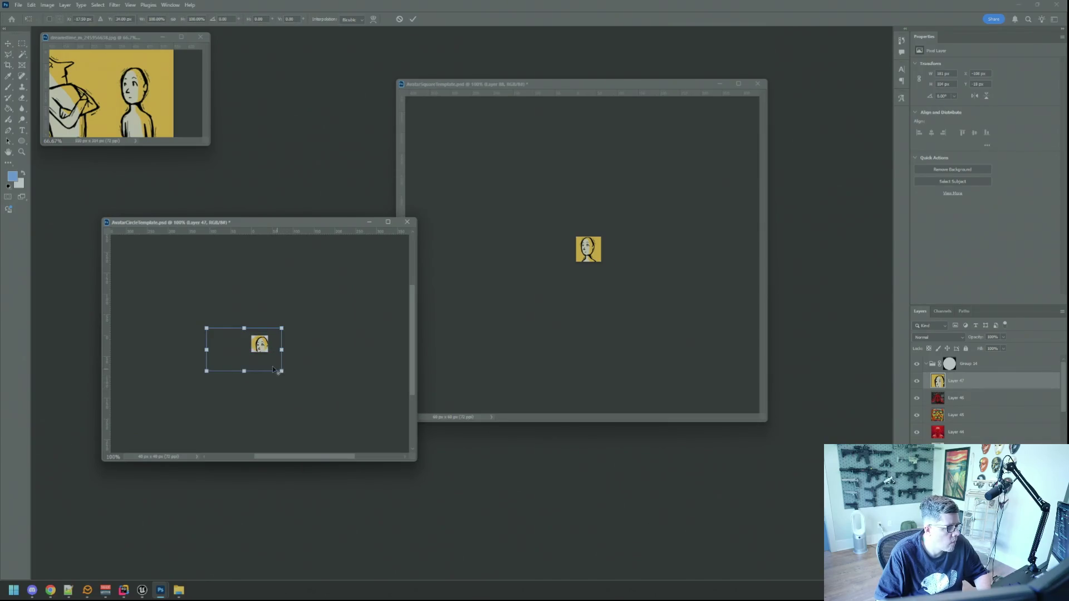
{"action": "scroll", "coordinate": [273, 368], "scroll_direction": "up", "scroll_amount": 5}
{"action": "mouse_move", "coordinate": [332, 431]}
{"action": "left_mouse_down"}
{"action": "mouse_move", "coordinate": [287, 405]}
{"action": "mouse_move", "coordinate": [272, 376]}
{"action": "mouse_move", "coordinate": [299, 390]}
{"action": "mouse_move", "coordinate": [272, 362]}
{"action": "left_mouse_up"}
{"action": "left_click", "coordinate": [413, 19]}
{"action": "key", "text": "ctrl+1"}
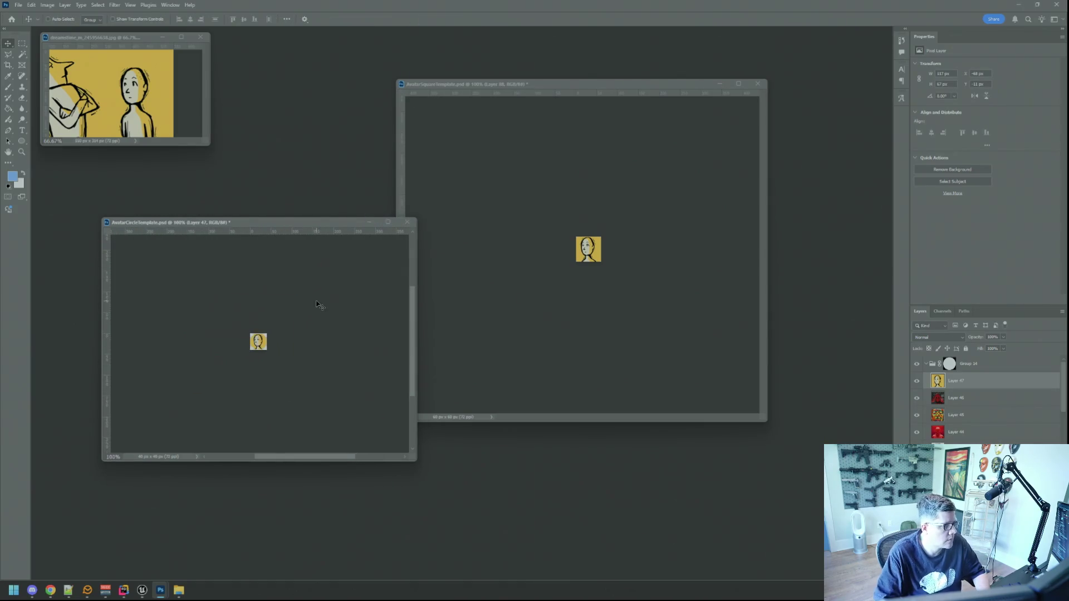
{"action": "left_click_drag", "start_coordinate": [410, 458], "coordinate": [328, 396]}
{"action": "left_click", "coordinate": [536, 332]}
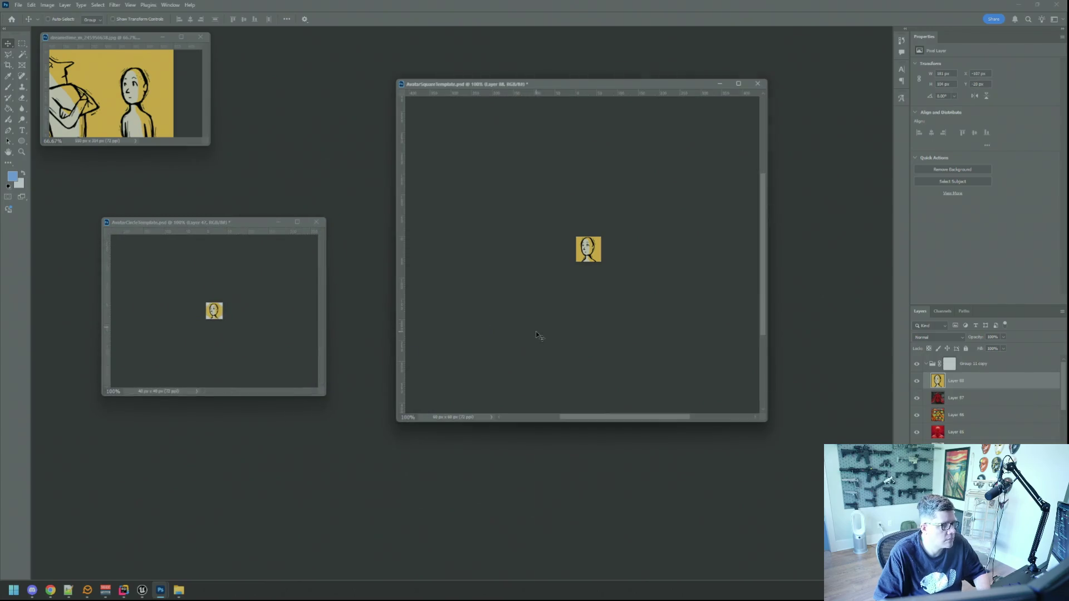
{"action": "key", "text": "ctrl+alt+shift+s"}
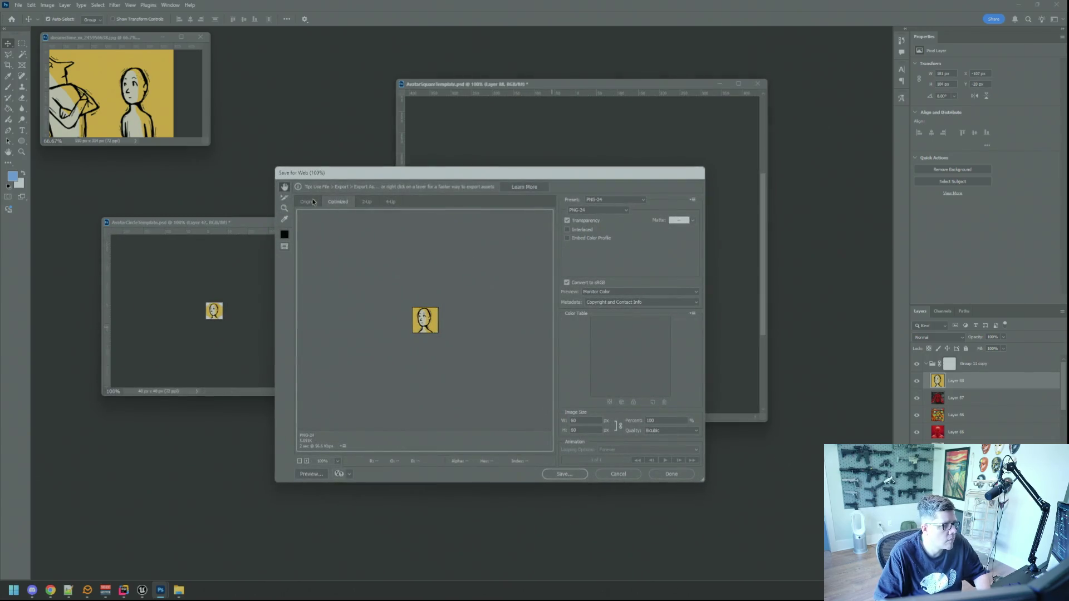
Save the square cartoon avatar as an I_MsgPop PNG in the Avatars folder.
{"action": "key", "text": "Return"}
{"action": "left_click", "coordinate": [465, 237]}
{"action": "left_click", "coordinate": [402, 456]}
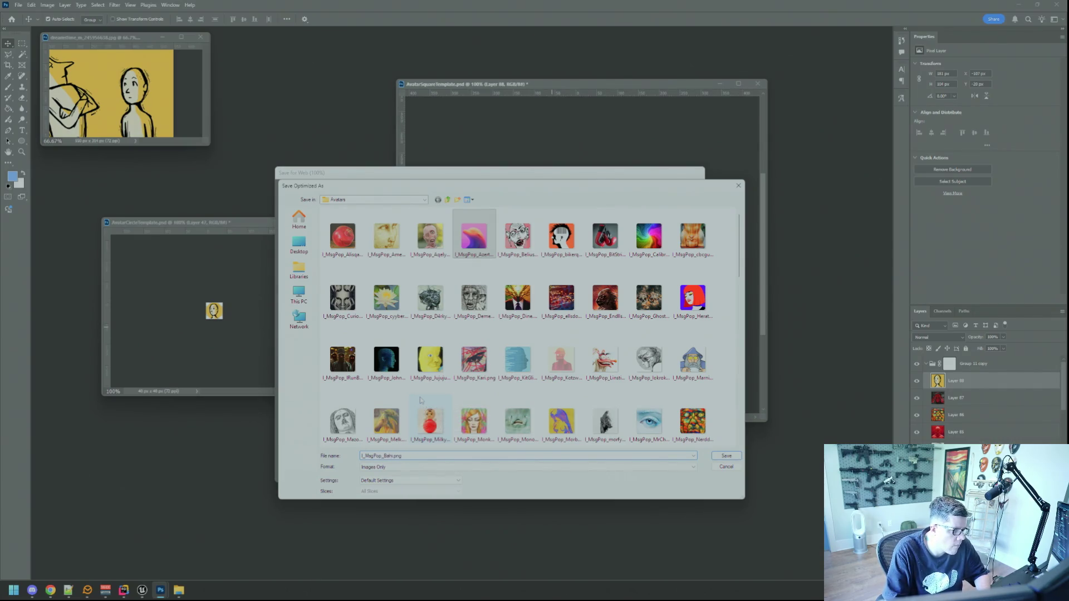
{"action": "key", "text": "Return"}
Export the circle avatar via Save for Web as I_MsgWindow_Bah.png.
{"action": "left_click", "coordinate": [260, 304]}
{"action": "key", "text": "ctrl+alt+shift+s"}
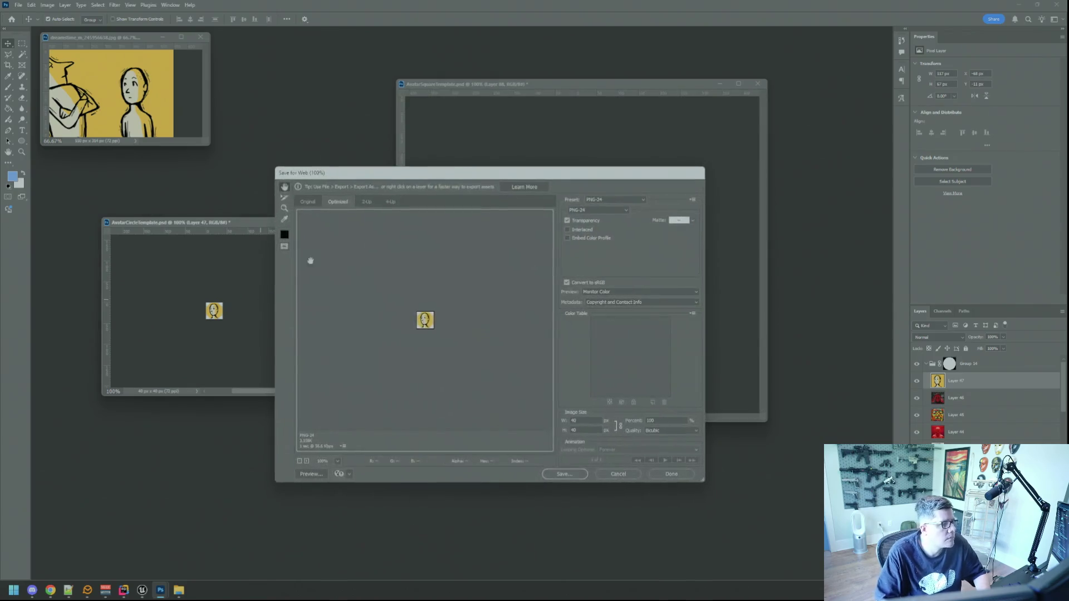
{"action": "left_click", "coordinate": [564, 474]}
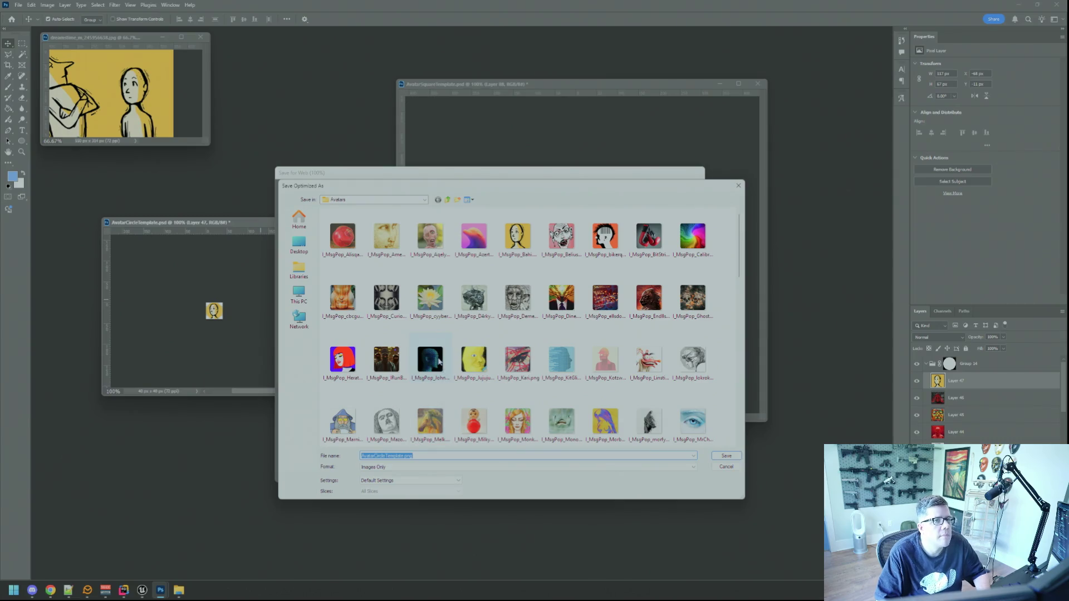
{"action": "scroll", "coordinate": [439, 362], "scroll_direction": "down", "scroll_amount": 15}
{"action": "left_click", "coordinate": [518, 360]}
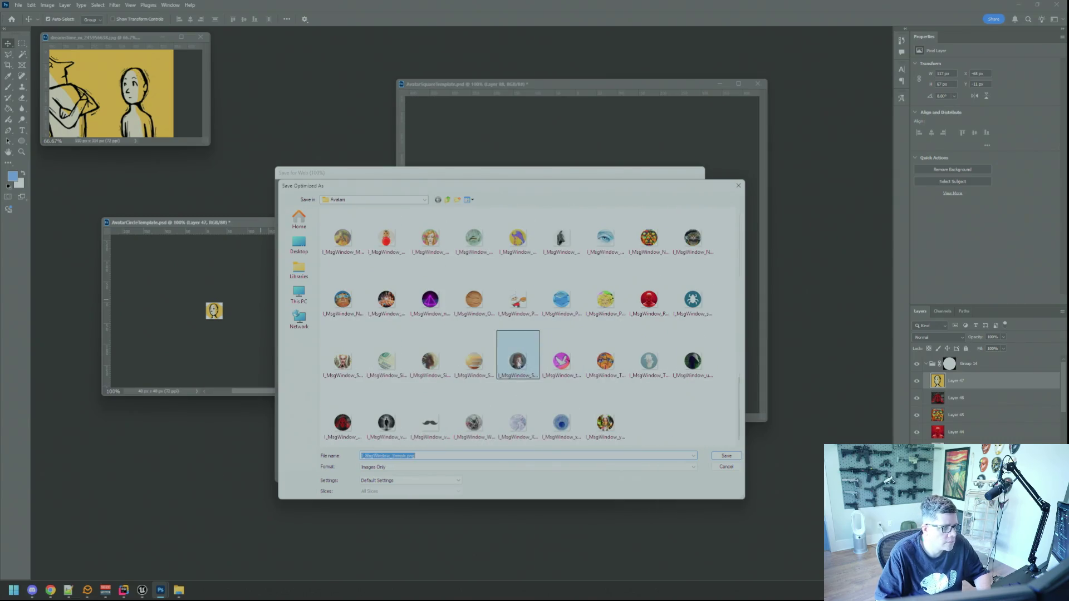
{"action": "left_click", "coordinate": [407, 455]}
{"action": "key", "text": "BackSpace"}
{"action": "key", "text": "BackSpace"}
{"action": "key", "text": "BackSpace"}
{"action": "type", "text": "Bahi"}
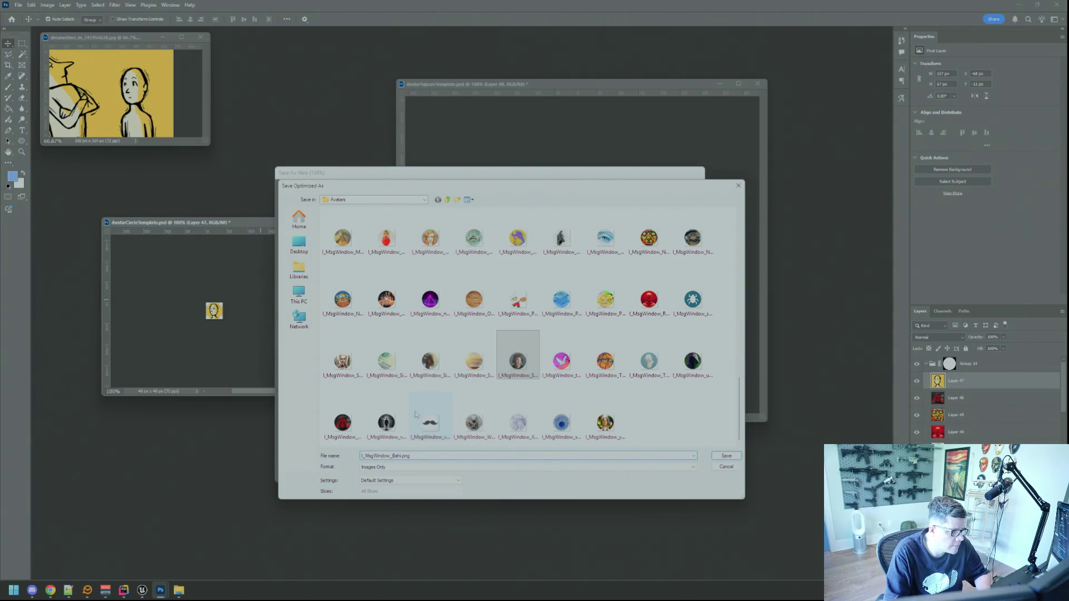
{"action": "key", "text": "Return"}
Close the cartoon sketch without saving and open the bald cable-headed figure photo in Photoshop.
{"action": "left_click", "coordinate": [200, 36]}
{"action": "left_click", "coordinate": [200, 37]}
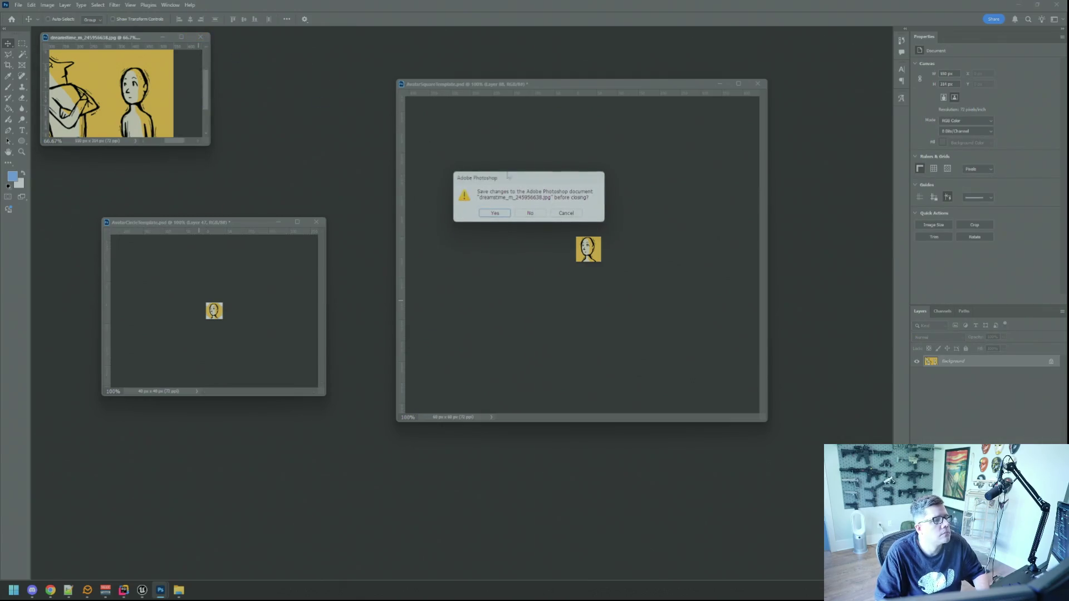
{"action": "left_click", "coordinate": [521, 214]}
{"action": "key", "text": "alt+Tab"}
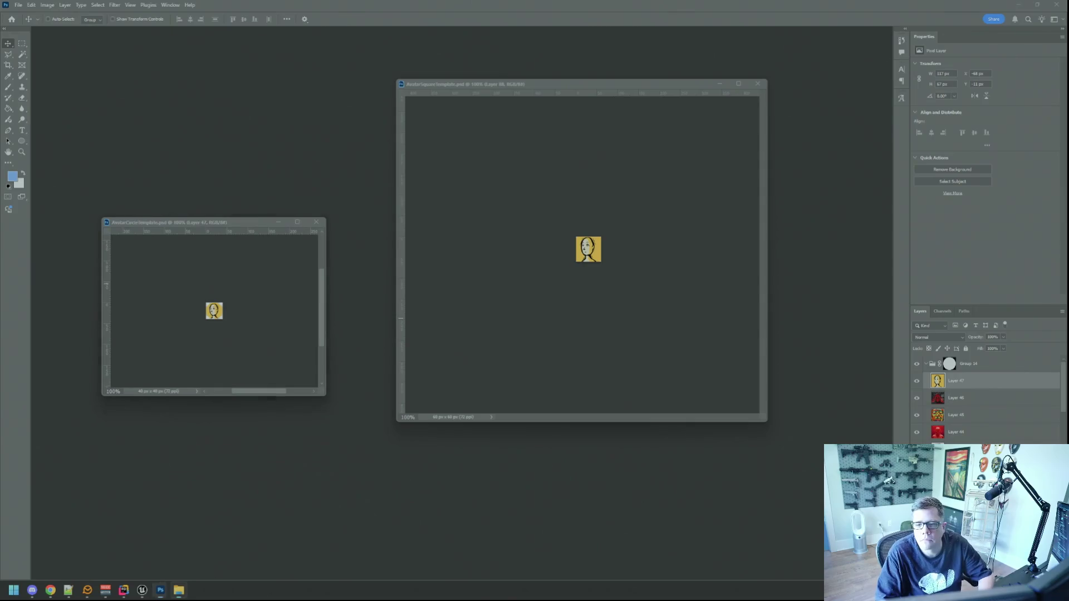
{"action": "key", "text": "alt+Tab"}
{"action": "key", "text": "alt+Tab"}
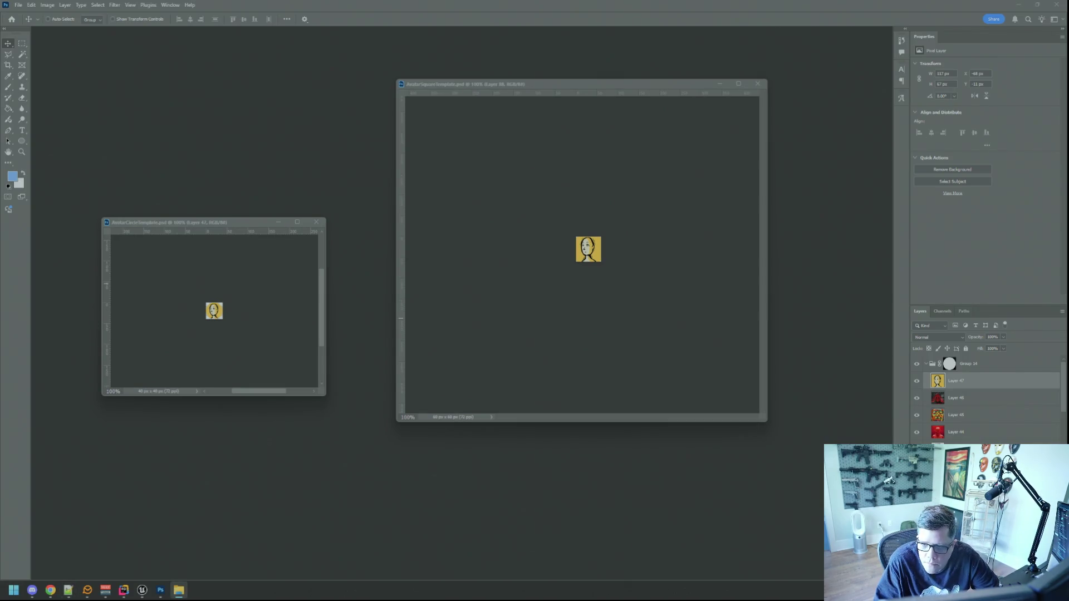
{"action": "left_click_drag", "start_coordinate": [1002, 290], "coordinate": [794, 246]}
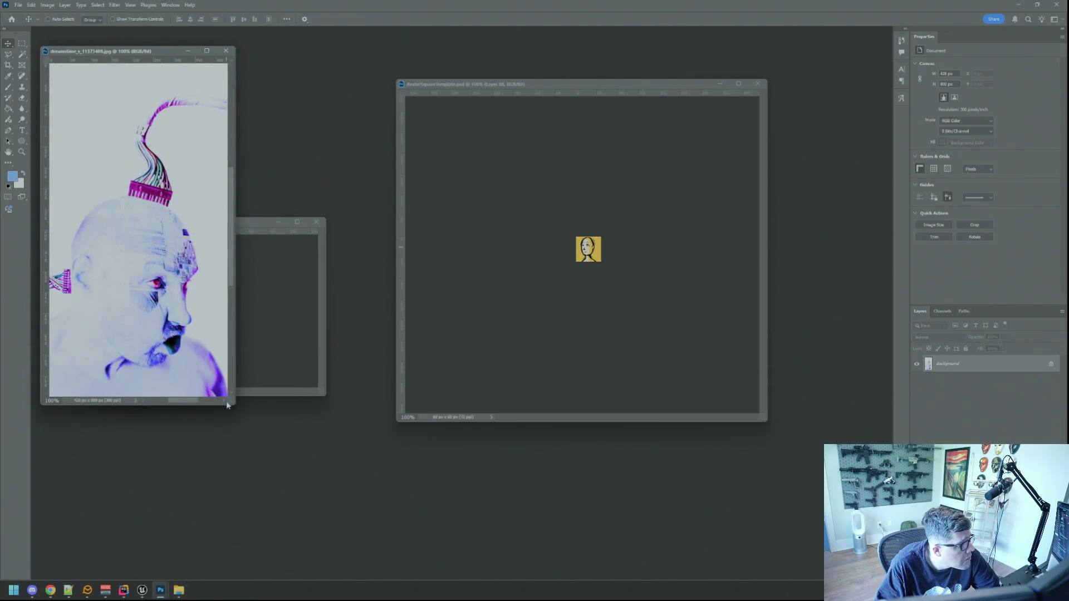
Set the bald figure photo's resolution to 72 ppi.
{"action": "left_click_drag", "start_coordinate": [229, 402], "coordinate": [272, 426]}
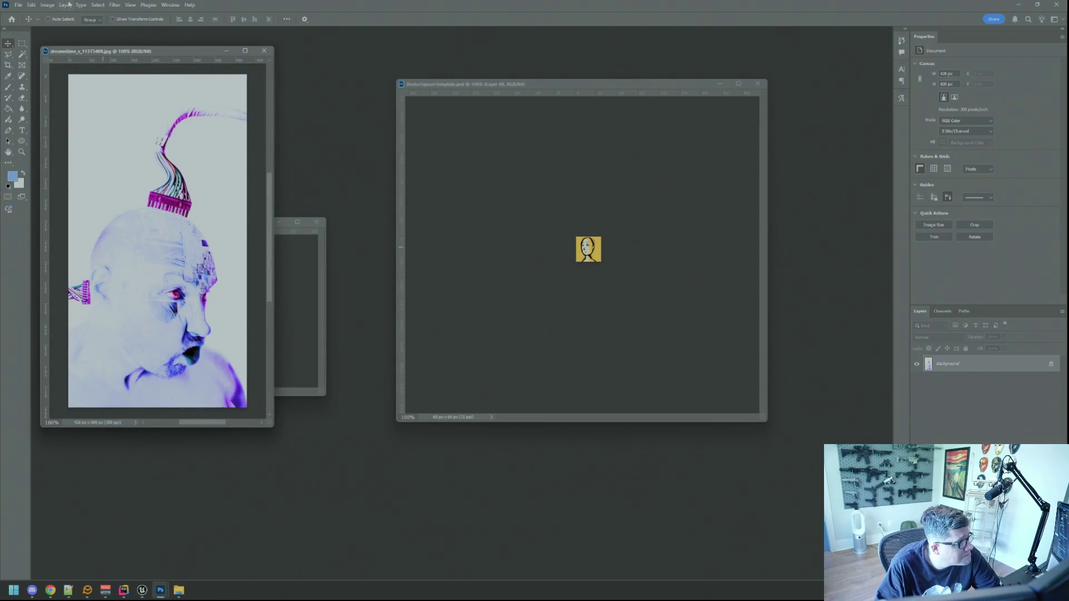
{"action": "left_click", "coordinate": [48, 5]}
{"action": "left_click", "coordinate": [59, 68]}
{"action": "double_click", "coordinate": [577, 212]}
{"action": "type", "text": "72"}
{"action": "key", "text": "Return"}
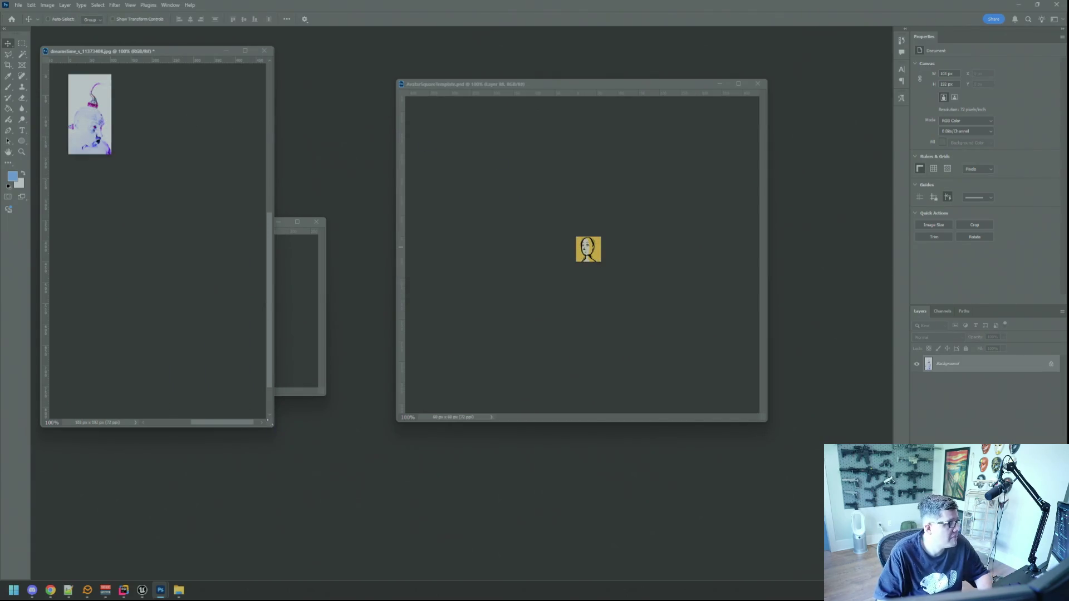
{"action": "left_click_drag", "start_coordinate": [267, 422], "coordinate": [219, 183]}
Place the photo in the square template, scaled down so the face fits the square.
{"action": "mouse_move", "coordinate": [127, 123]}
{"action": "left_mouse_down"}
{"action": "mouse_move", "coordinate": [596, 238]}
{"action": "mouse_move", "coordinate": [587, 234]}
{"action": "mouse_move", "coordinate": [607, 228]}
{"action": "mouse_move", "coordinate": [569, 230]}
{"action": "mouse_move", "coordinate": [614, 281]}
{"action": "left_mouse_up"}
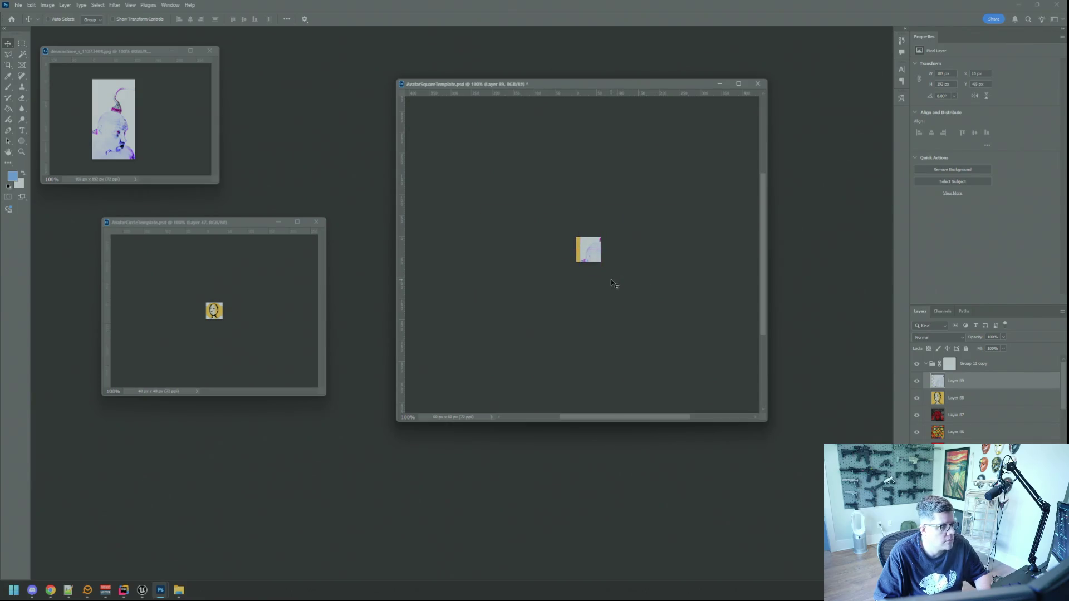
{"action": "left_click", "coordinate": [182, 151]}
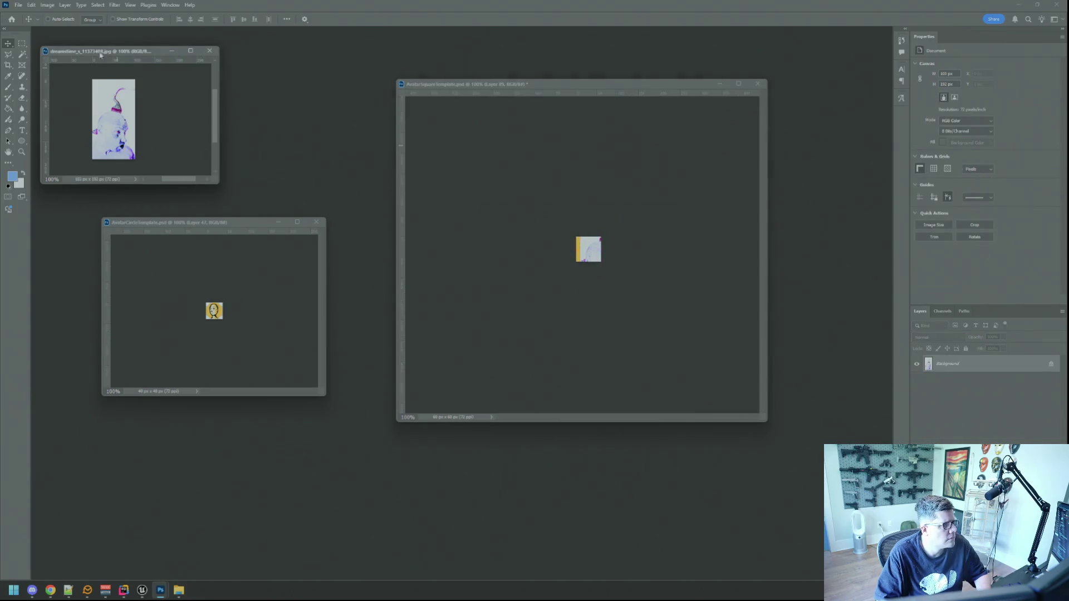
{"action": "left_click", "coordinate": [48, 4]}
{"action": "left_click", "coordinate": [79, 69]}
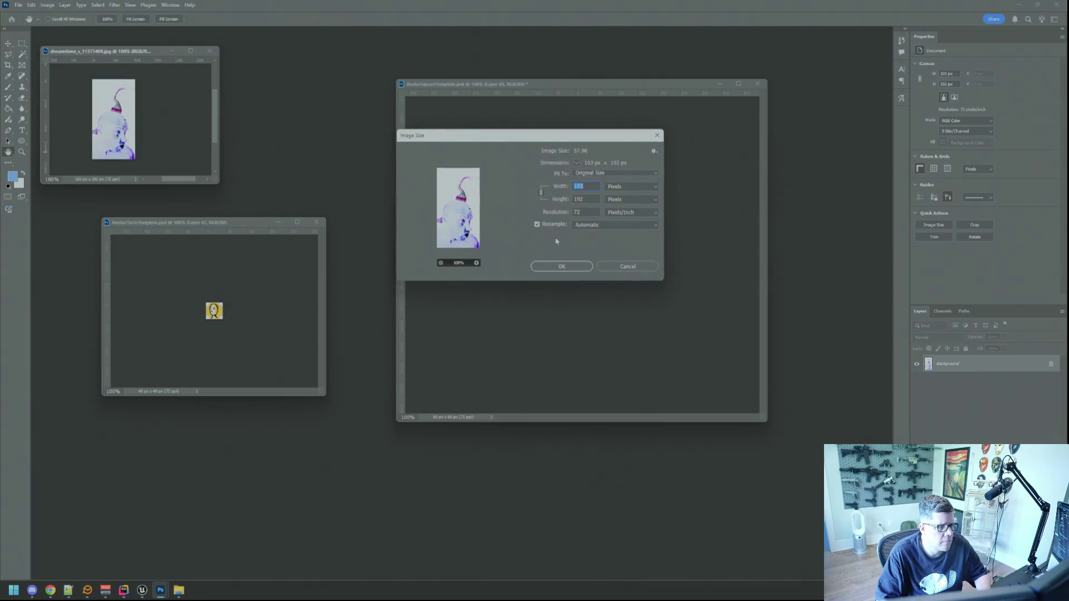
{"action": "left_click", "coordinate": [617, 266]}
{"action": "scroll", "coordinate": [603, 259], "scroll_direction": "up", "scroll_amount": 5}
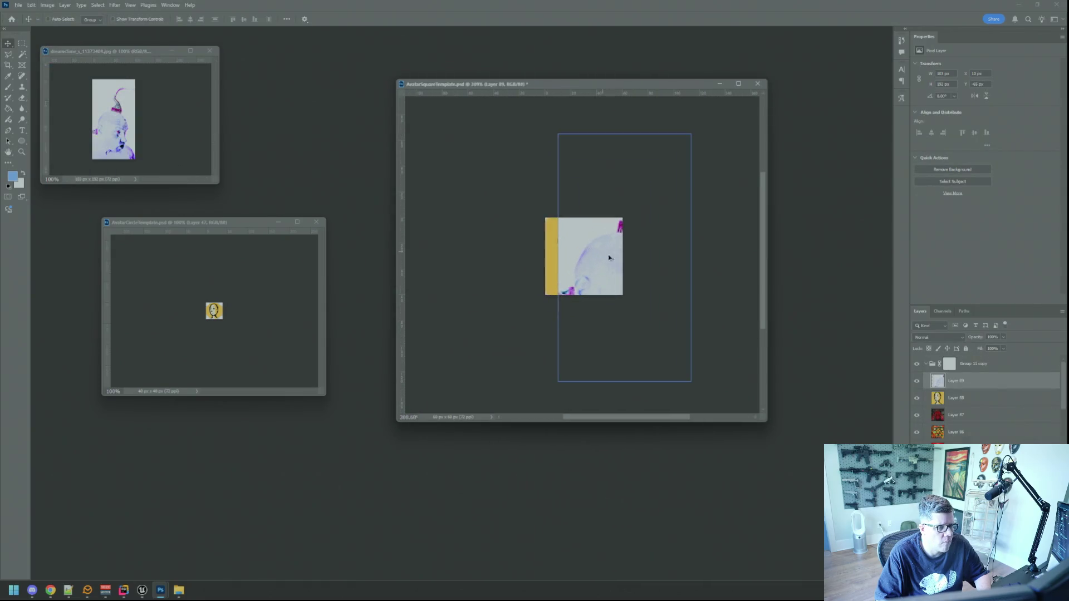
{"action": "left_click_drag", "start_coordinate": [602, 259], "coordinate": [596, 252]}
{"action": "key", "text": "ctrl+t"}
{"action": "mouse_move", "coordinate": [663, 365]}
{"action": "left_mouse_down"}
{"action": "mouse_move", "coordinate": [625, 328]}
{"action": "mouse_move", "coordinate": [601, 261]}
{"action": "left_mouse_up"}
{"action": "left_click_drag", "start_coordinate": [628, 308], "coordinate": [608, 289]}
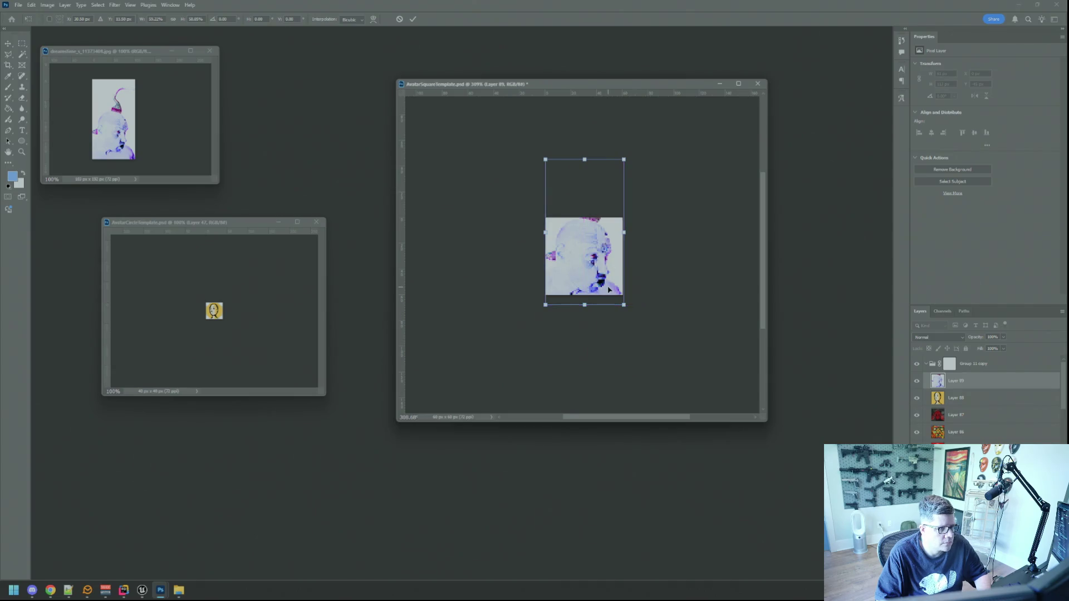
{"action": "left_click", "coordinate": [413, 19]}
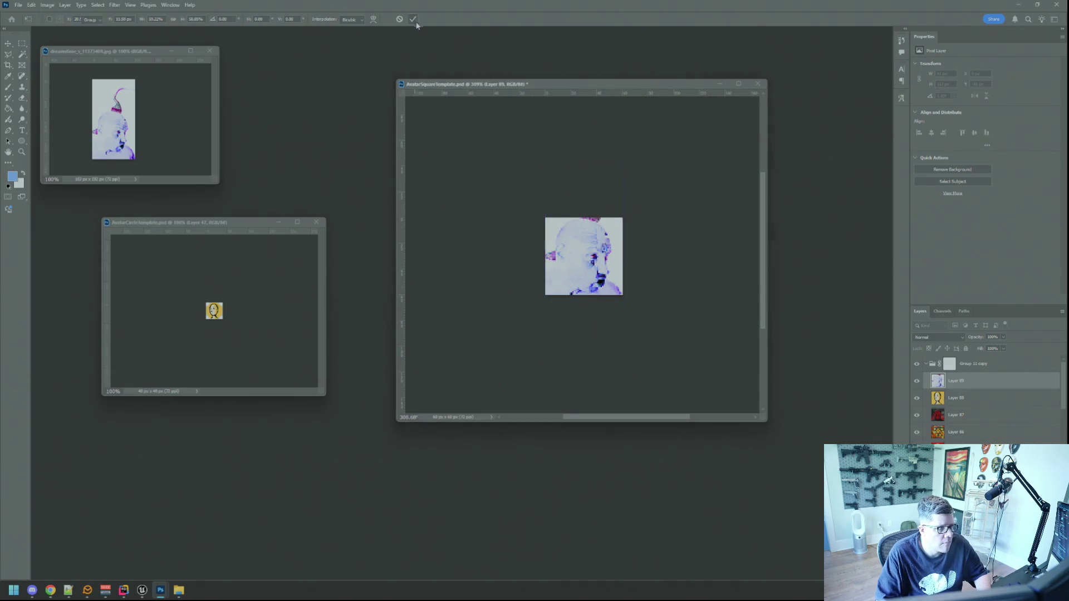
{"action": "key", "text": "ctrl+1"}
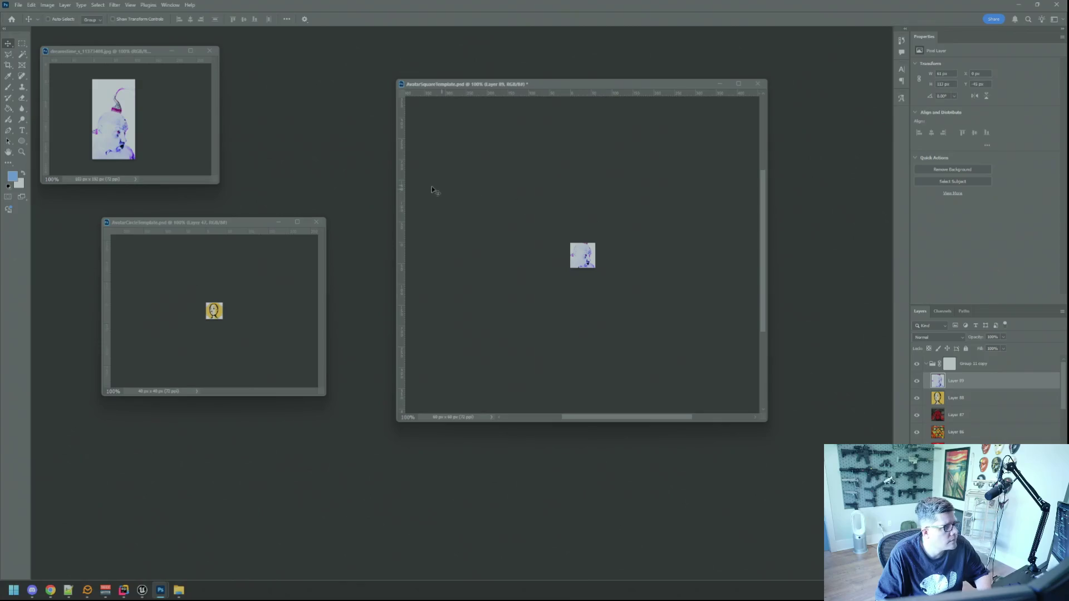
Close the small photo copy without saving and reopen the original dreamstime JPG.
{"action": "left_click", "coordinate": [183, 151]}
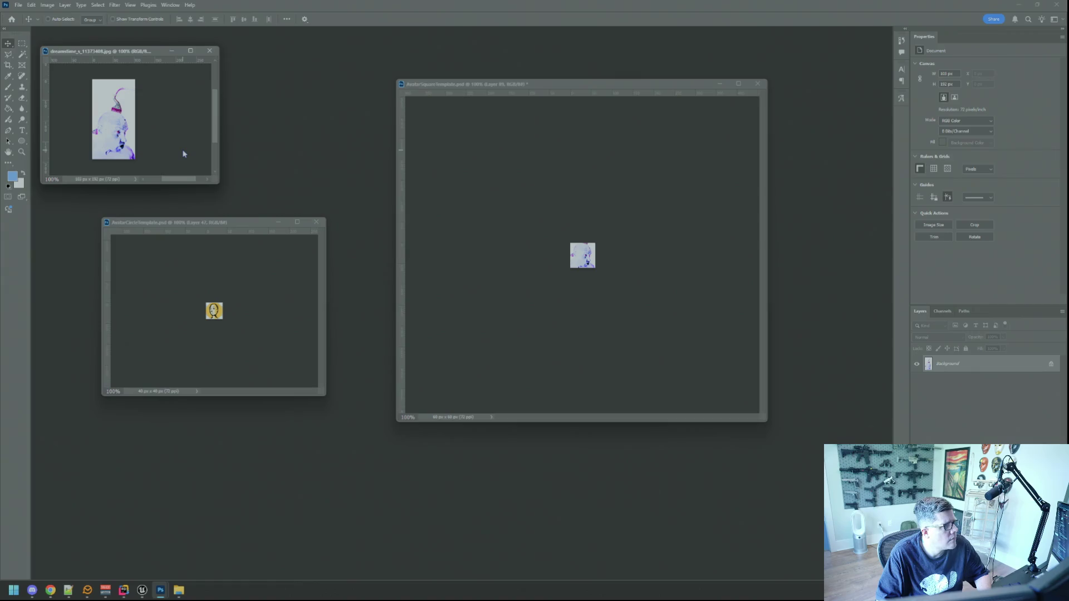
{"action": "mouse_move", "coordinate": [114, 119]}
{"action": "left_mouse_down"}
{"action": "mouse_move", "coordinate": [678, 399]}
{"action": "mouse_move", "coordinate": [646, 503]}
{"action": "left_mouse_up"}
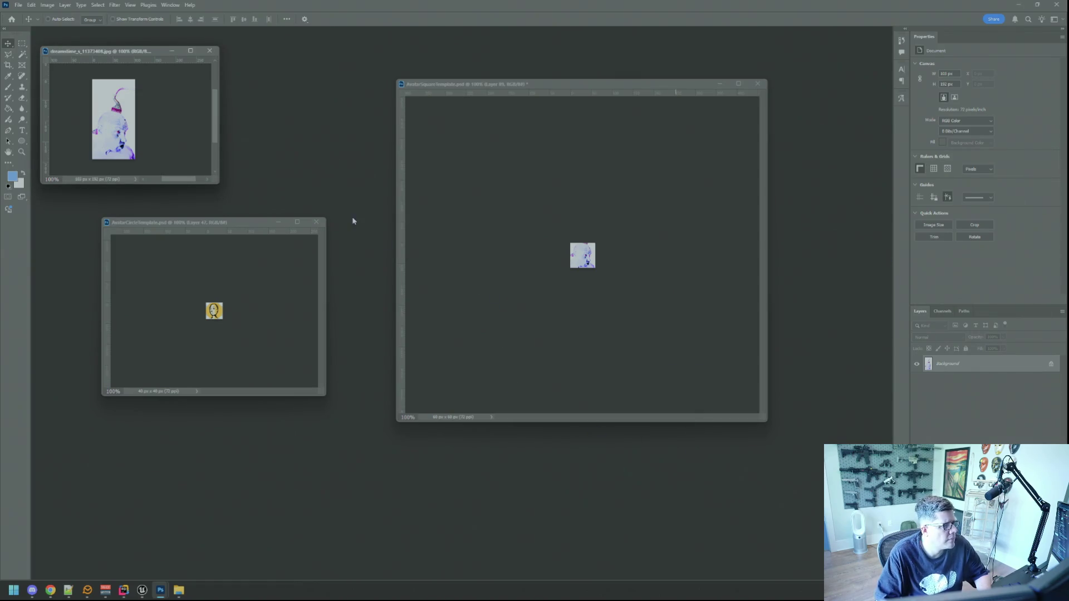
{"action": "left_click", "coordinate": [209, 51]}
{"action": "left_click", "coordinate": [529, 210]}
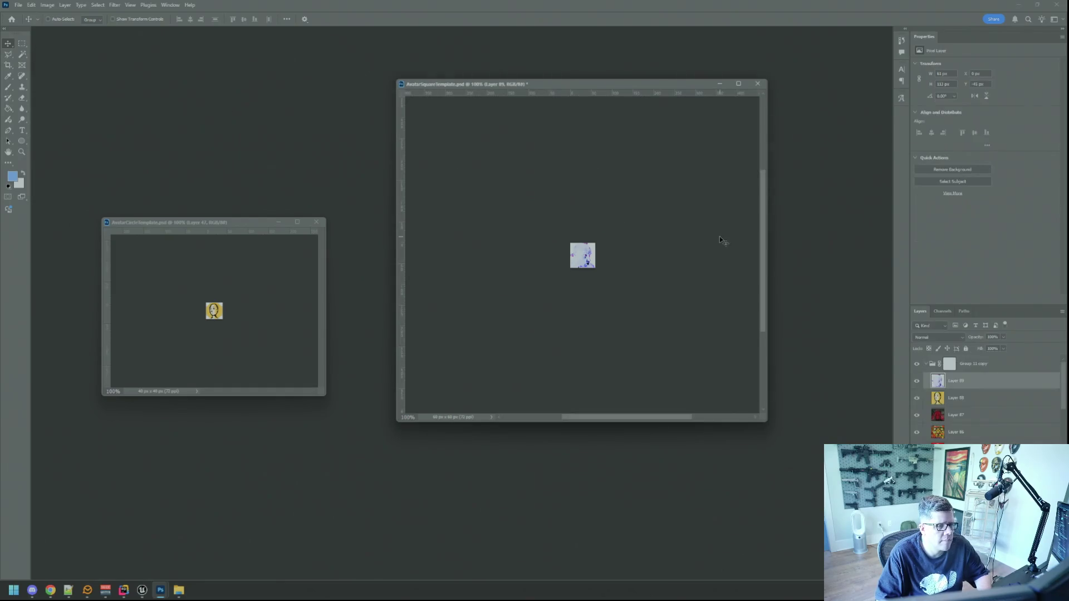
{"action": "mouse_move", "coordinate": [680, 264]}
{"action": "left_mouse_down"}
{"action": "mouse_move", "coordinate": [481, 228]}
{"action": "mouse_move", "coordinate": [312, 155]}
{"action": "left_mouse_up"}
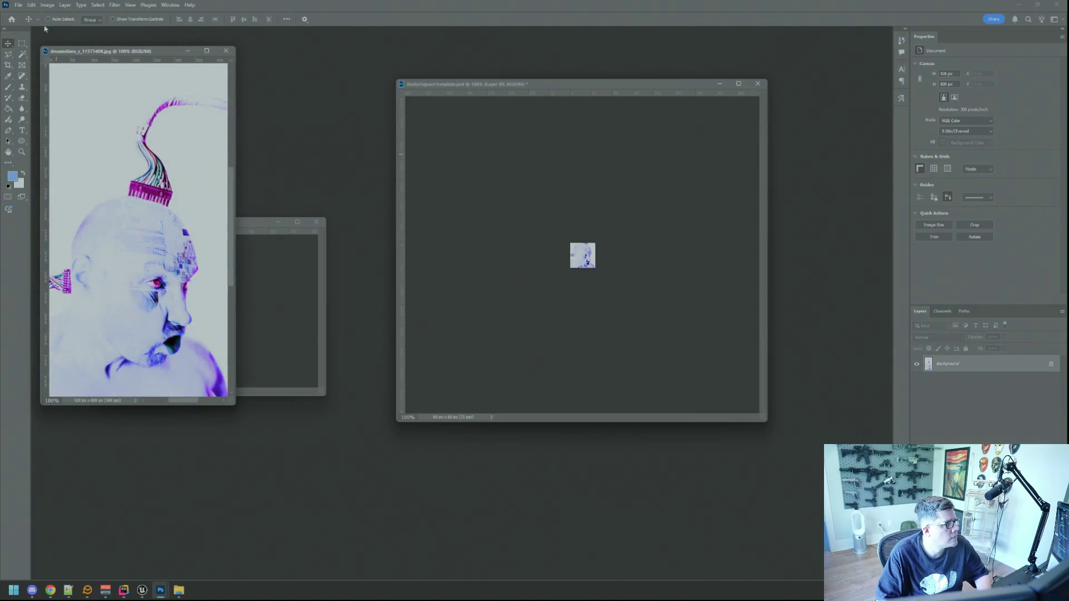
Check the photo's image size and remove the old avatar layer from the square template.
{"action": "left_click", "coordinate": [47, 4]}
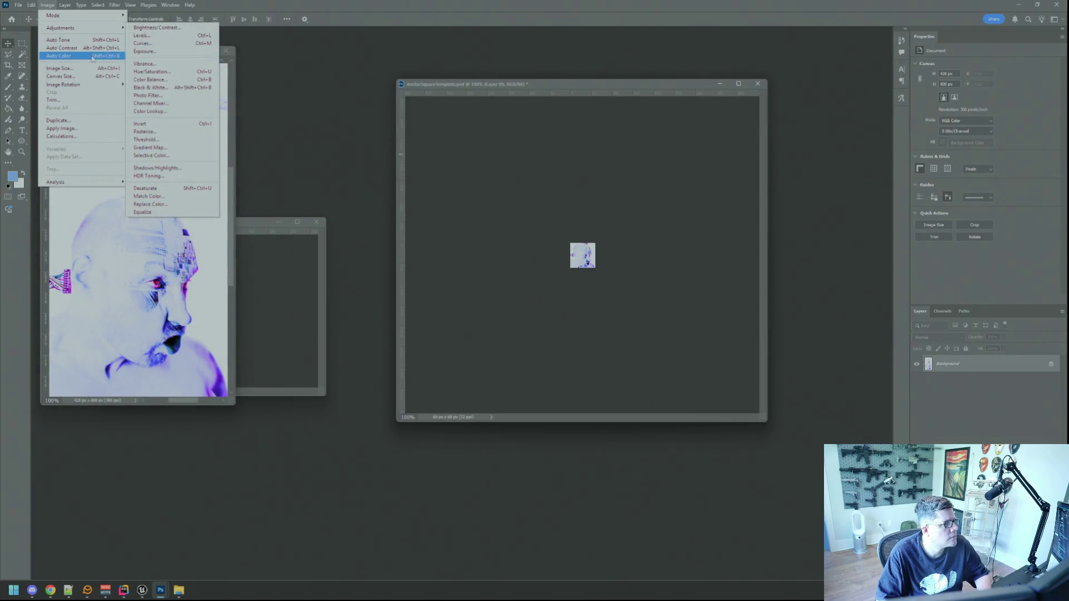
{"action": "left_click", "coordinate": [59, 68]}
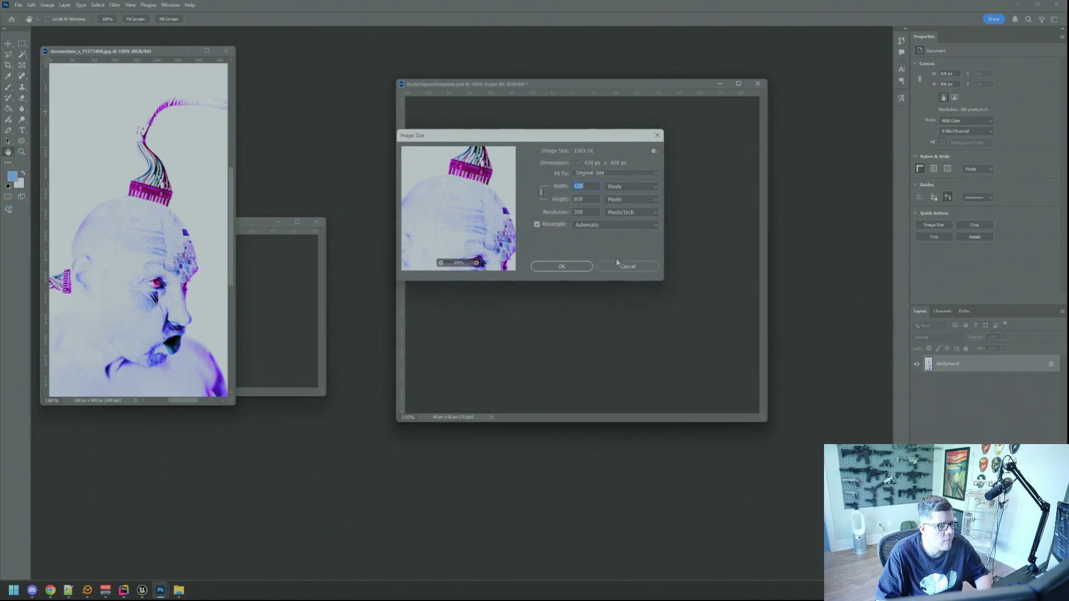
{"action": "left_click", "coordinate": [627, 266]}
{"action": "key", "text": "v"}
{"action": "left_click_drag", "start_coordinate": [626, 264], "coordinate": [600, 257]}
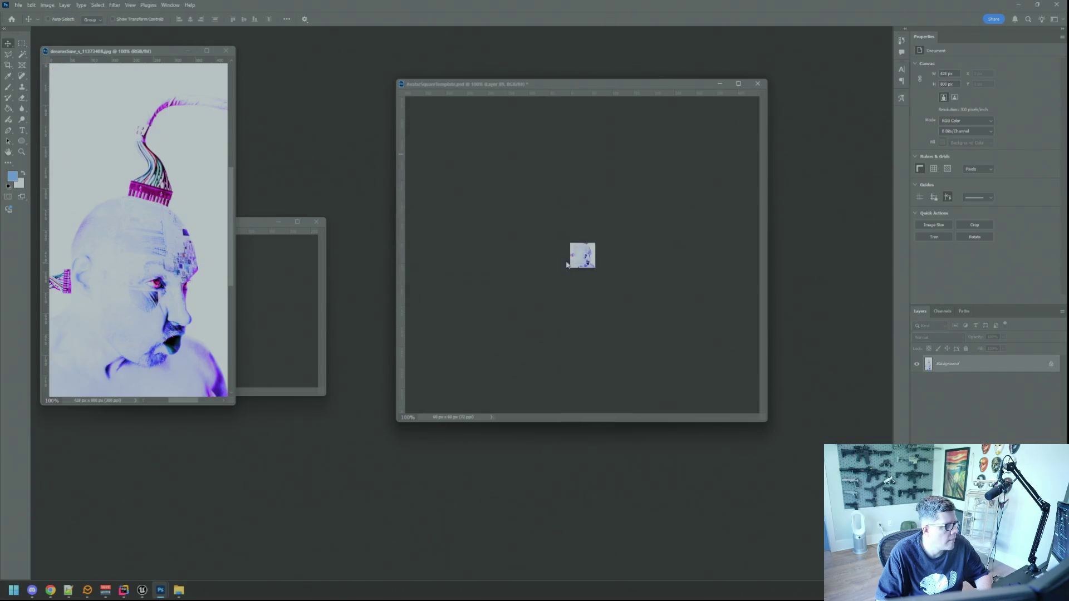
{"action": "left_click", "coordinate": [589, 236]}
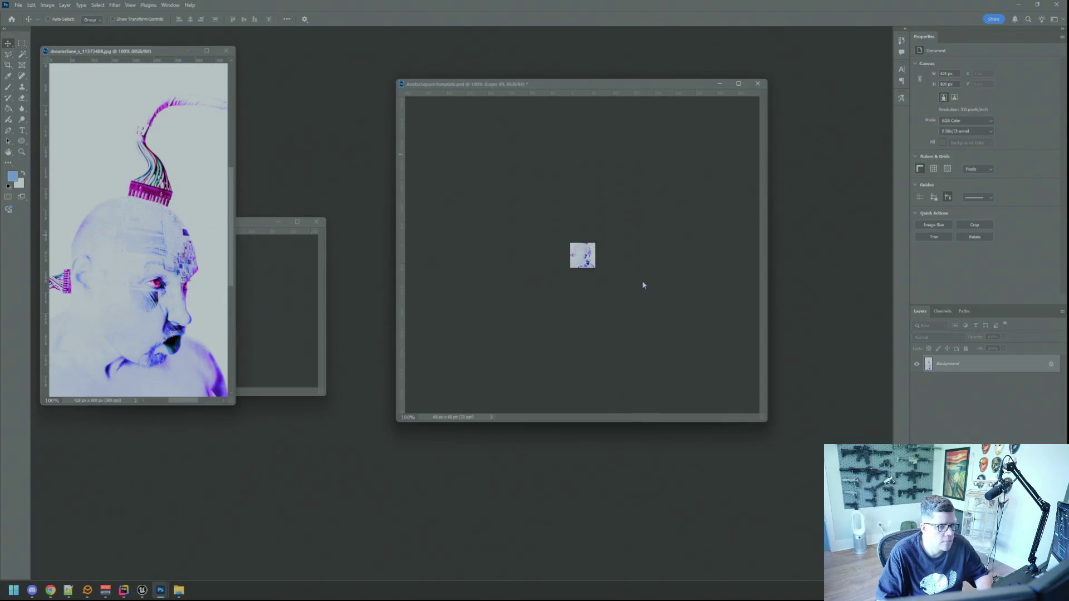
{"action": "key", "text": "ctrl+z"}
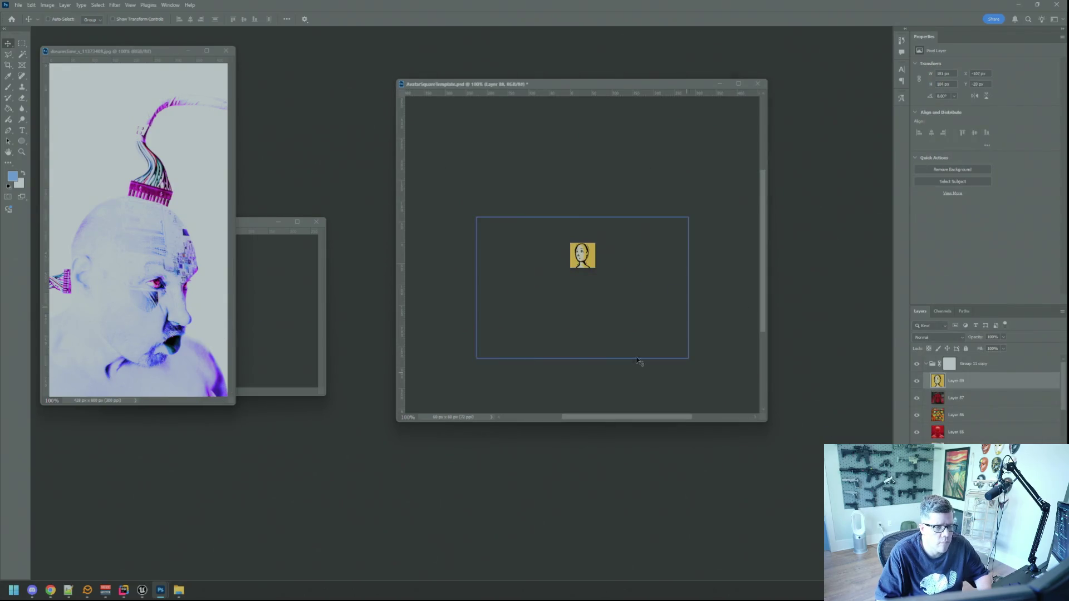
Apply a Curves adjustment to the photo, darkening midtones and deepening shadows and contrast.
{"action": "left_click", "coordinate": [188, 217]}
{"action": "left_click", "coordinate": [47, 5]}
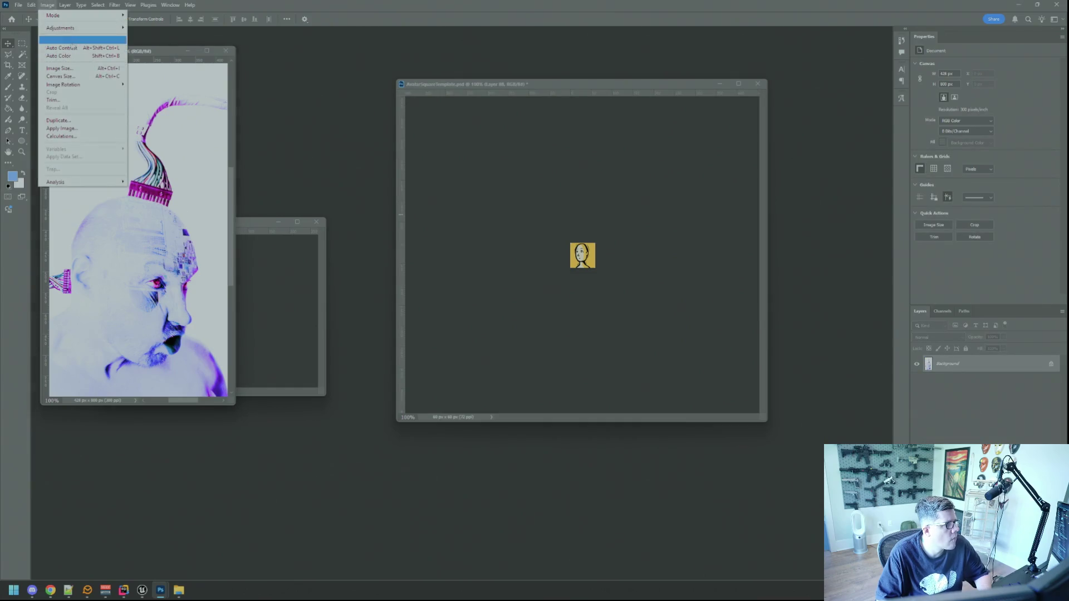
{"action": "mouse_move", "coordinate": [83, 25]}
{"action": "left_click", "coordinate": [182, 43]}
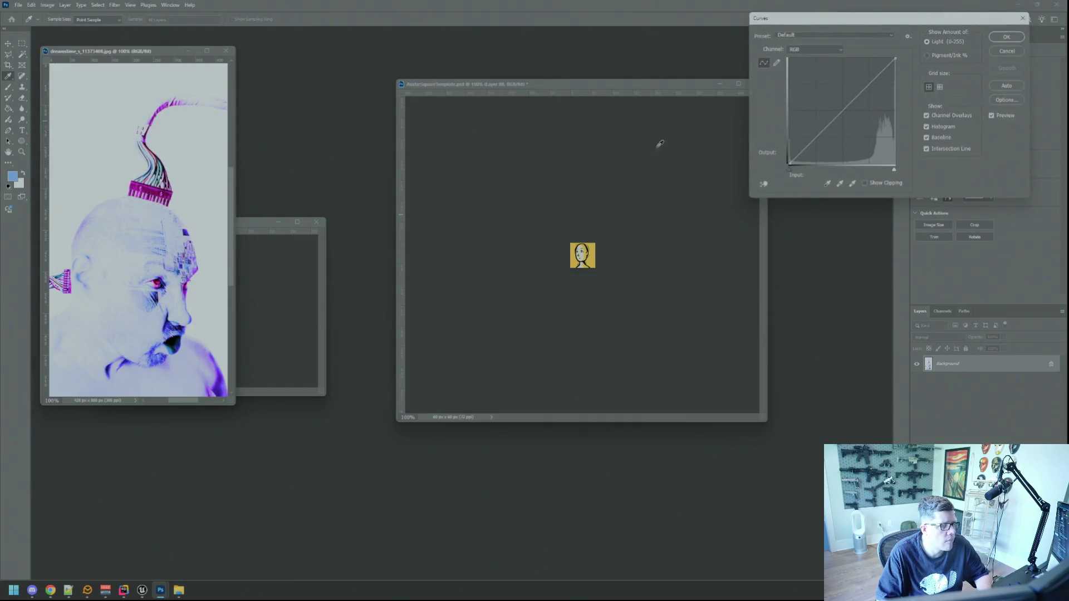
{"action": "left_click_drag", "start_coordinate": [819, 136], "coordinate": [834, 146]}
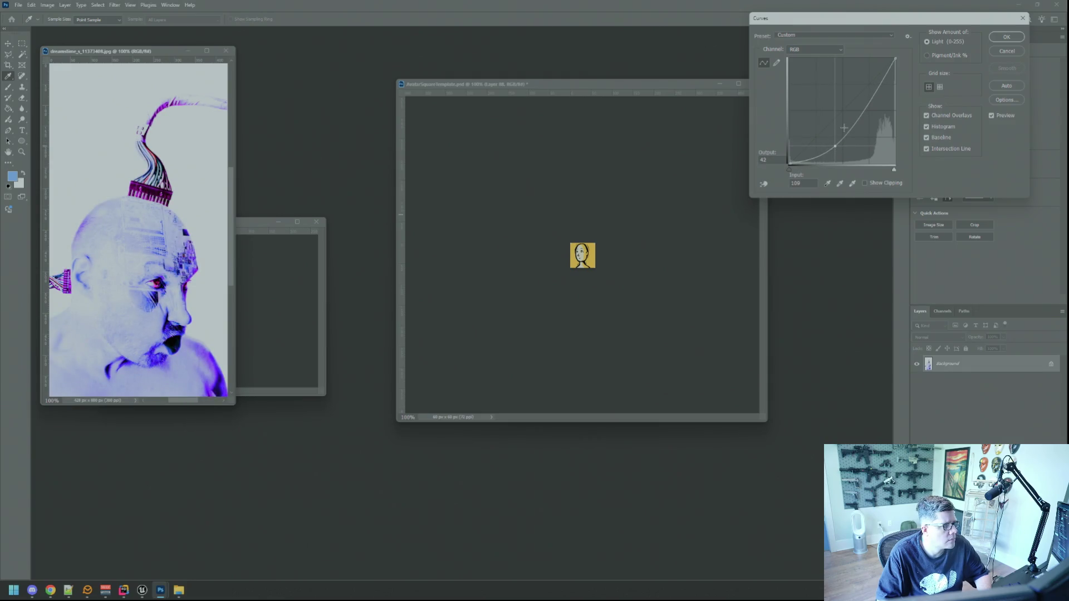
{"action": "mouse_move", "coordinate": [871, 101]}
{"action": "left_mouse_down"}
{"action": "mouse_move", "coordinate": [877, 130]}
{"action": "mouse_move", "coordinate": [881, 103]}
{"action": "left_mouse_up"}
{"action": "mouse_move", "coordinate": [852, 144]}
{"action": "left_mouse_down"}
{"action": "mouse_move", "coordinate": [860, 129]}
{"action": "mouse_move", "coordinate": [811, 137]}
{"action": "mouse_move", "coordinate": [809, 156]}
{"action": "mouse_move", "coordinate": [856, 137]}
{"action": "mouse_move", "coordinate": [848, 138]}
{"action": "mouse_move", "coordinate": [878, 109]}
{"action": "mouse_move", "coordinate": [876, 98]}
{"action": "mouse_move", "coordinate": [888, 118]}
{"action": "mouse_move", "coordinate": [879, 110]}
{"action": "left_mouse_up"}
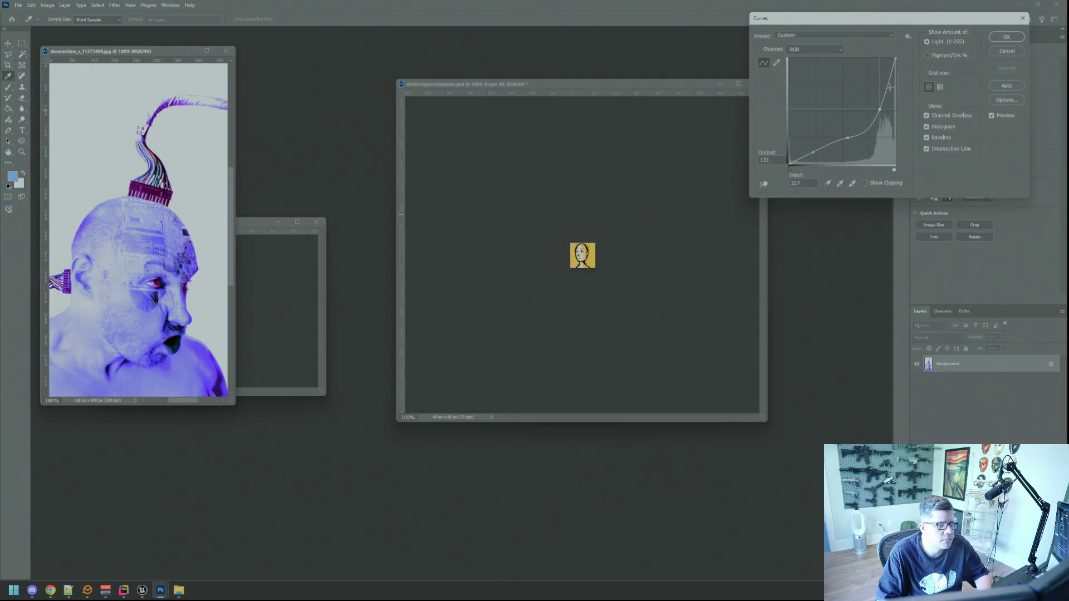
{"action": "left_click", "coordinate": [801, 159]}
{"action": "mouse_move", "coordinate": [800, 160]}
{"action": "left_mouse_down"}
{"action": "mouse_move", "coordinate": [808, 151]}
{"action": "mouse_move", "coordinate": [813, 165]}
{"action": "mouse_move", "coordinate": [802, 161]}
{"action": "left_mouse_up"}
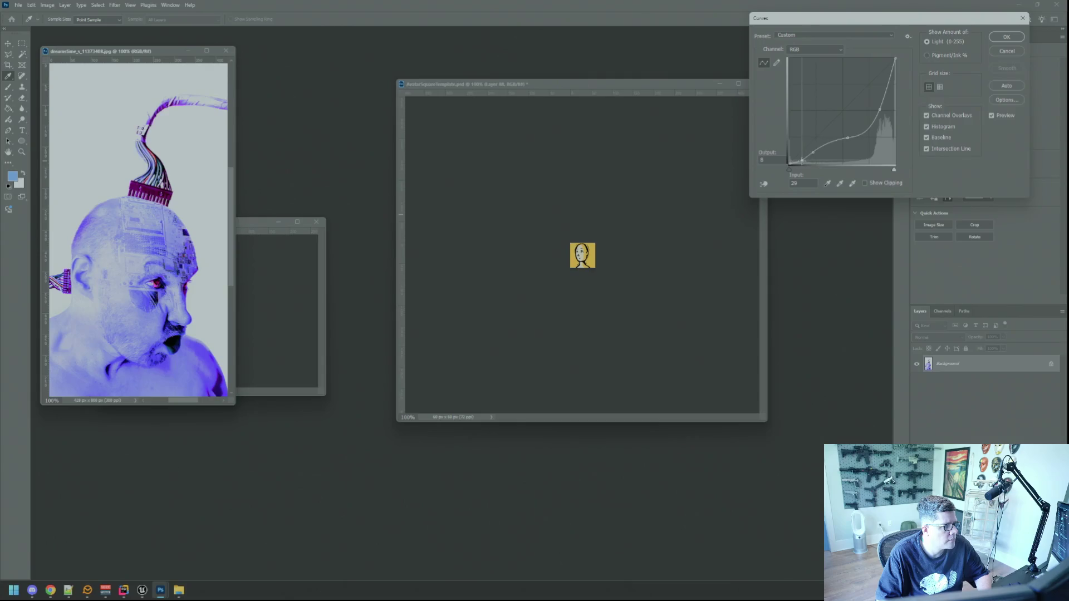
{"action": "left_click", "coordinate": [871, 129]}
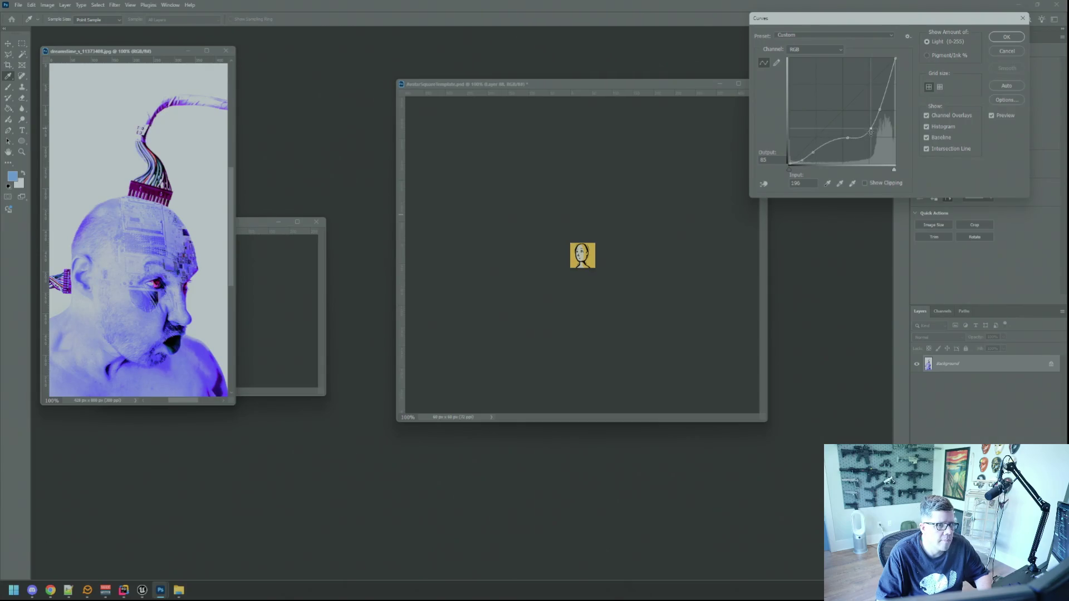
{"action": "left_click_drag", "start_coordinate": [871, 129], "coordinate": [871, 136]}
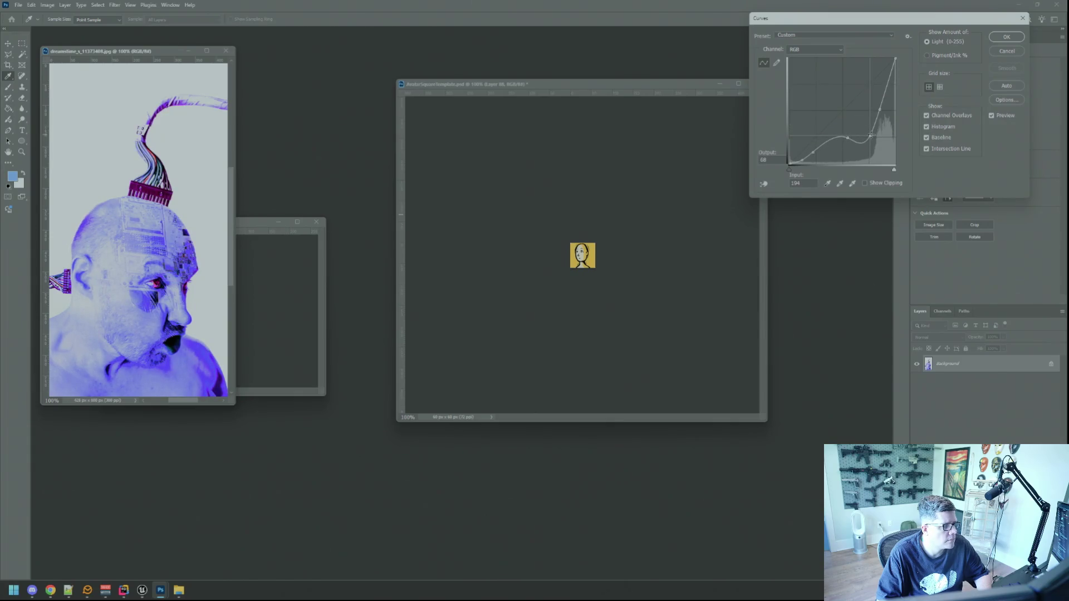
{"action": "left_click", "coordinate": [1007, 37]}
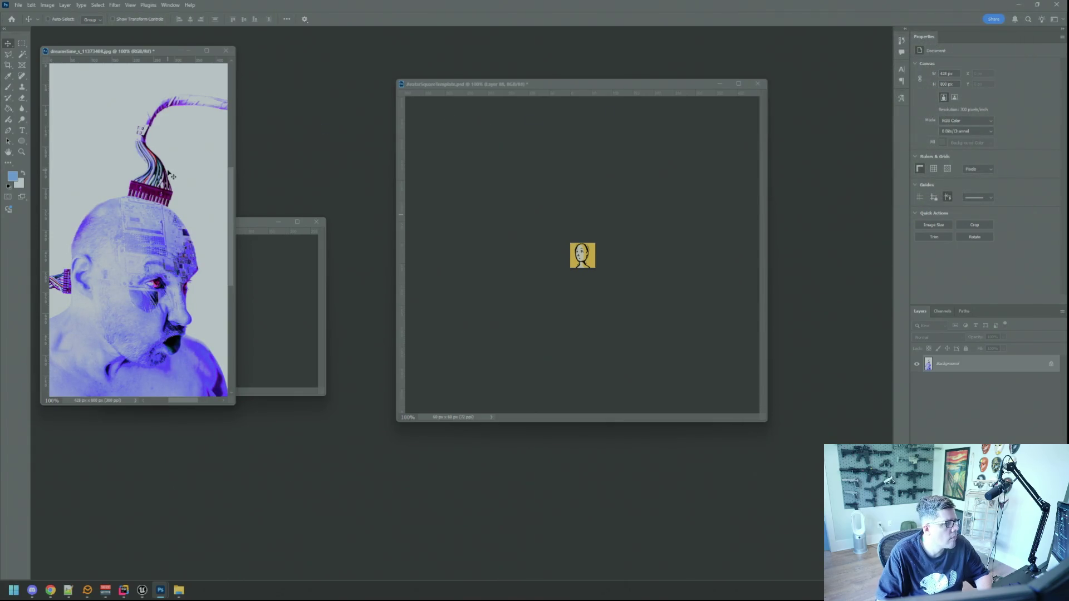
Place the adjusted photo in AvatarSquareTemplate, scaled down to about 21%.
{"action": "left_click_drag", "start_coordinate": [217, 230], "coordinate": [613, 257]}
{"action": "key", "text": "ctrl+t"}
{"action": "mouse_move", "coordinate": [537, 102]}
{"action": "left_mouse_down"}
{"action": "mouse_move", "coordinate": [597, 143]}
{"action": "mouse_move", "coordinate": [733, 277]}
{"action": "mouse_move", "coordinate": [617, 276]}
{"action": "mouse_move", "coordinate": [586, 264]}
{"action": "left_mouse_up"}
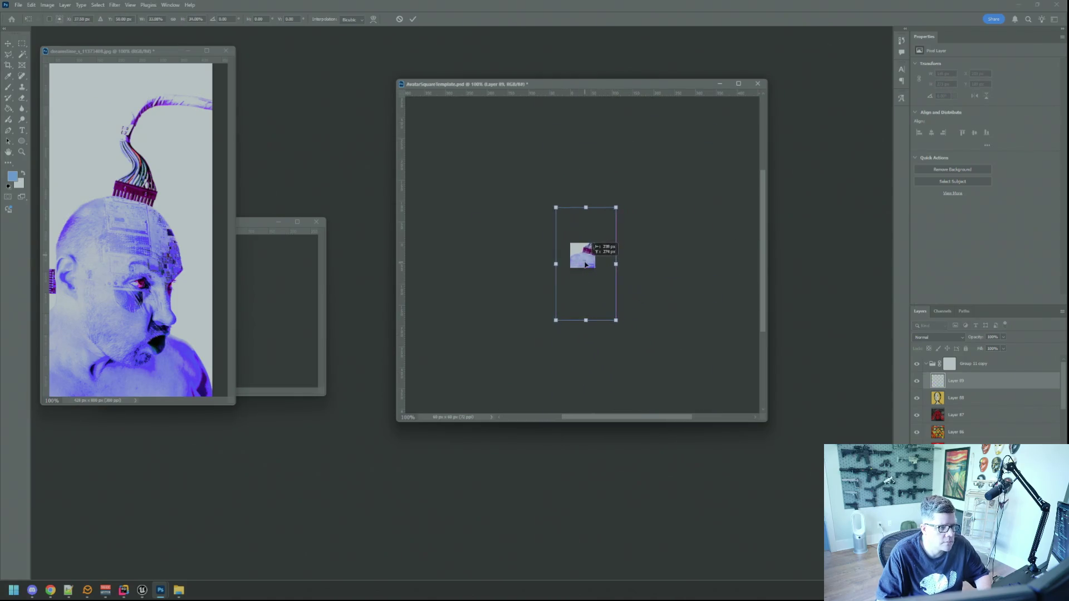
{"action": "mouse_move", "coordinate": [616, 320]}
{"action": "left_mouse_down"}
{"action": "mouse_move", "coordinate": [592, 270]}
{"action": "mouse_move", "coordinate": [616, 279]}
{"action": "mouse_move", "coordinate": [596, 272]}
{"action": "mouse_move", "coordinate": [611, 283]}
{"action": "mouse_move", "coordinate": [596, 252]}
{"action": "left_mouse_up"}
{"action": "scroll", "coordinate": [609, 286], "scroll_direction": "up", "scroll_amount": 5}
{"action": "left_click", "coordinate": [412, 20]}
{"action": "key", "text": "ctrl+1"}
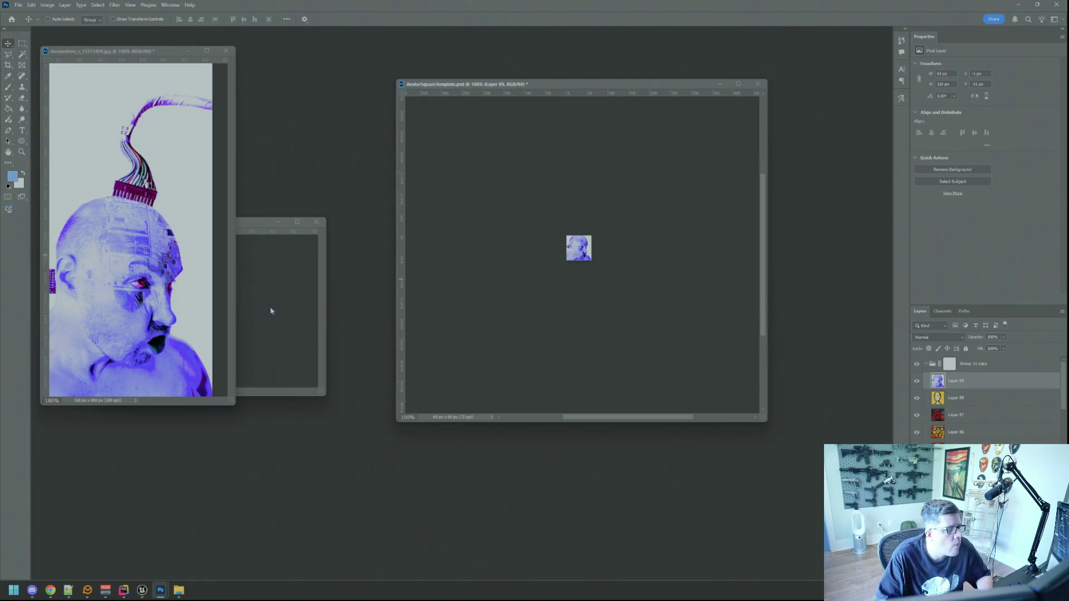
Close the JPG without saving and place the scaled-down avatar layer in AvatarCircleTemplate.
{"action": "left_click", "coordinate": [228, 54]}
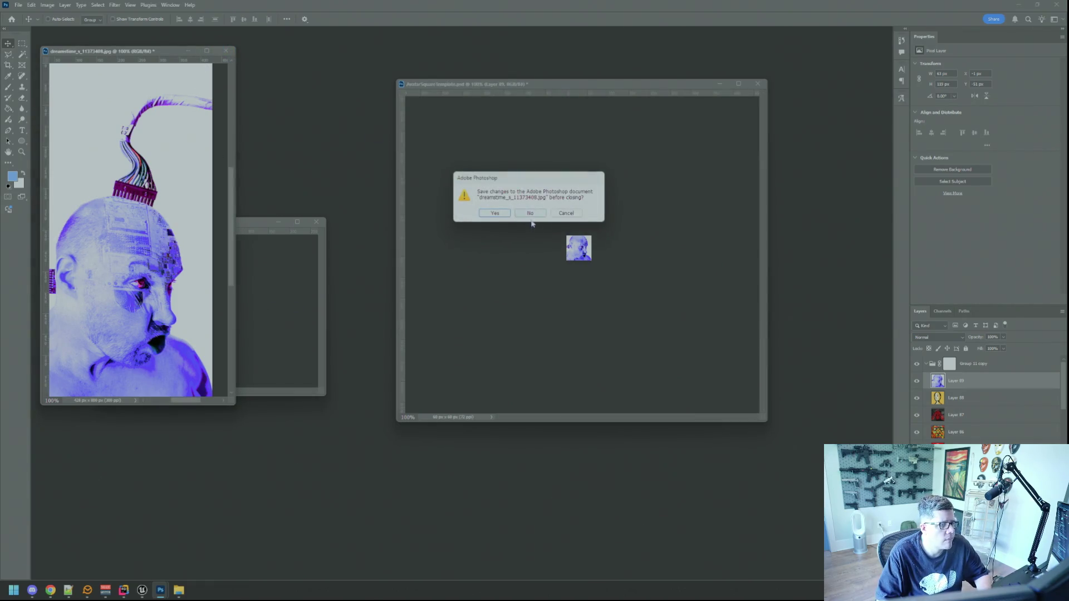
{"action": "left_click", "coordinate": [530, 215]}
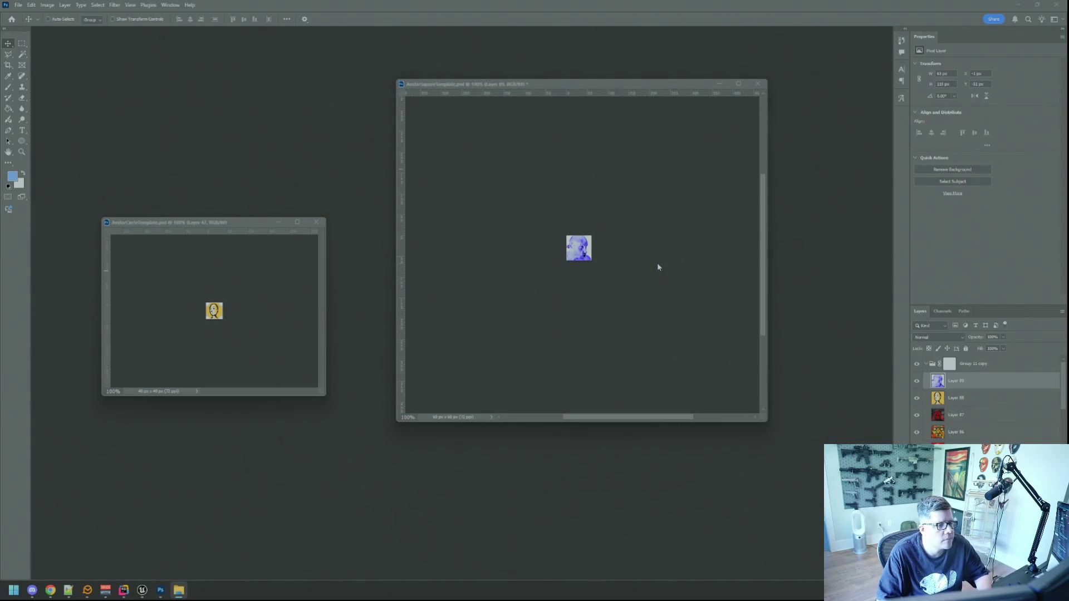
{"action": "mouse_move", "coordinate": [583, 262]}
{"action": "left_mouse_down"}
{"action": "mouse_move", "coordinate": [322, 329]}
{"action": "mouse_move", "coordinate": [227, 319]}
{"action": "mouse_move", "coordinate": [240, 325]}
{"action": "mouse_move", "coordinate": [222, 313]}
{"action": "mouse_move", "coordinate": [226, 322]}
{"action": "left_mouse_up"}
{"action": "key", "text": "ctrl+t"}
{"action": "left_click", "coordinate": [413, 20]}
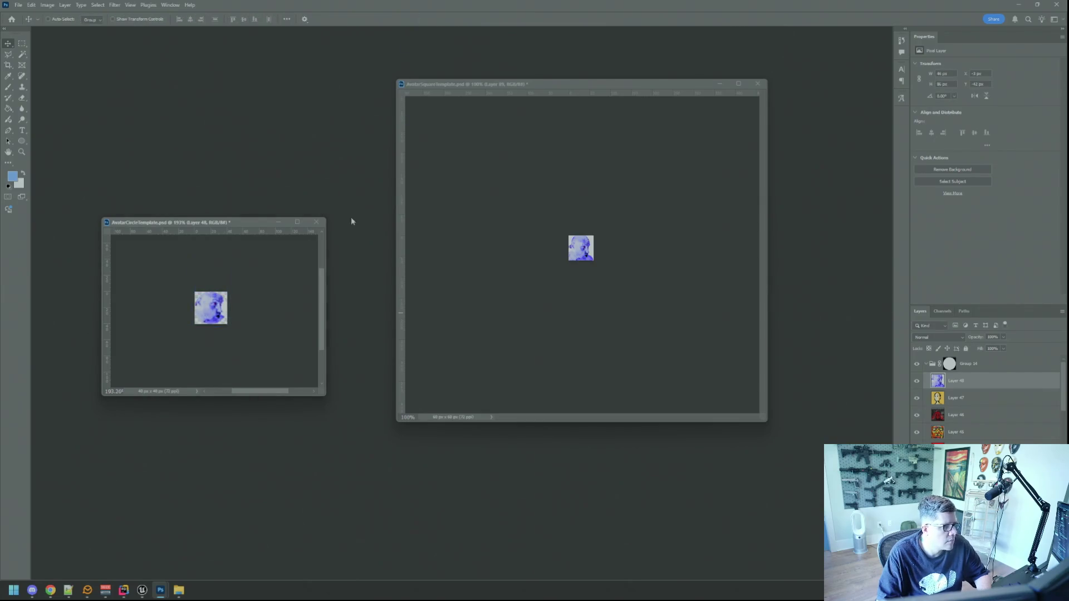
{"action": "key", "text": "ctrl+1"}
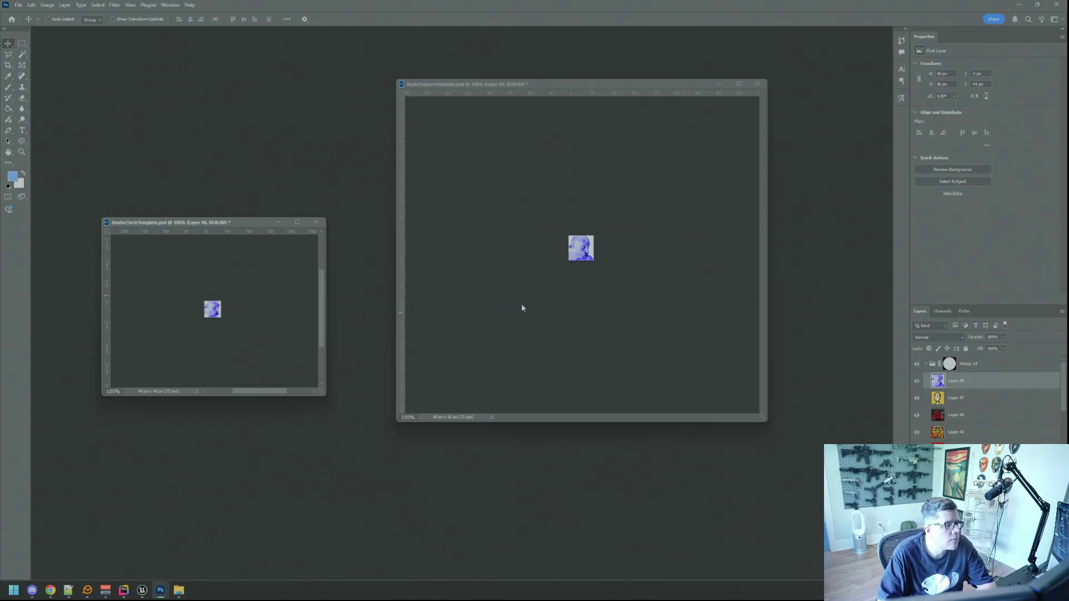
Export the square avatar via Save for Web as a PNG named with 'Chiled' in Avatars.
{"action": "key", "text": "ctrl+alt+shift+s"}
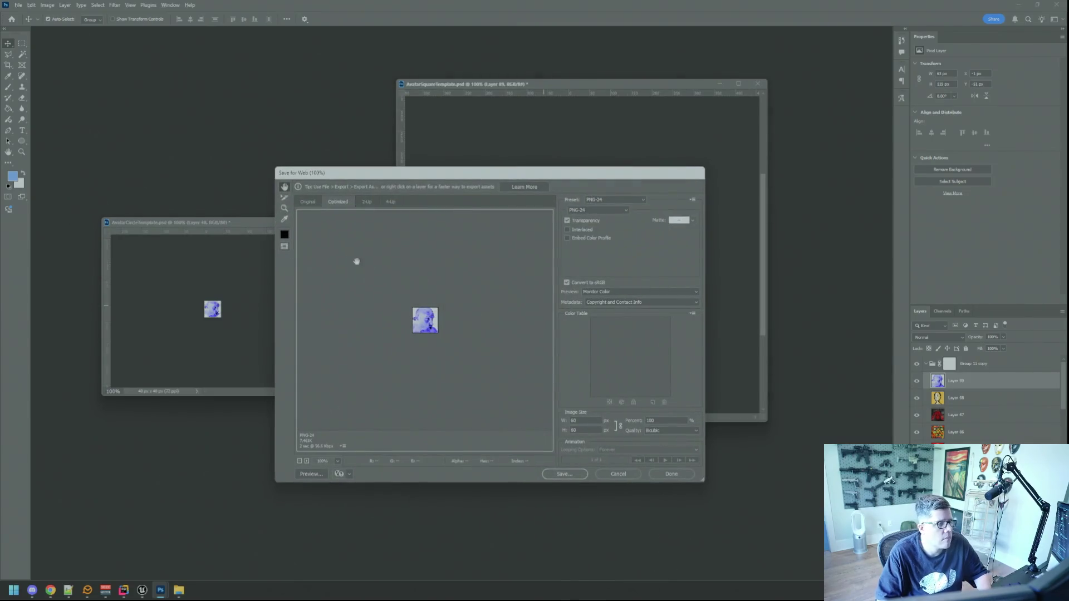
{"action": "left_click", "coordinate": [308, 202]}
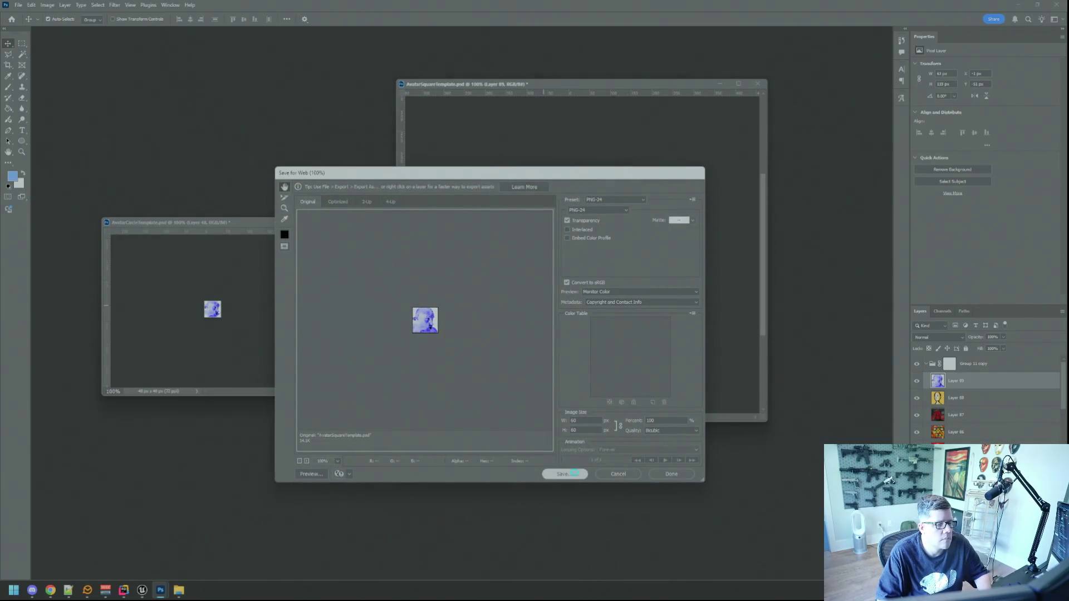
{"action": "left_click", "coordinate": [574, 473]}
{"action": "left_click", "coordinate": [448, 249]}
{"action": "left_click", "coordinate": [394, 456]}
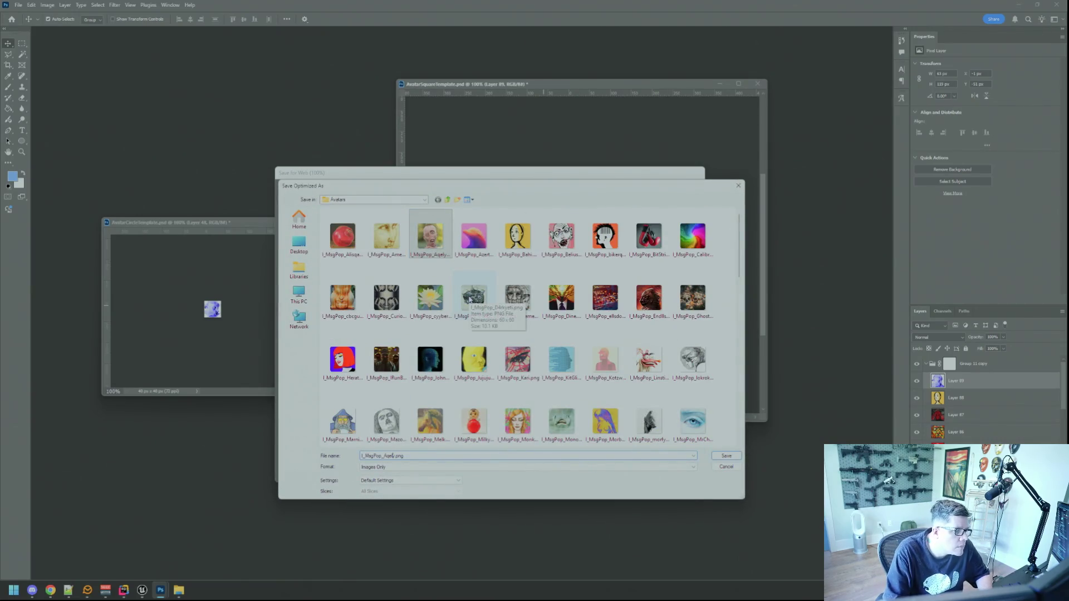
{"action": "type", "text": "Chiled"}
{"action": "key", "text": "Return"}
Export the circle avatar via Save for Web, reusing a window avatar file name minus its suffix.
{"action": "left_click", "coordinate": [308, 303]}
{"action": "key", "text": "ctrl+alt+shift+s"}
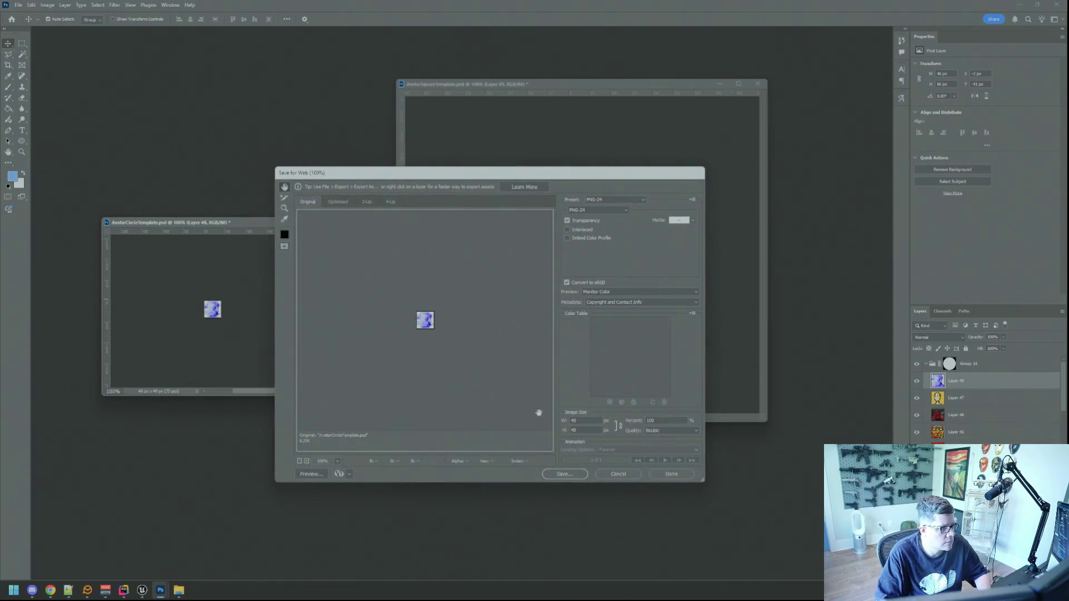
{"action": "left_click", "coordinate": [564, 474]}
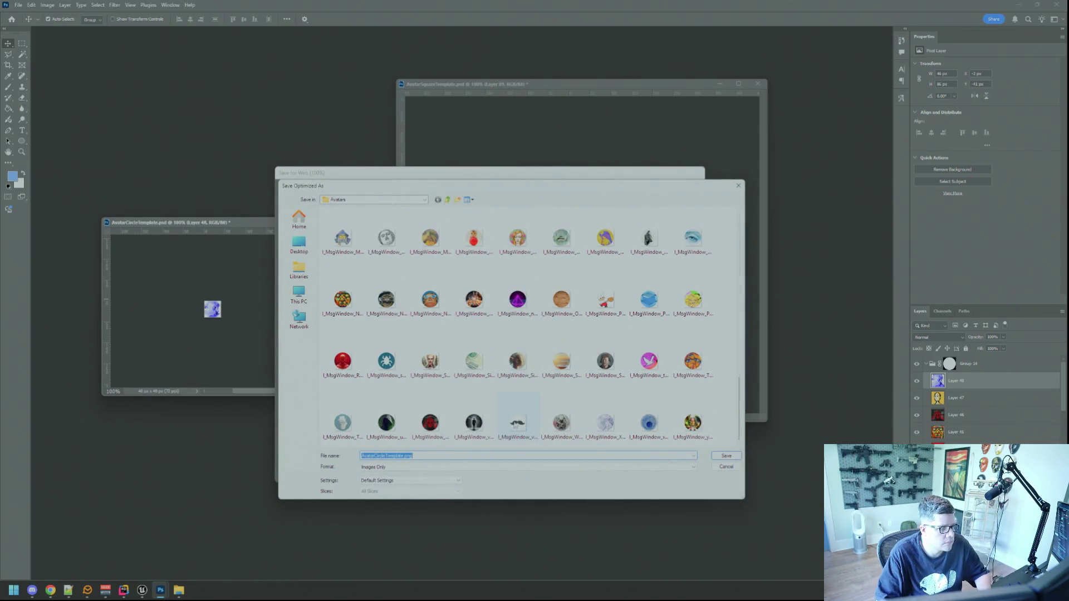
{"action": "left_click", "coordinate": [562, 421]}
{"action": "left_click", "coordinate": [408, 456]}
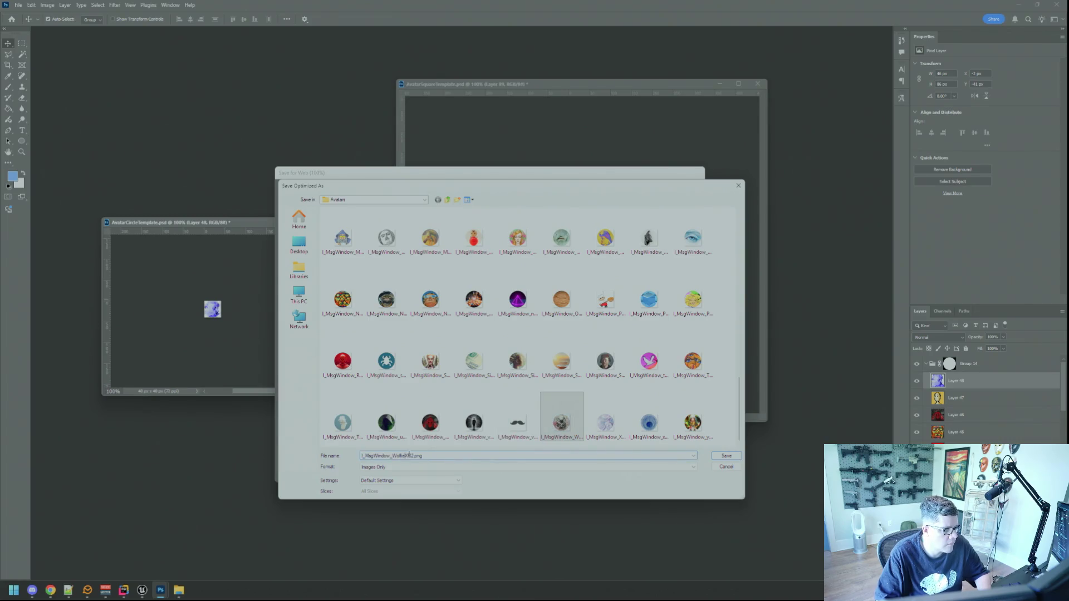
{"action": "key", "text": "BackSpace"}
{"action": "key", "text": "BackSpace"}
{"action": "key", "text": "BackSpace"}
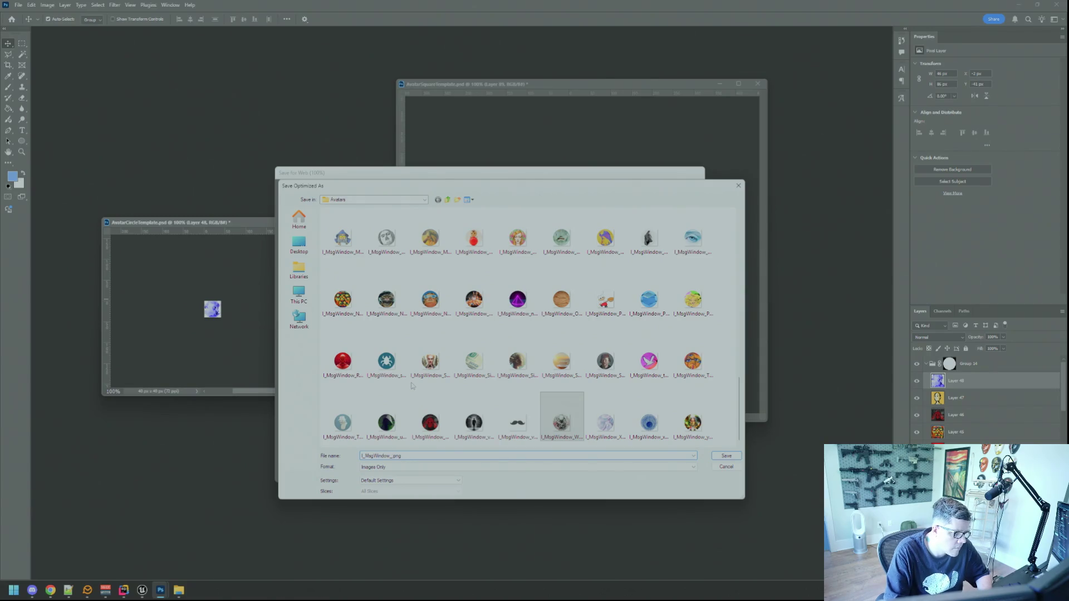
{"action": "type", "text": "Chilled"}
{"action": "key", "text": "Return"}
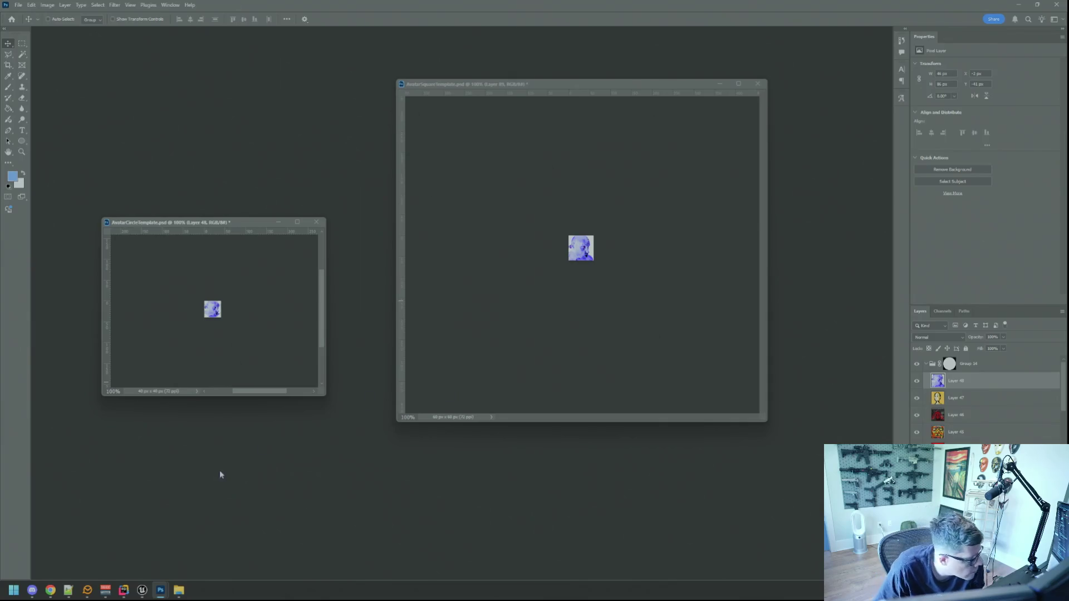
In Unreal, browse the Content Browser to Images > UI > Avatars.
{"action": "left_click", "coordinate": [142, 590]}
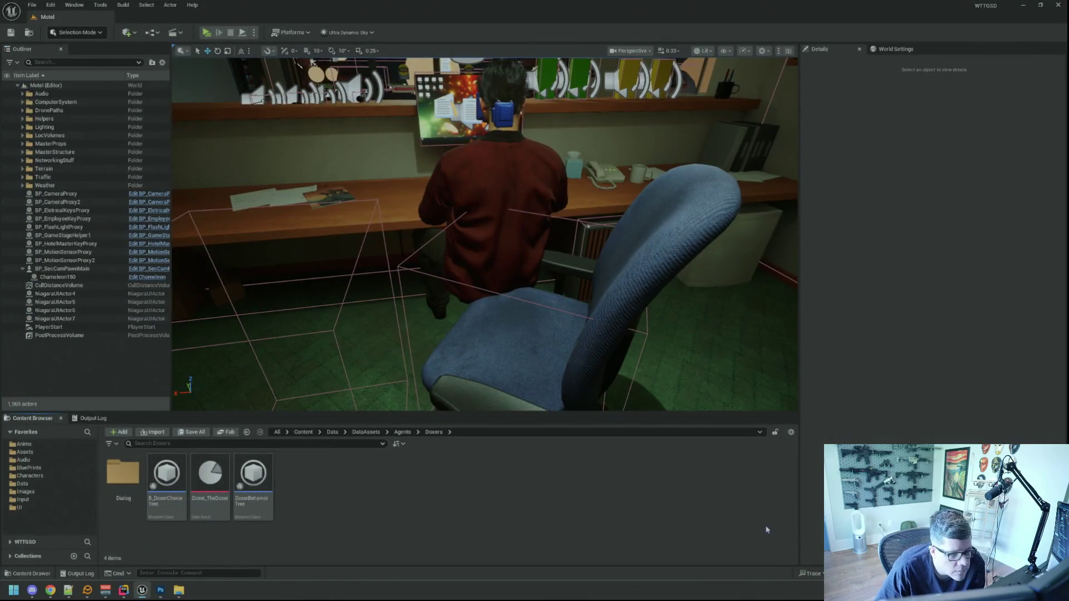
{"action": "left_click", "coordinate": [24, 444]}
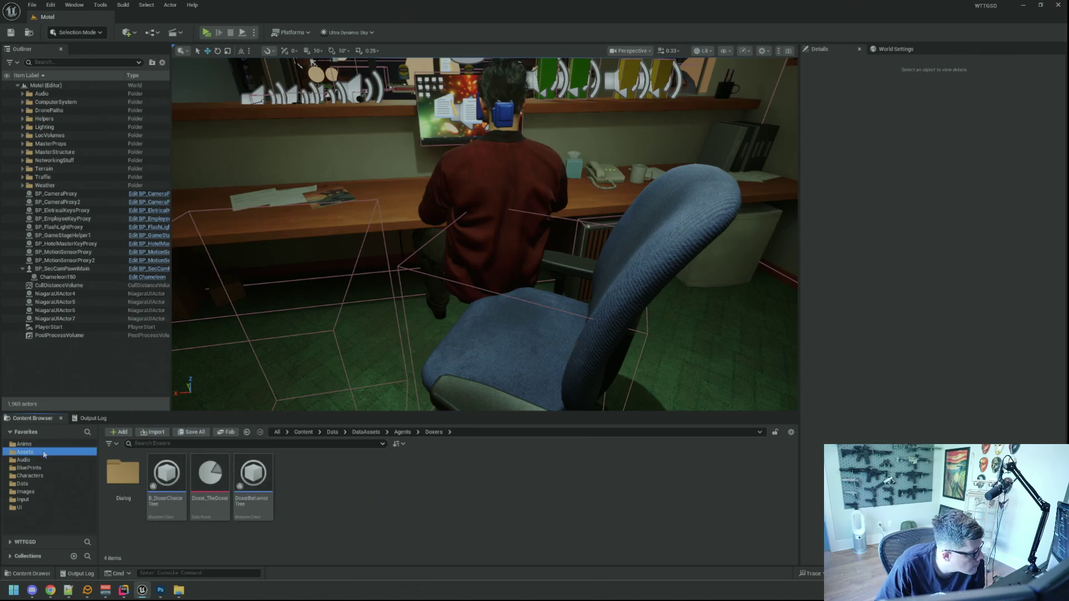
{"action": "left_click", "coordinate": [29, 475]}
{"action": "left_click", "coordinate": [23, 499]}
{"action": "left_click", "coordinate": [40, 491]}
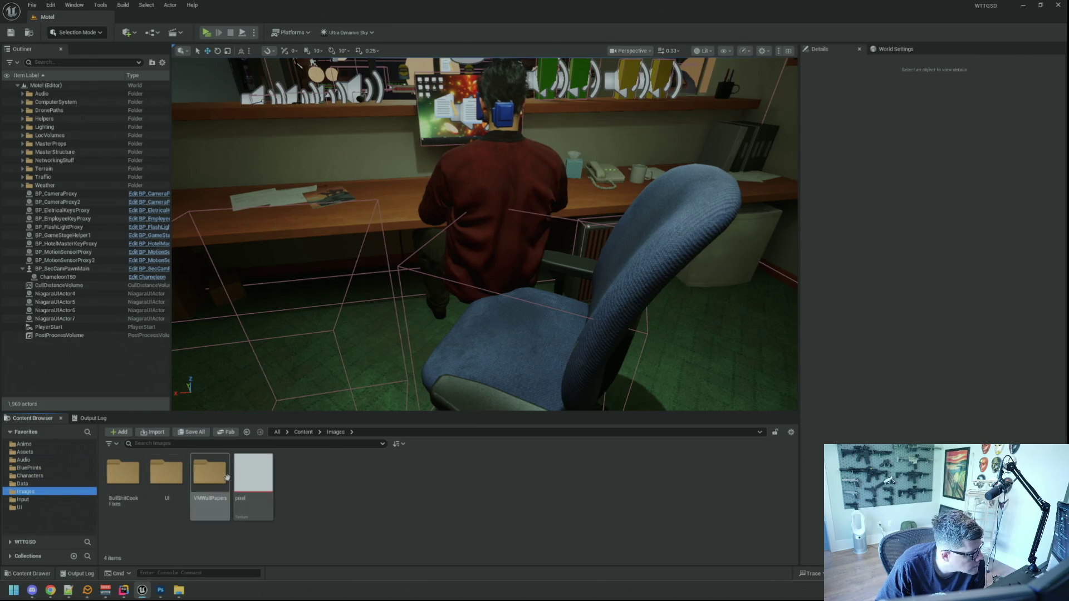
{"action": "double_click", "coordinate": [166, 473]}
{"action": "double_click", "coordinate": [162, 473]}
Open the RWND, Nerddo, Vixoner, Bahi and Chilled pop-up and window textures in the texture editor.
{"action": "scroll", "coordinate": [423, 501], "scroll_direction": "down", "scroll_amount": 5}
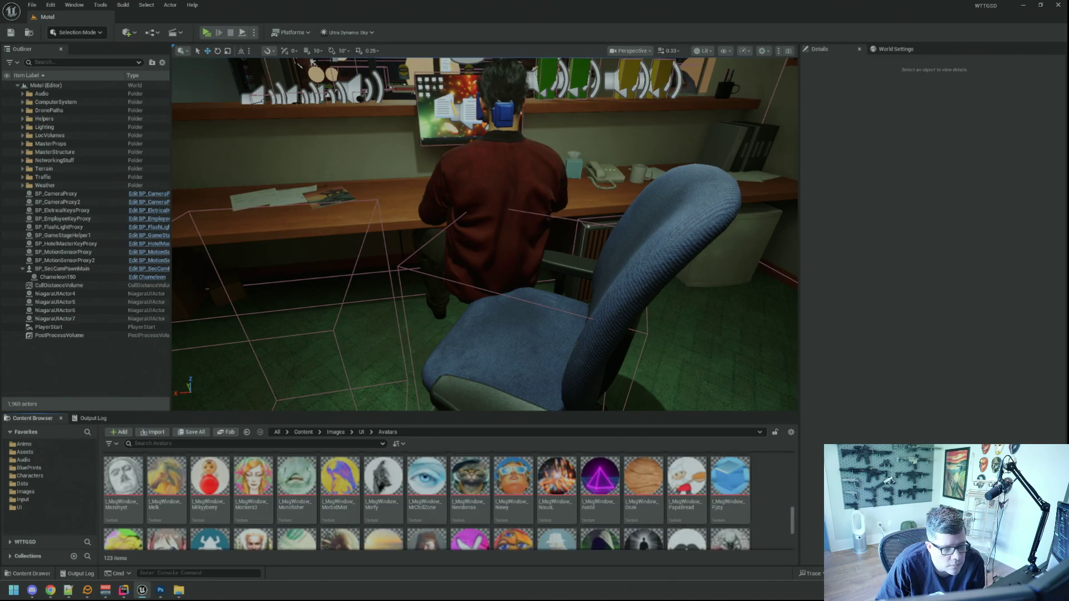
{"action": "scroll", "coordinate": [733, 502], "scroll_direction": "down", "scroll_amount": 10}
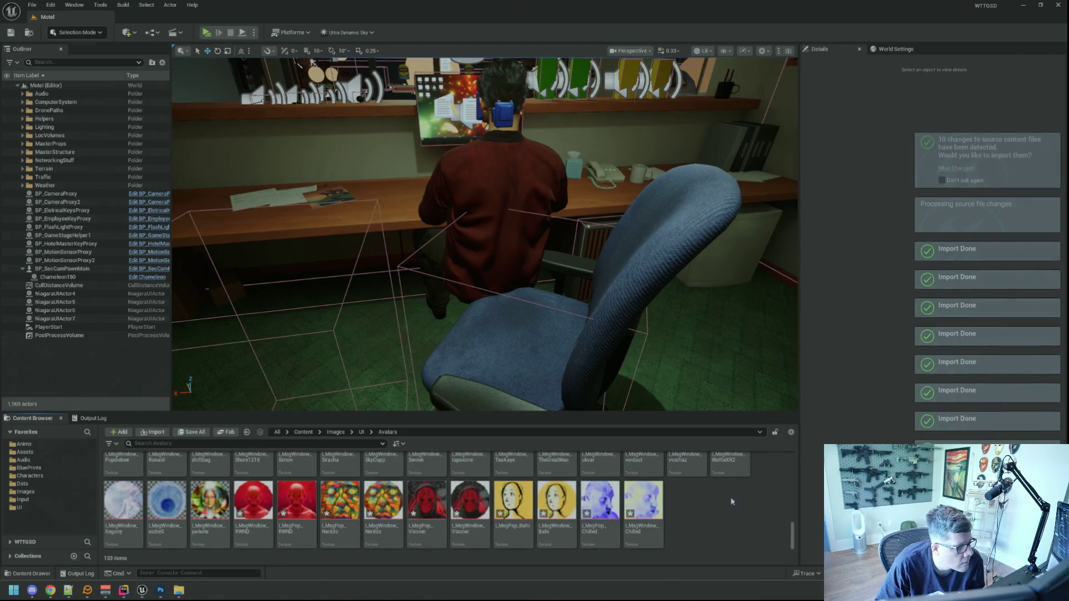
{"action": "double_click", "coordinate": [253, 501]}
{"action": "left_click", "coordinate": [295, 503]}
{"action": "double_click", "coordinate": [296, 503]}
{"action": "double_click", "coordinate": [340, 501]}
{"action": "double_click", "coordinate": [383, 501]}
{"action": "double_click", "coordinate": [427, 501]}
{"action": "left_click", "coordinate": [469, 500]}
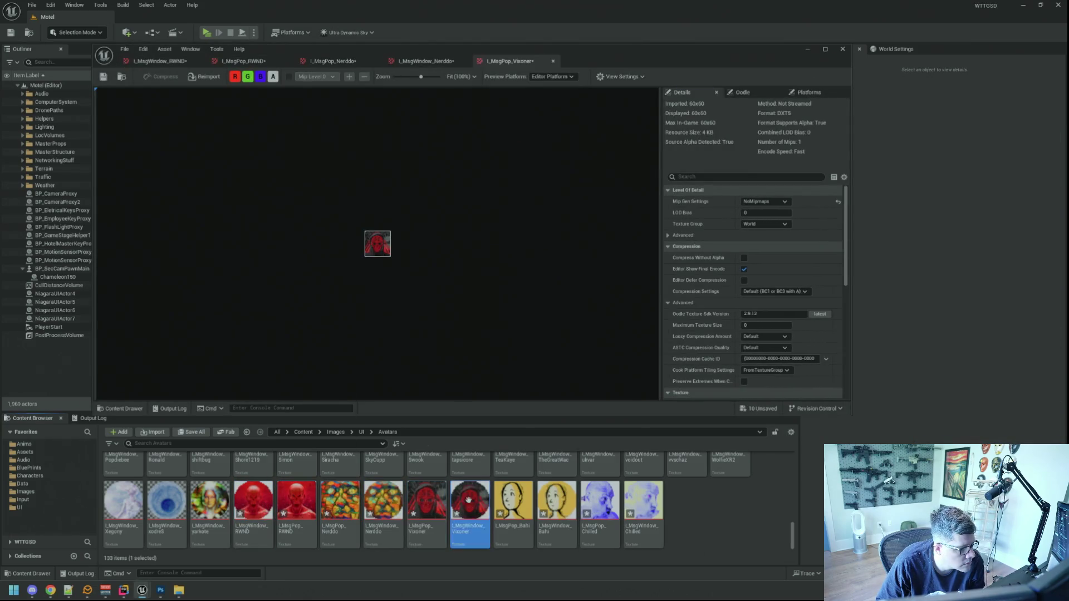
{"action": "double_click", "coordinate": [468, 500]}
{"action": "double_click", "coordinate": [513, 501]}
{"action": "double_click", "coordinate": [556, 502]}
{"action": "left_click", "coordinate": [598, 501]}
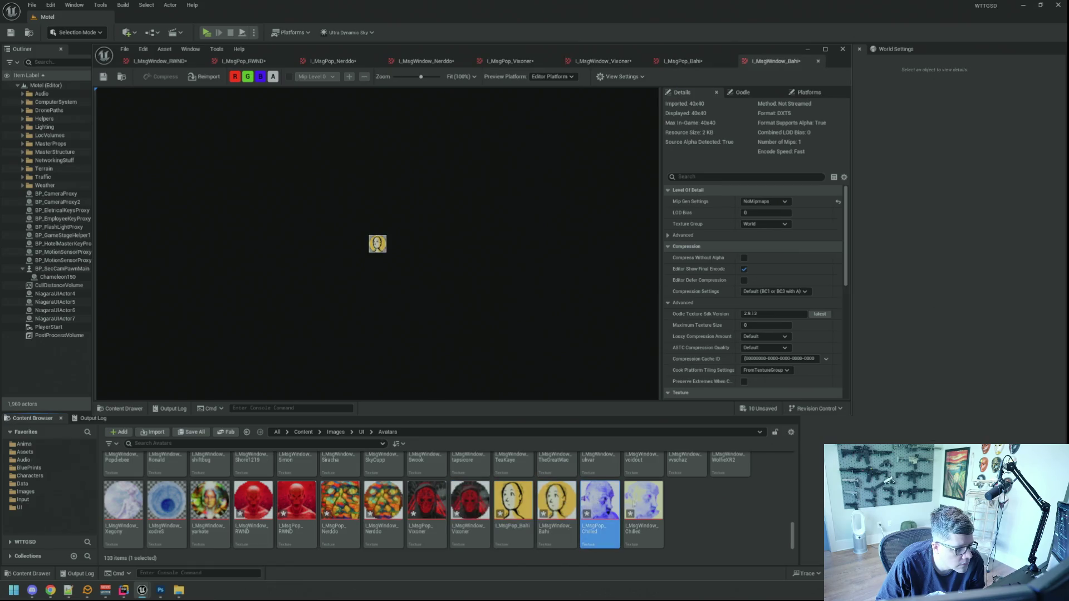
{"action": "double_click", "coordinate": [599, 500]}
{"action": "double_click", "coordinate": [640, 501]}
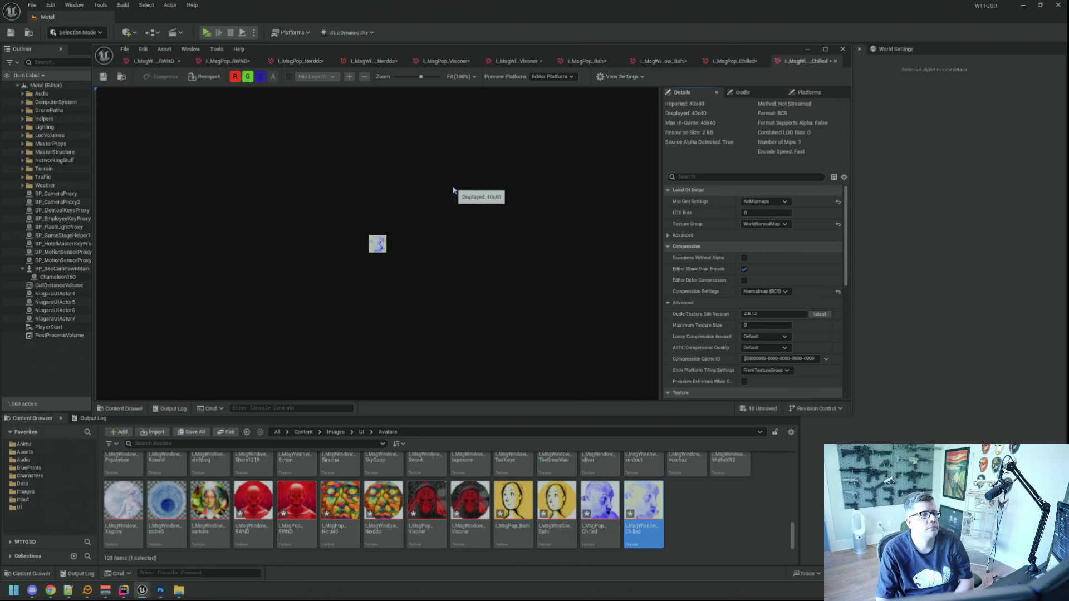
Set the RWND window texture's Texture Group to UI, leaving compression unchanged.
{"action": "left_click", "coordinate": [149, 61]}
{"action": "left_click", "coordinate": [764, 224]}
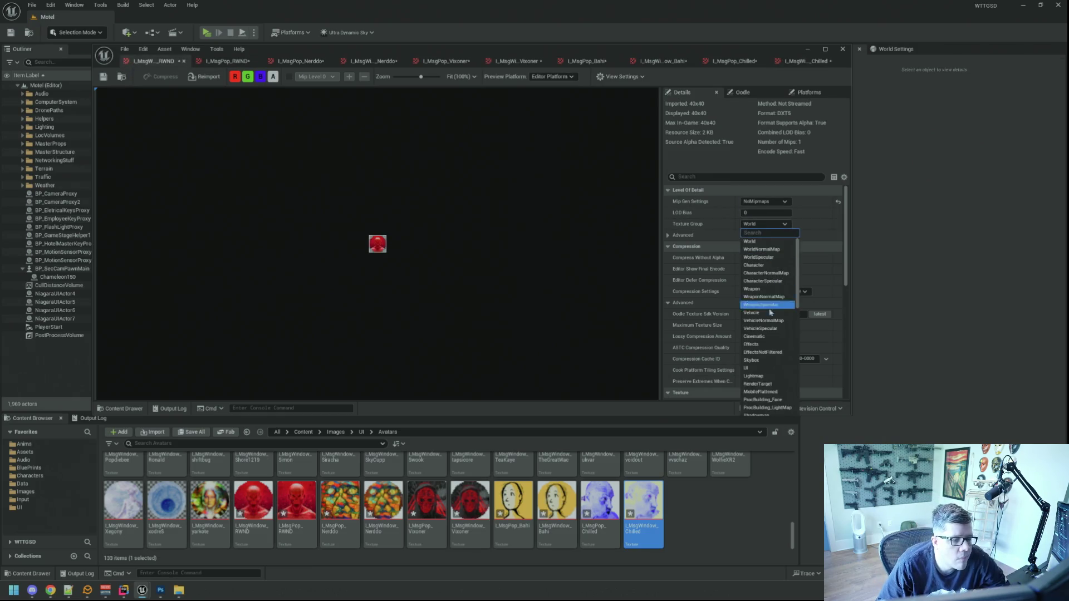
{"action": "left_click", "coordinate": [749, 368]}
{"action": "left_click", "coordinate": [774, 291]}
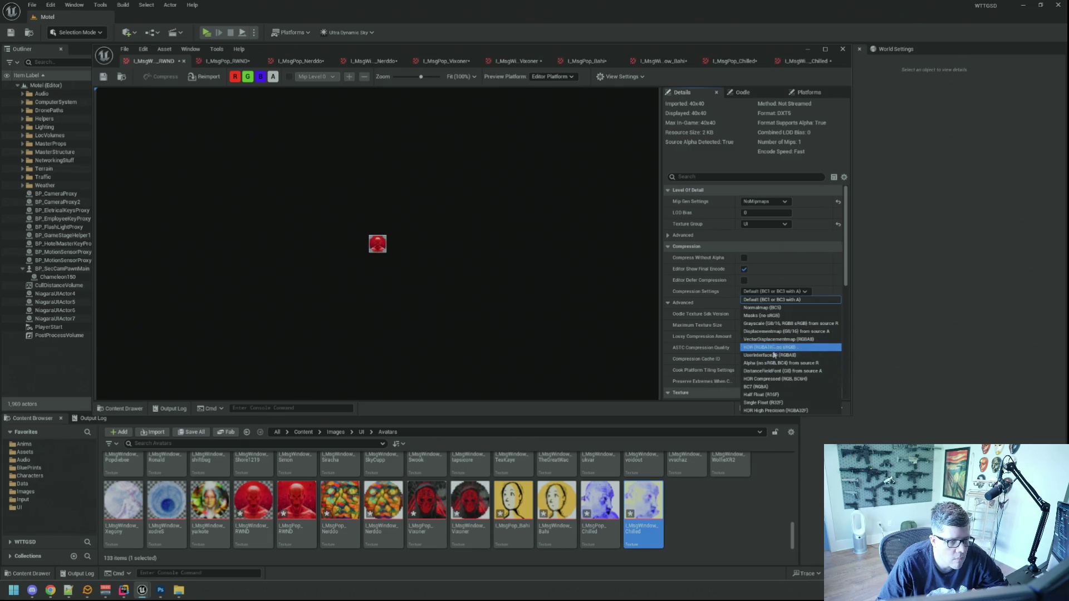
{"action": "key", "text": "Escape"}
{"action": "left_click", "coordinate": [226, 61]}
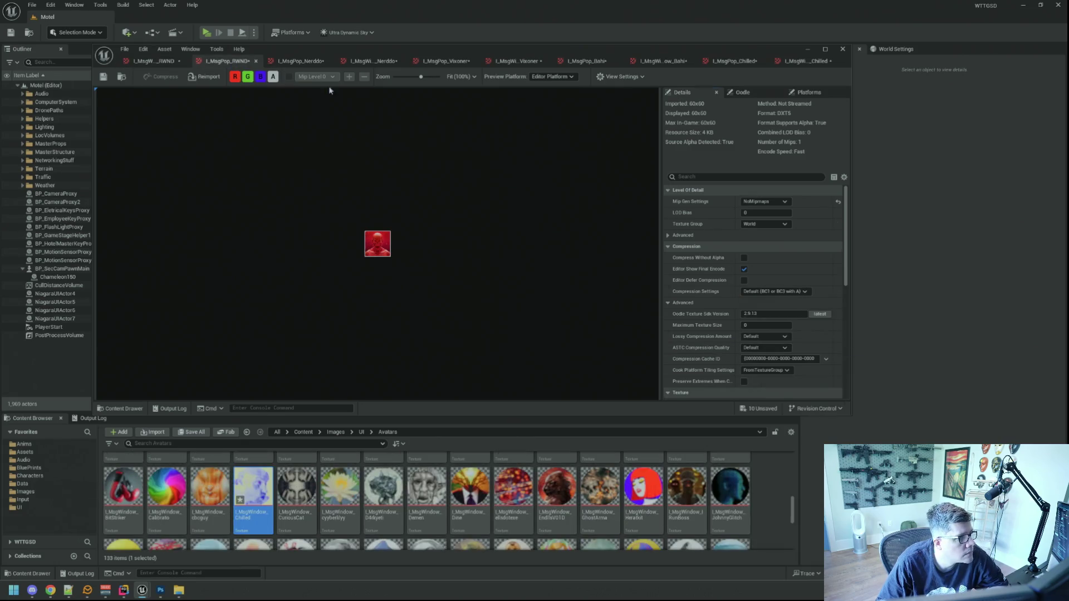
Set the RWND pop-up texture to UI group and UserInterface2D (RGBA8) compression.
{"action": "left_click", "coordinate": [765, 224]}
{"action": "left_click", "coordinate": [749, 368]}
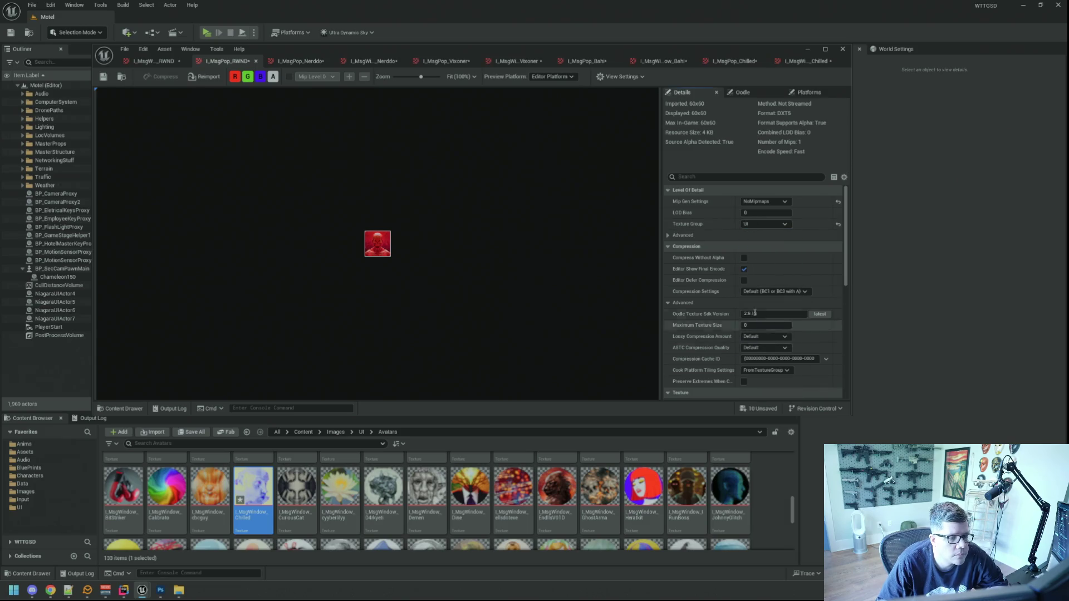
{"action": "left_click", "coordinate": [774, 291]}
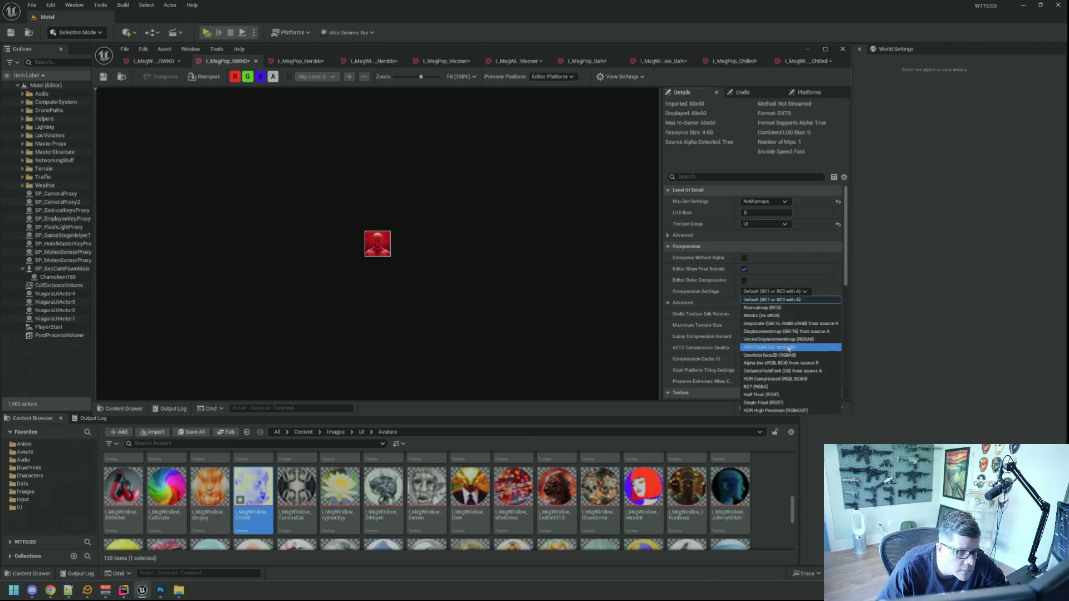
{"action": "left_click", "coordinate": [777, 356]}
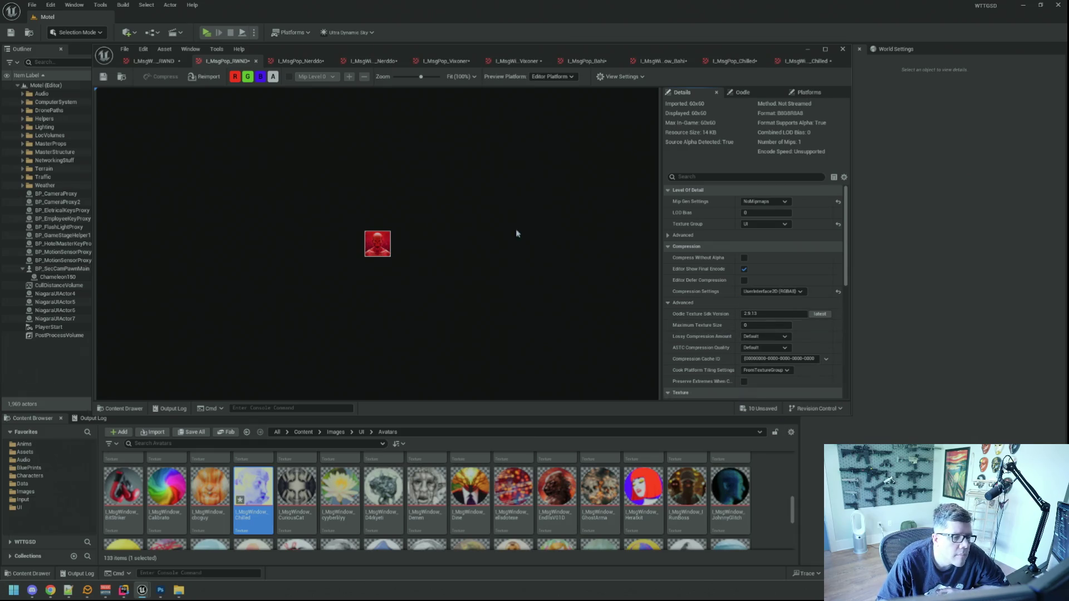
Set both Nerddo textures to UI group and UserInterface2D (RGBA8) compression.
{"action": "left_click", "coordinate": [300, 61]}
{"action": "left_click", "coordinate": [764, 224]}
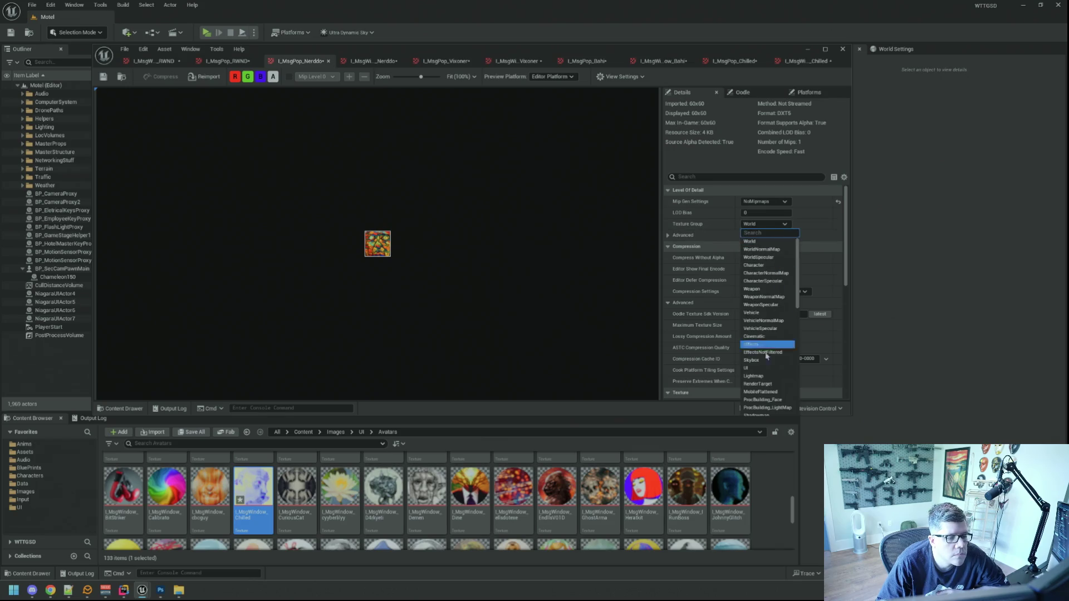
{"action": "left_click", "coordinate": [746, 369]}
{"action": "left_click", "coordinate": [774, 291]}
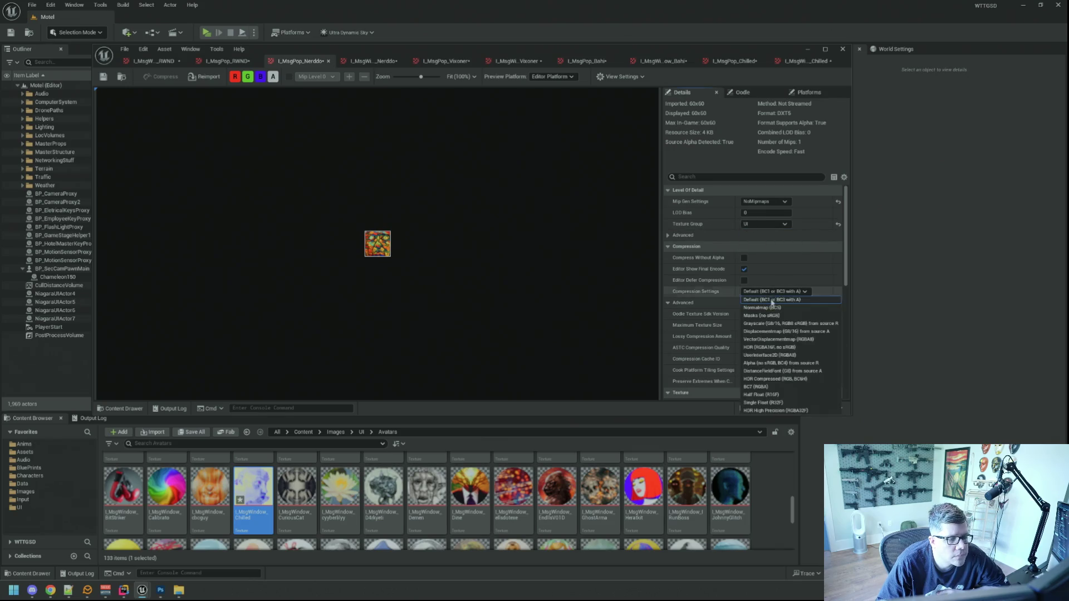
{"action": "left_click", "coordinate": [781, 358]}
{"action": "left_click", "coordinate": [372, 61]}
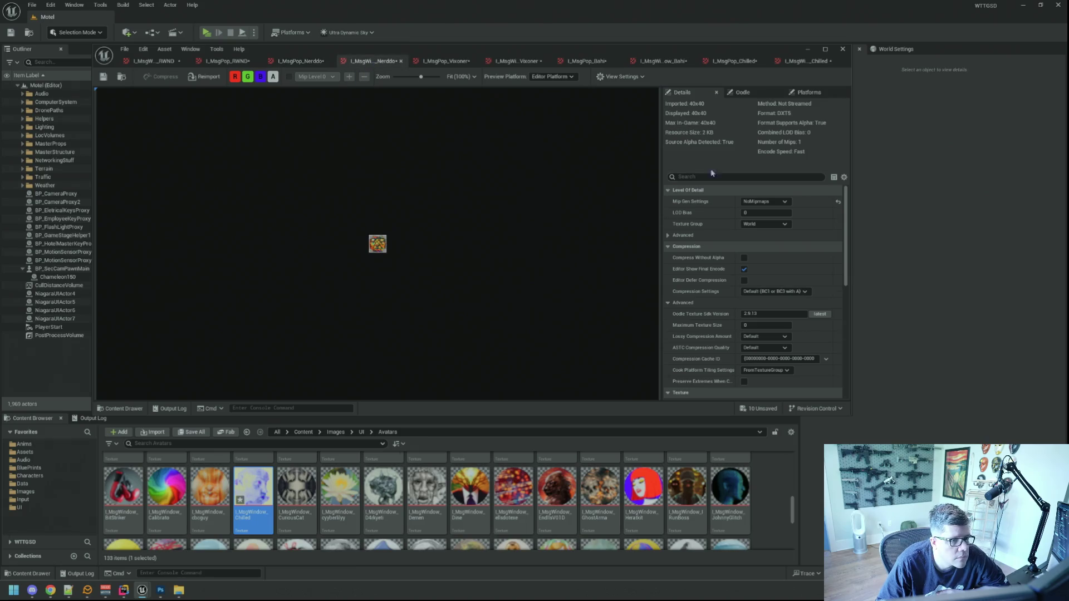
{"action": "left_click", "coordinate": [764, 224]}
{"action": "left_click", "coordinate": [749, 365]}
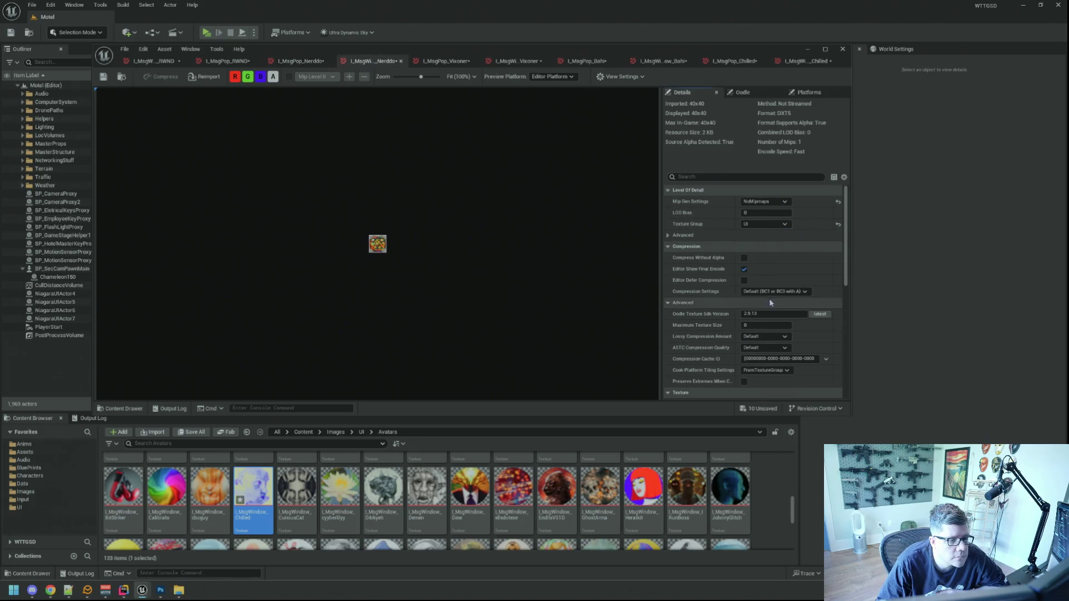
{"action": "left_click", "coordinate": [774, 292]}
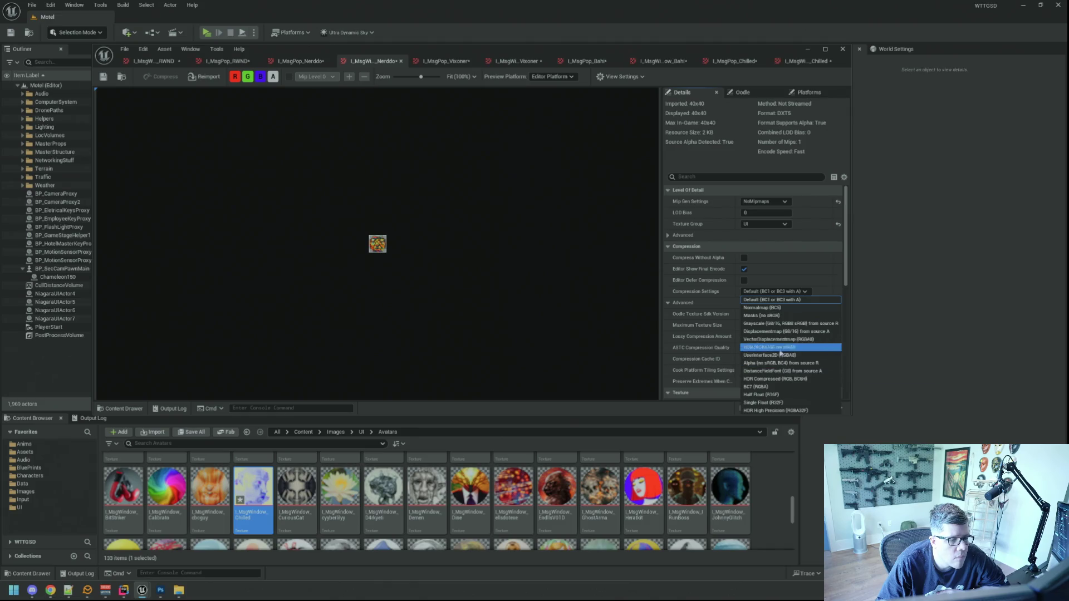
{"action": "left_click", "coordinate": [781, 355]}
Set both Vixoner textures to UI group and UserInterface2D (RGBA8) compression.
{"action": "left_click", "coordinate": [445, 61]}
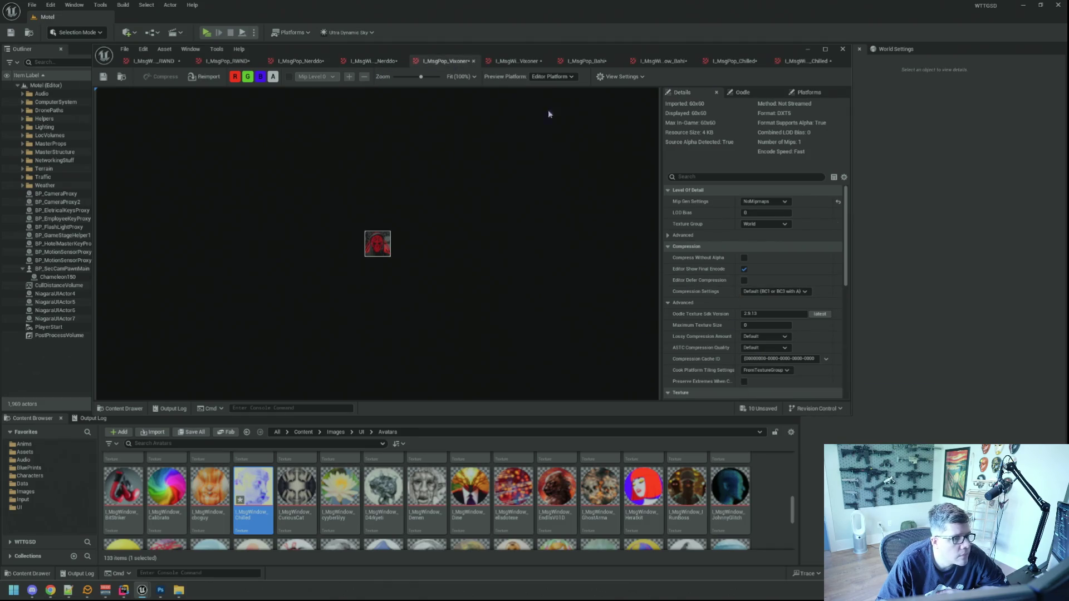
{"action": "left_click", "coordinate": [764, 224]}
{"action": "left_click", "coordinate": [751, 366]}
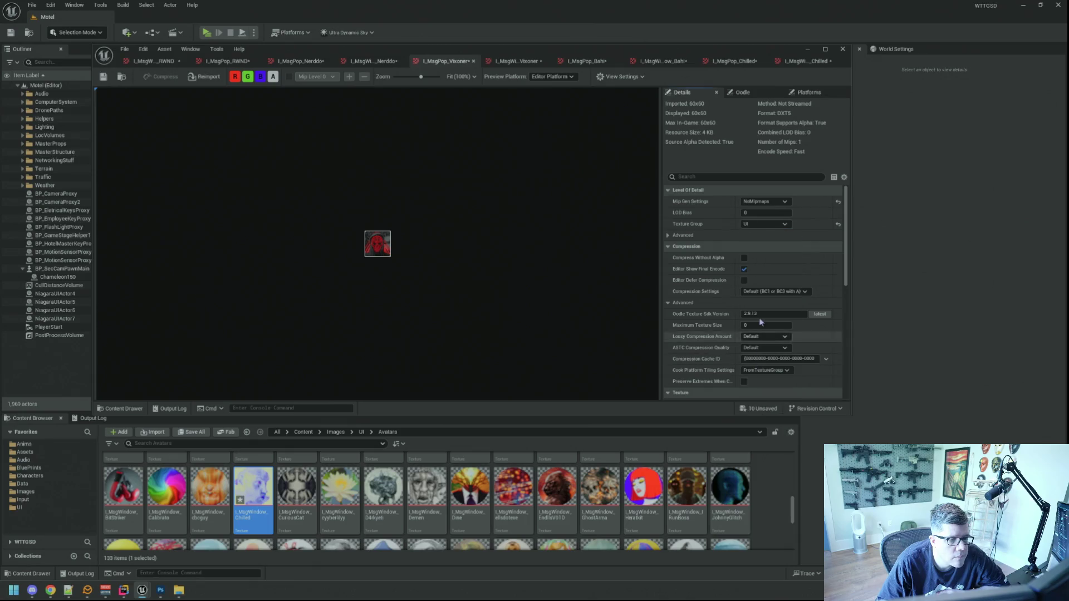
{"action": "left_click", "coordinate": [775, 291]}
{"action": "left_click", "coordinate": [774, 359]}
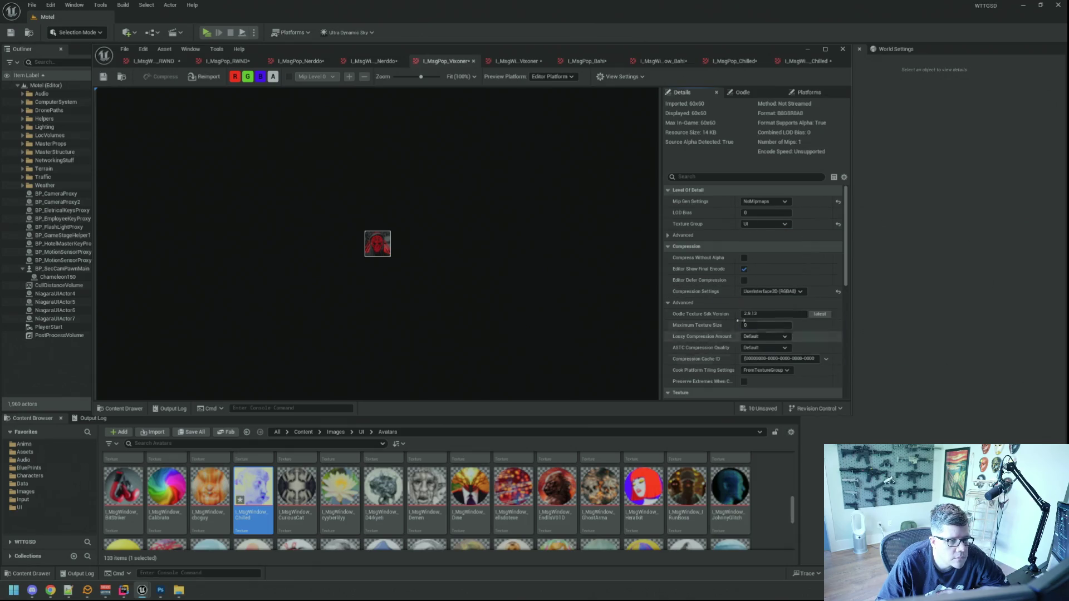
{"action": "left_click", "coordinate": [512, 62]}
{"action": "left_click", "coordinate": [773, 224]}
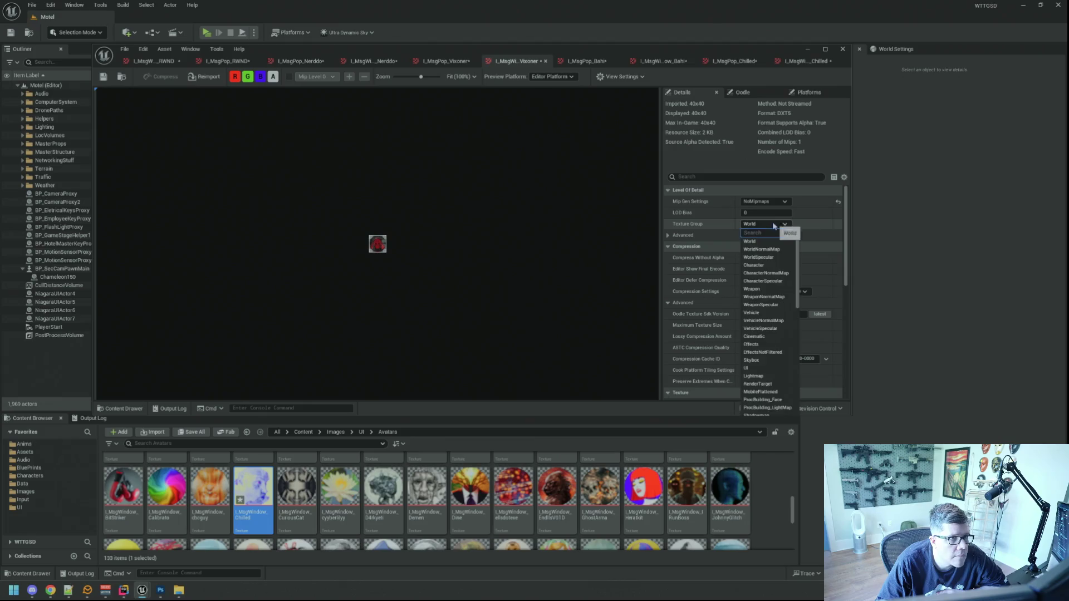
{"action": "left_click", "coordinate": [755, 368]}
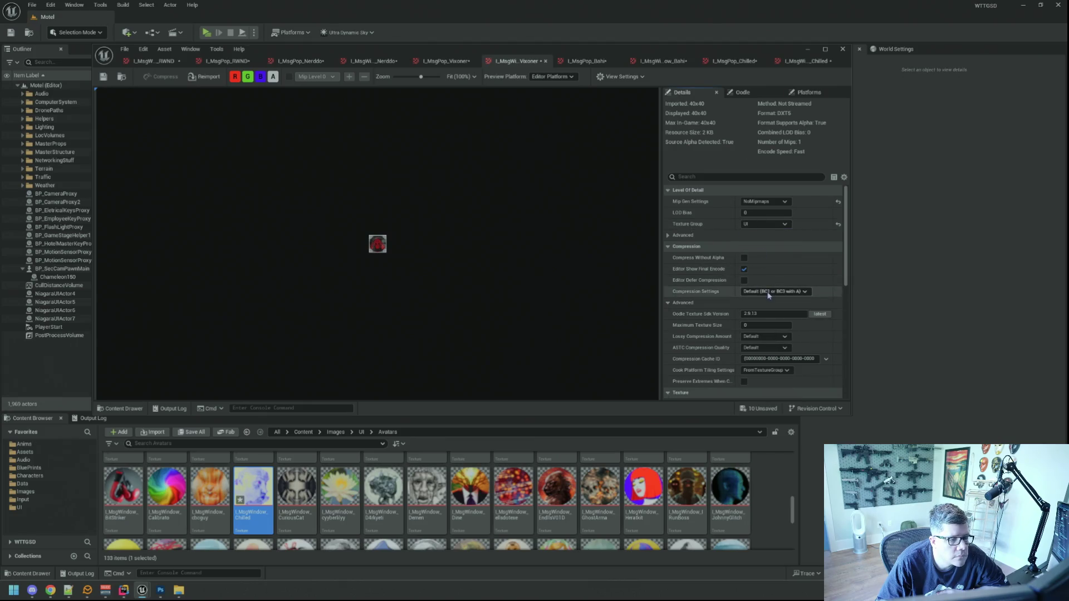
{"action": "left_click", "coordinate": [774, 291]}
{"action": "left_click", "coordinate": [774, 359]}
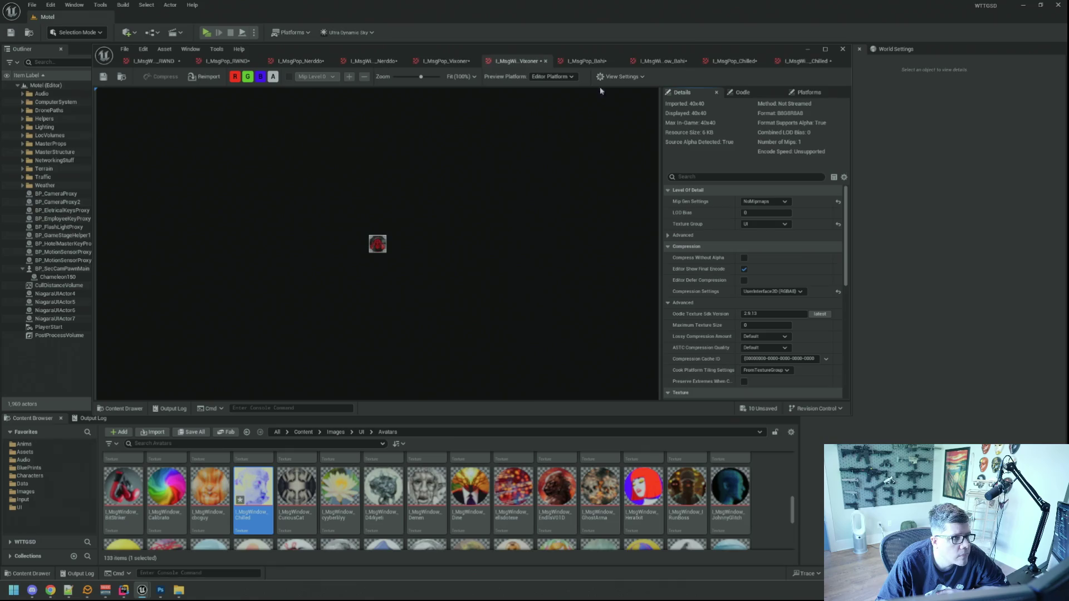
Set both Bahi textures to UI group and UserInterface2D (RGBA8) compression.
{"action": "left_click", "coordinate": [585, 61]}
{"action": "left_click", "coordinate": [770, 228]}
{"action": "left_click", "coordinate": [765, 226]}
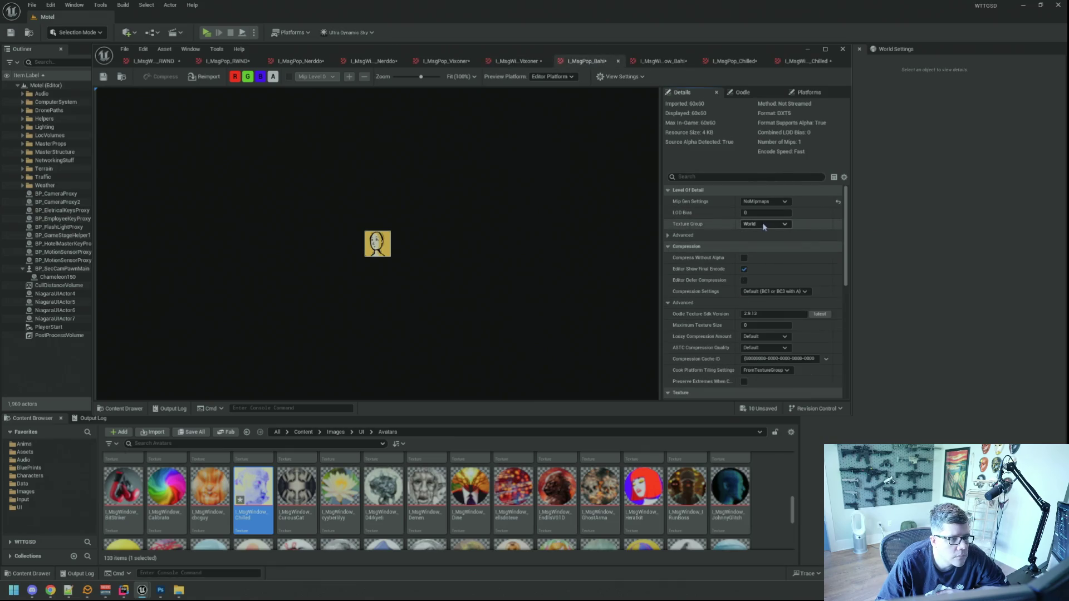
{"action": "left_click", "coordinate": [764, 224]}
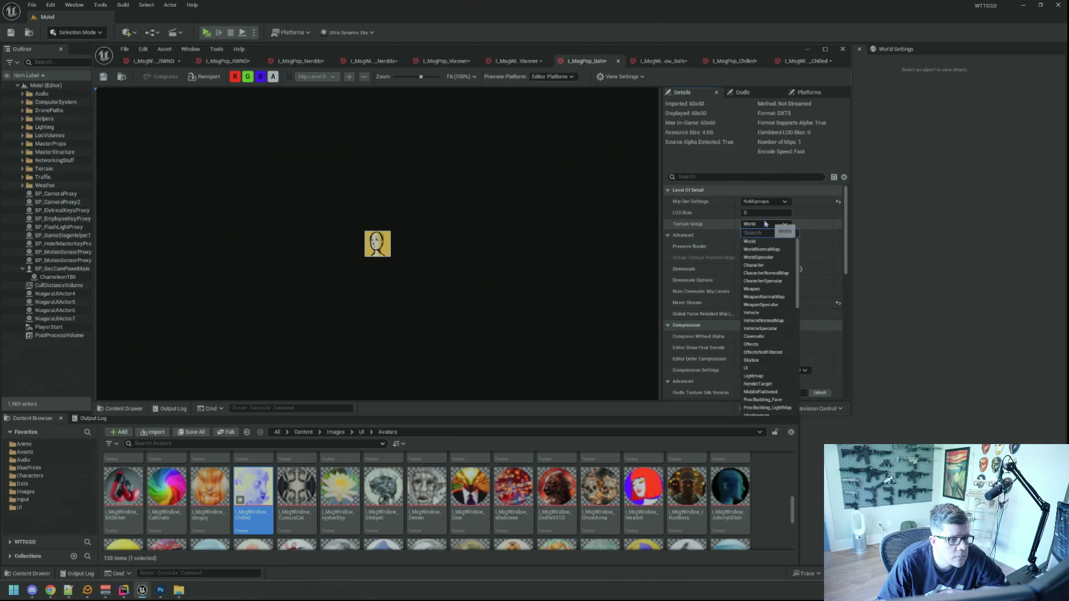
{"action": "left_click", "coordinate": [769, 369]}
{"action": "left_click", "coordinate": [776, 370]}
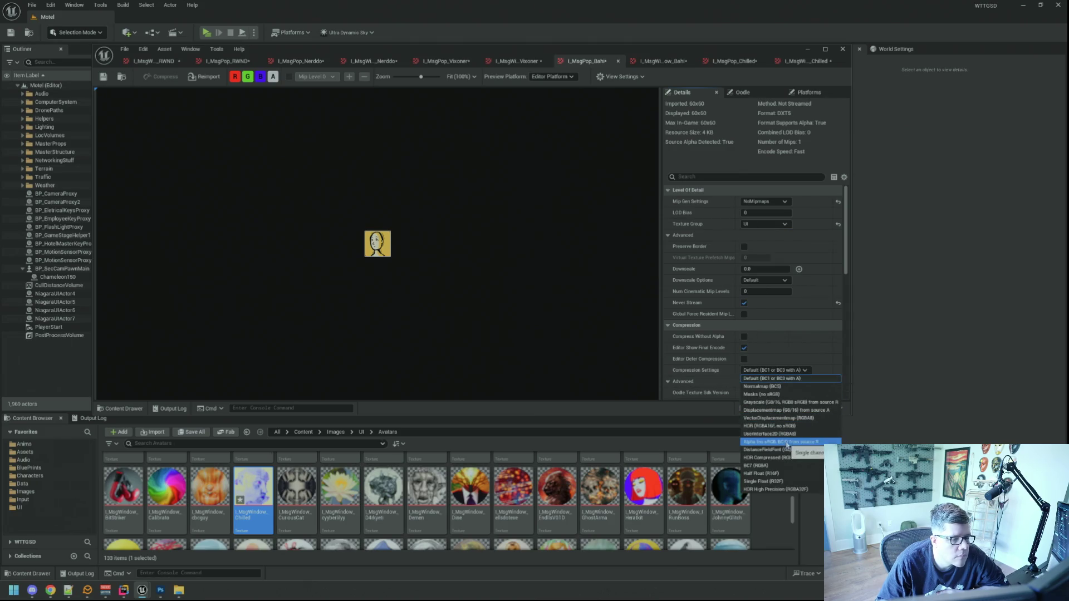
{"action": "left_click", "coordinate": [774, 378]}
{"action": "left_click", "coordinate": [645, 61]}
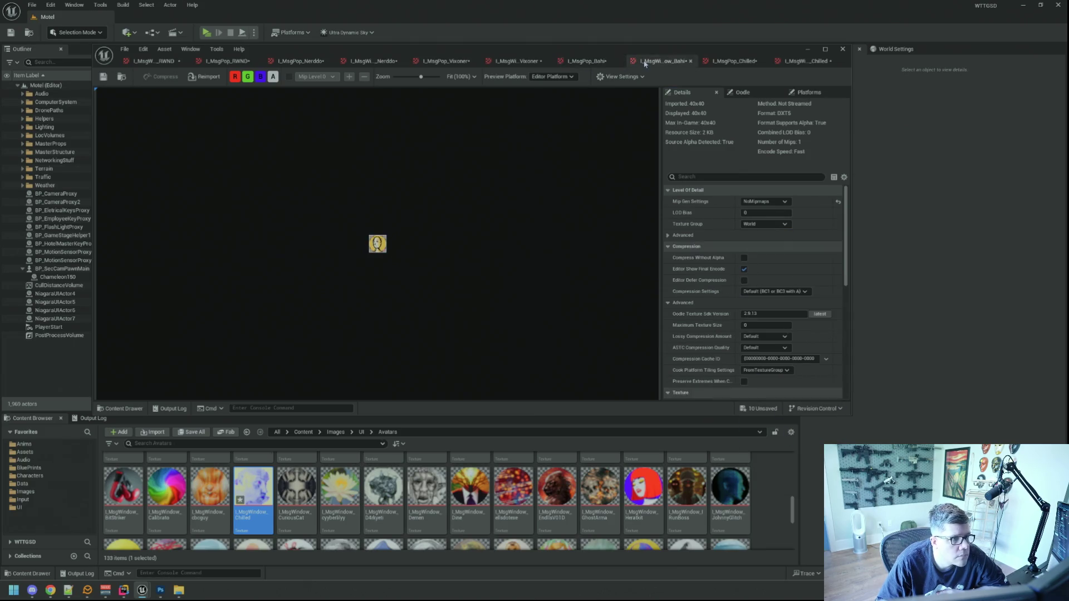
{"action": "left_click", "coordinate": [764, 224]}
{"action": "left_click", "coordinate": [769, 368]}
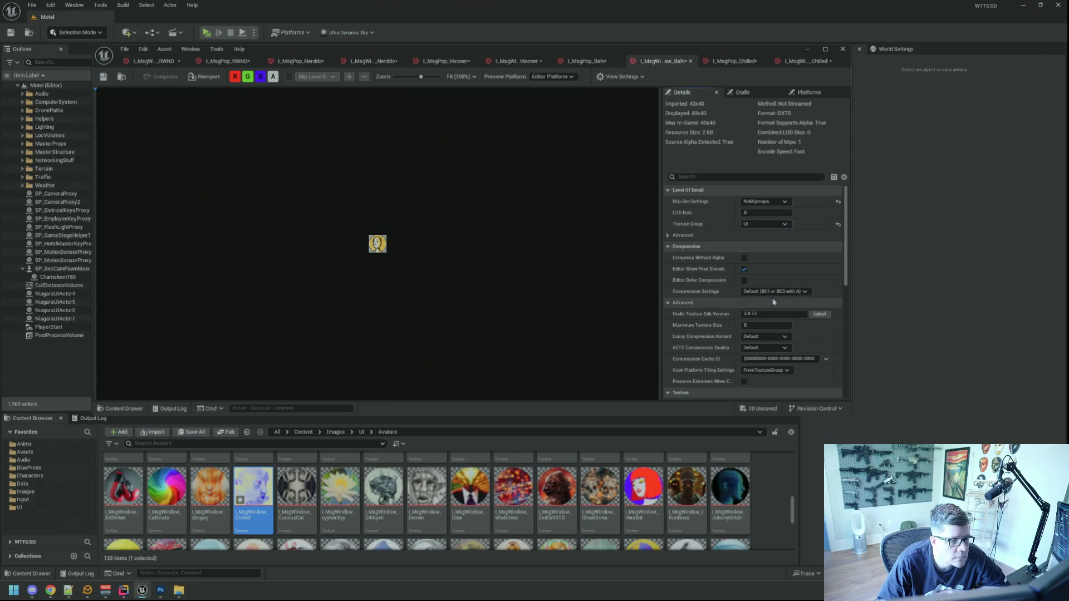
{"action": "left_click", "coordinate": [774, 291]}
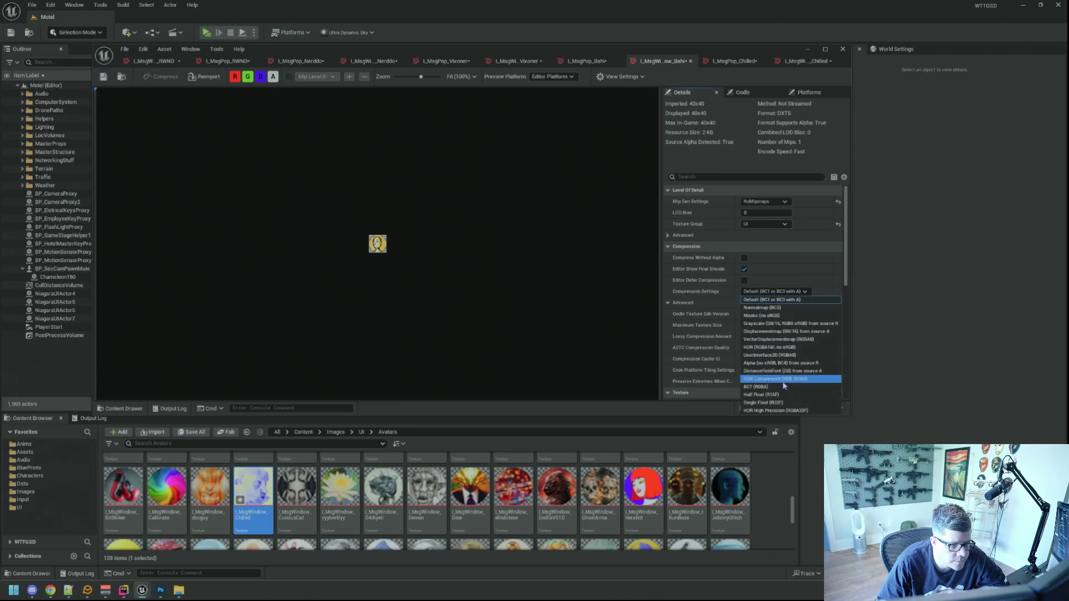
{"action": "left_click", "coordinate": [780, 354]}
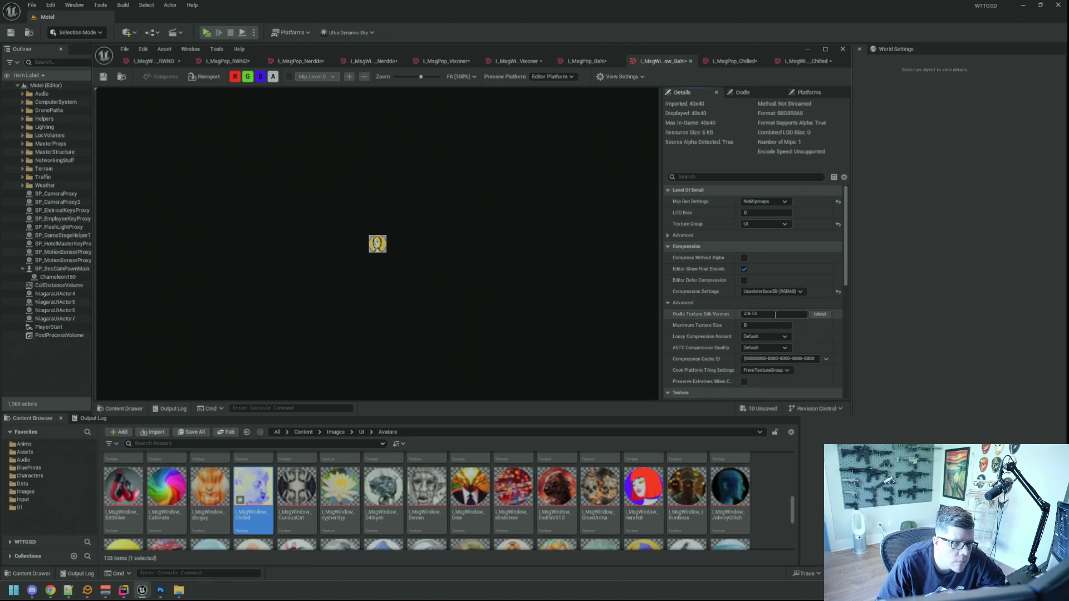
Set both Chilled textures to UI group and UserInterface2D (RGBA8) compression, save all, and close the editor.
{"action": "left_click", "coordinate": [734, 61]}
{"action": "left_click", "coordinate": [777, 226]}
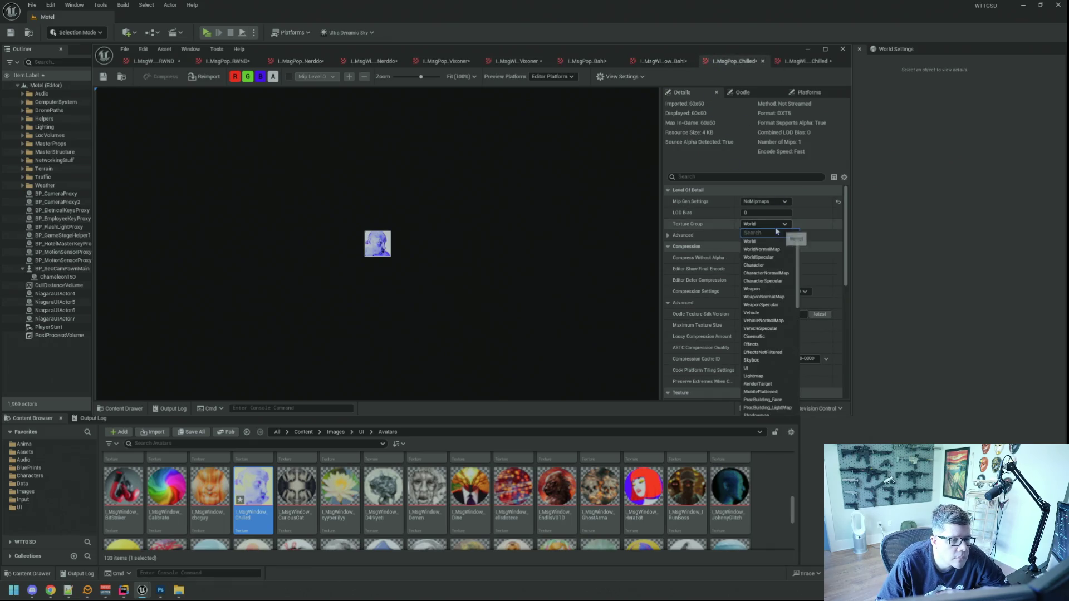
{"action": "left_click", "coordinate": [757, 368]}
{"action": "left_click", "coordinate": [774, 292]}
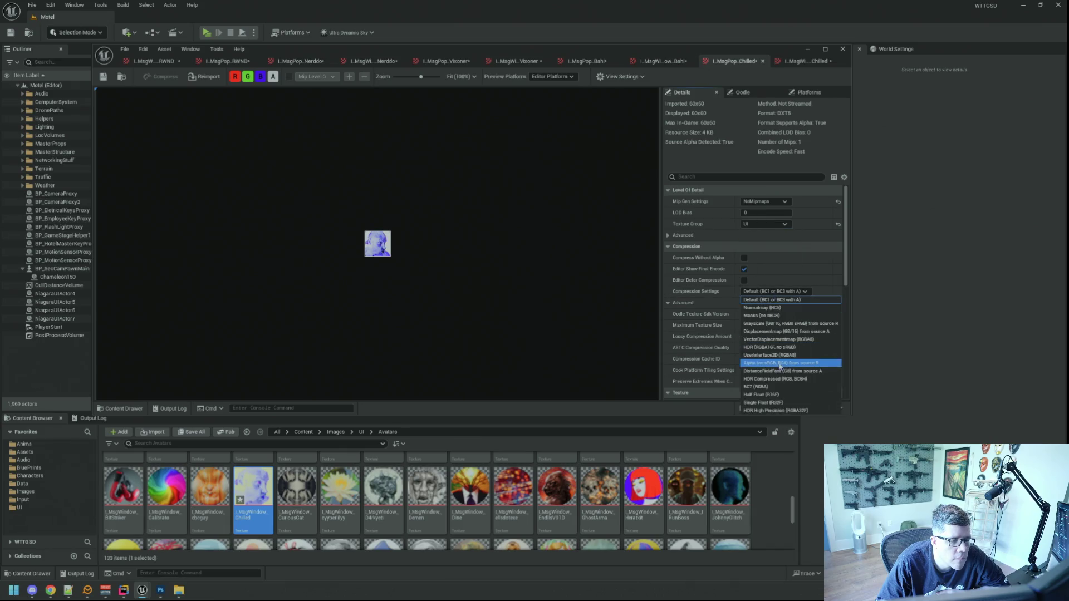
{"action": "left_click", "coordinate": [779, 355]}
{"action": "left_click", "coordinate": [797, 61]}
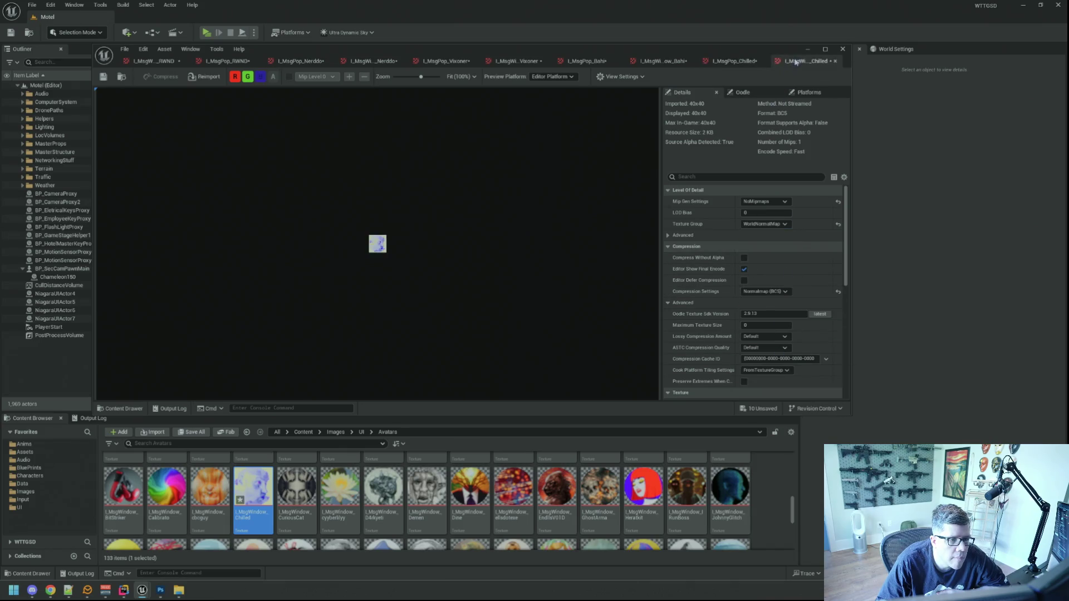
{"action": "left_click", "coordinate": [764, 224]}
{"action": "left_click", "coordinate": [760, 368]}
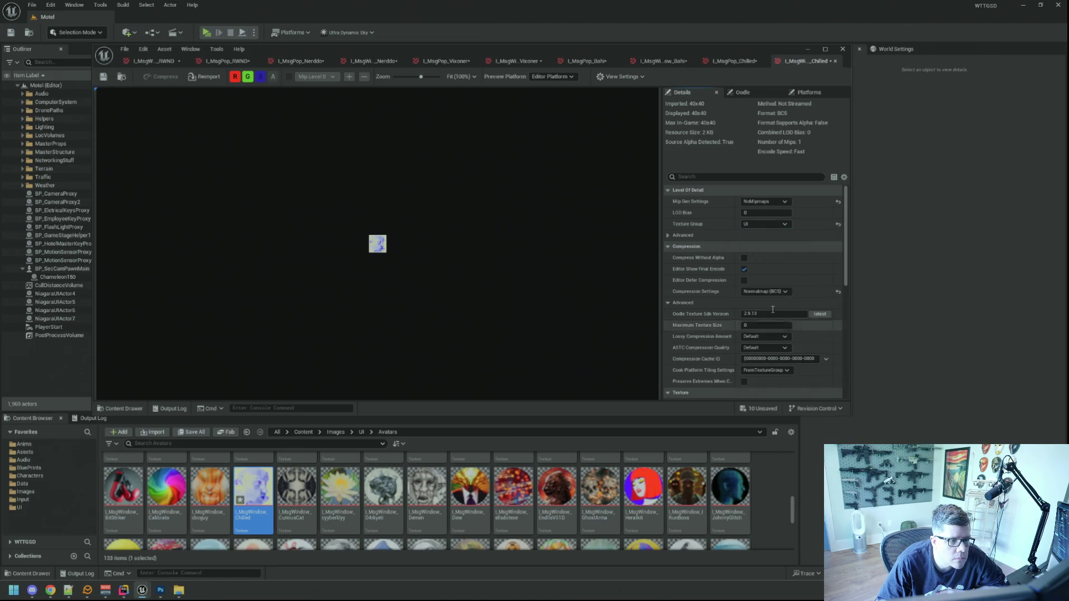
{"action": "left_click", "coordinate": [769, 291]}
{"action": "left_click", "coordinate": [780, 353]}
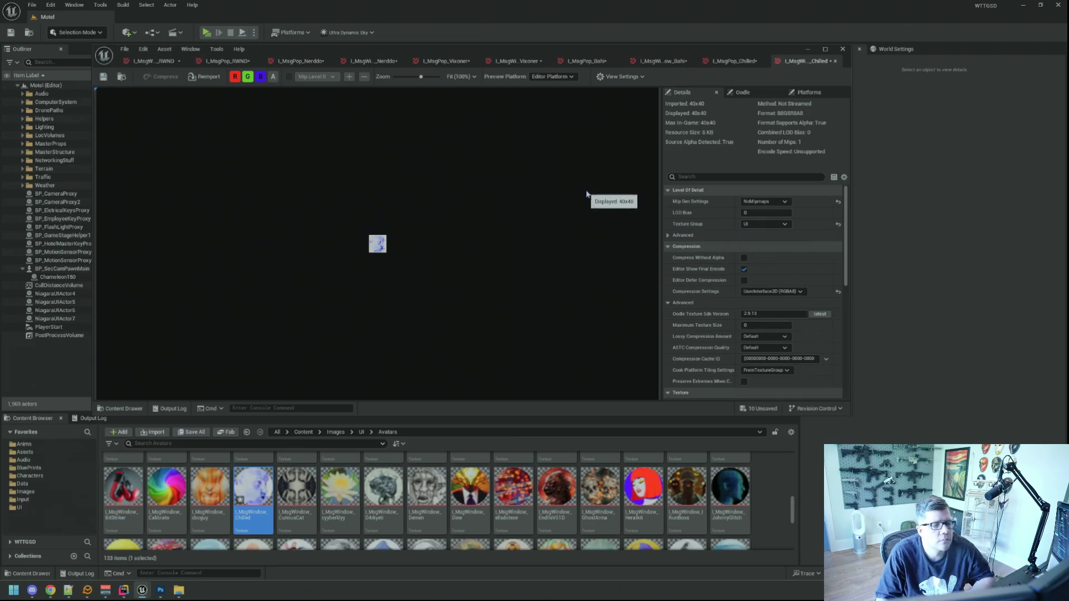
{"action": "key", "text": "ctrl+shift+s"}
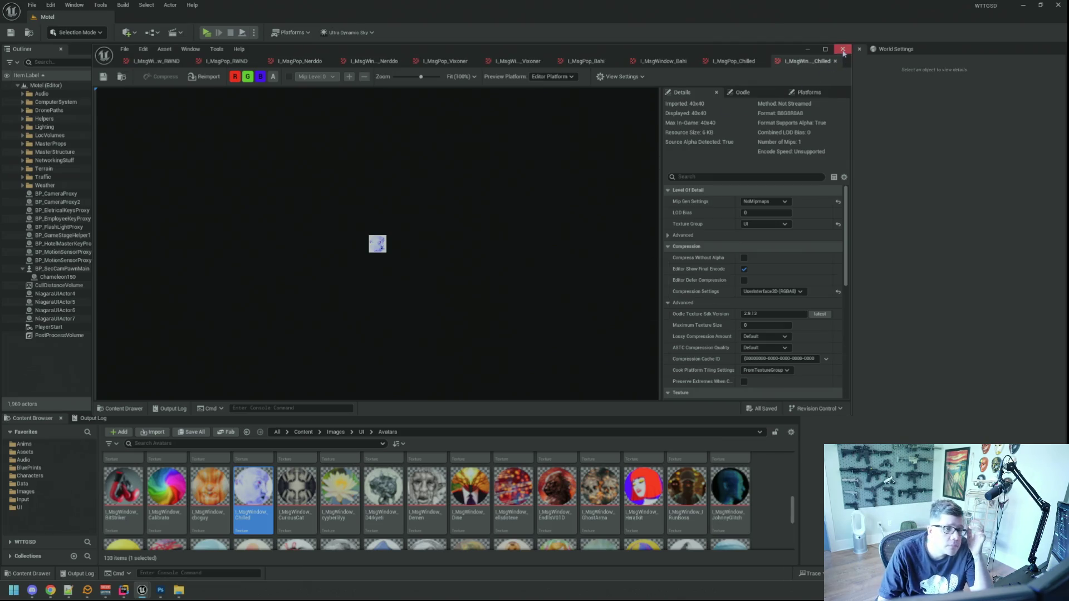
{"action": "left_click", "coordinate": [844, 52]}
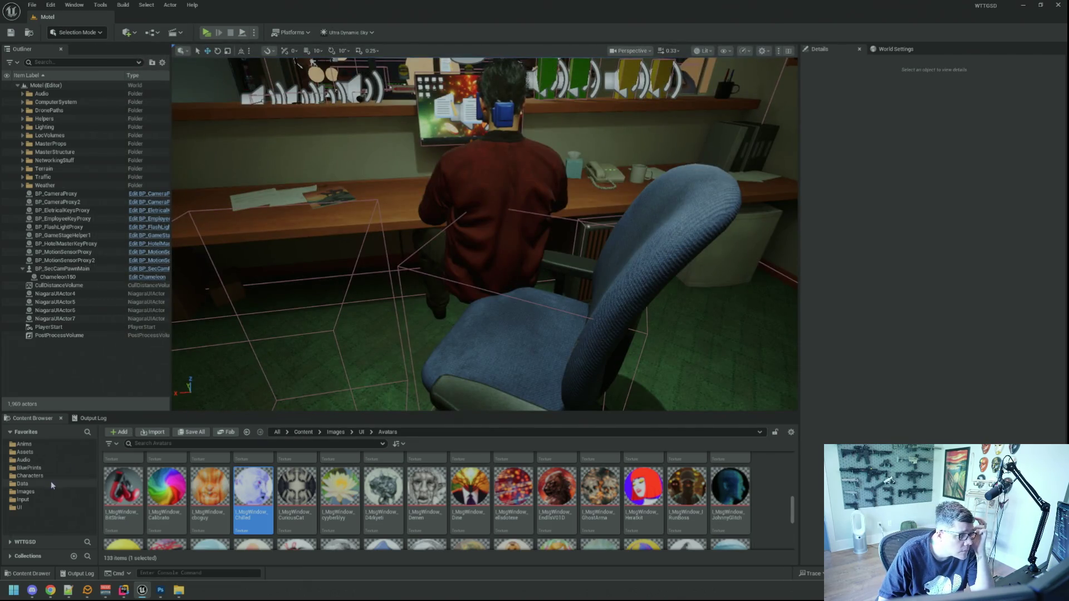
Navigate the Content Browser through Data > DataAssets > Agents into the Doxers folder.
{"action": "left_click", "coordinate": [22, 484]}
{"action": "double_click", "coordinate": [124, 474]}
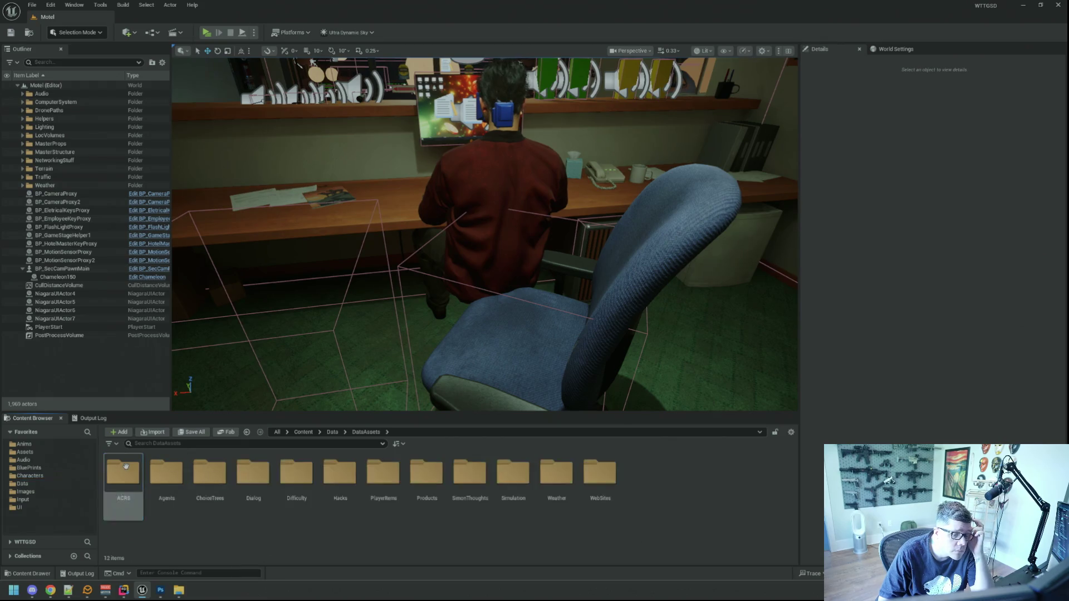
{"action": "left_click", "coordinate": [179, 591]}
{"action": "key", "text": "alt+F4"}
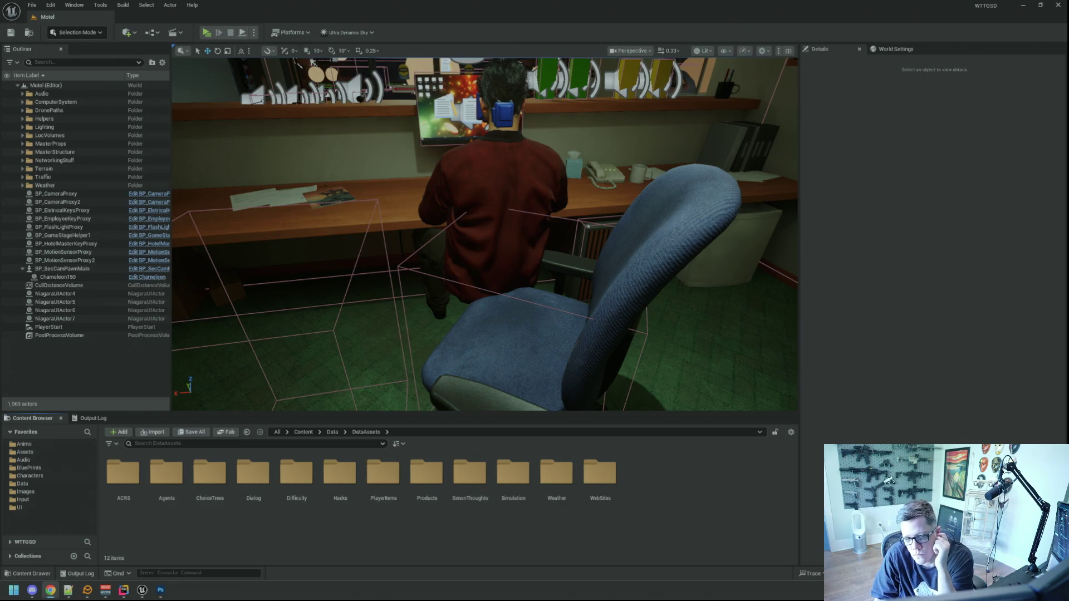
{"action": "left_click", "coordinate": [921, 303]}
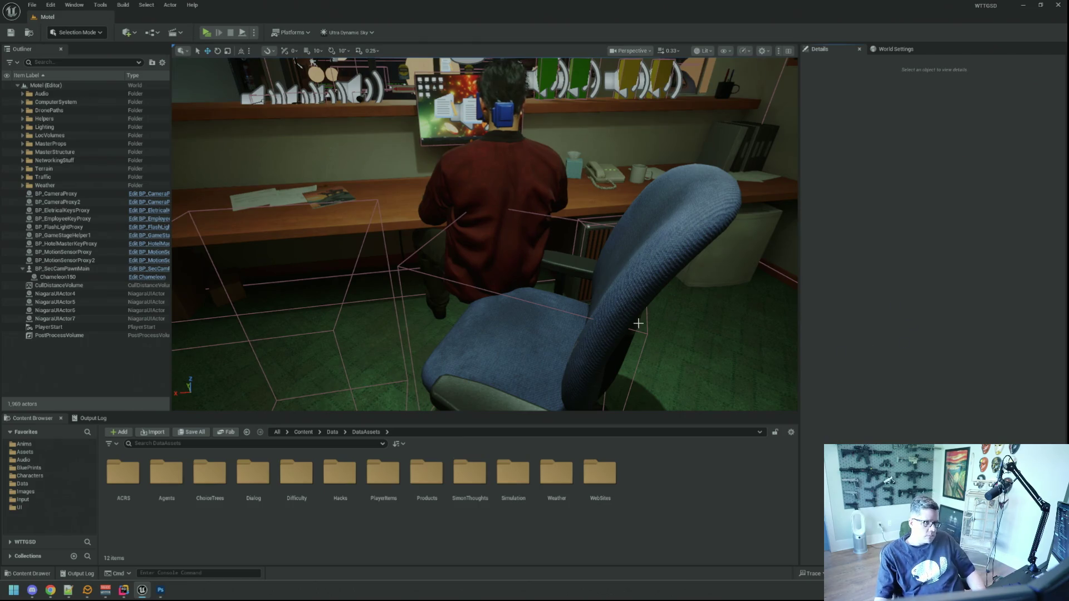
{"action": "mouse_move", "coordinate": [561, 319]}
{"action": "left_mouse_down"}
{"action": "mouse_move", "coordinate": [562, 356]}
{"action": "mouse_move", "coordinate": [551, 279]}
{"action": "mouse_move", "coordinate": [568, 284]}
{"action": "mouse_move", "coordinate": [557, 272]}
{"action": "mouse_move", "coordinate": [409, 299]}
{"action": "mouse_move", "coordinate": [505, 373]}
{"action": "left_mouse_up"}
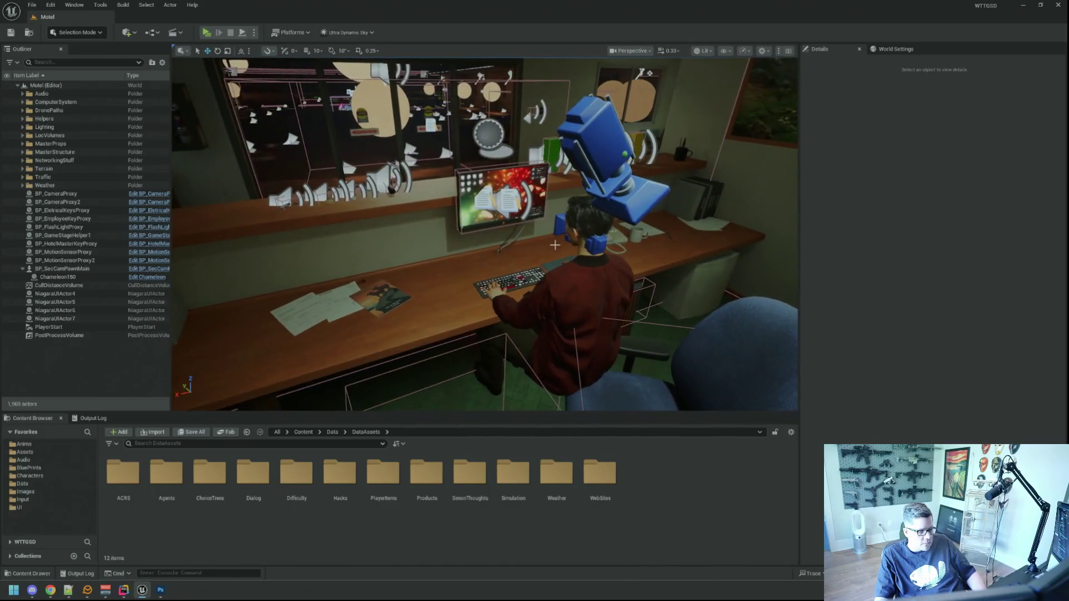
{"action": "double_click", "coordinate": [166, 474]}
{"action": "left_click", "coordinate": [215, 487]}
{"action": "double_click", "coordinate": [215, 487]}
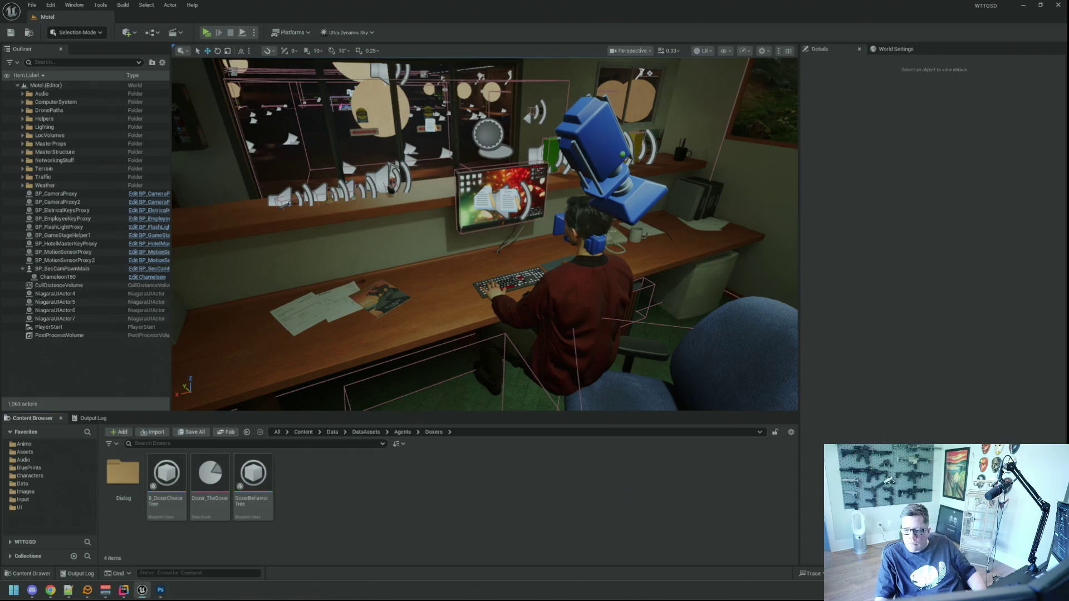
Rename the TheDoxer data asset to Doxer_RWND.
{"action": "left_click", "coordinate": [210, 476]}
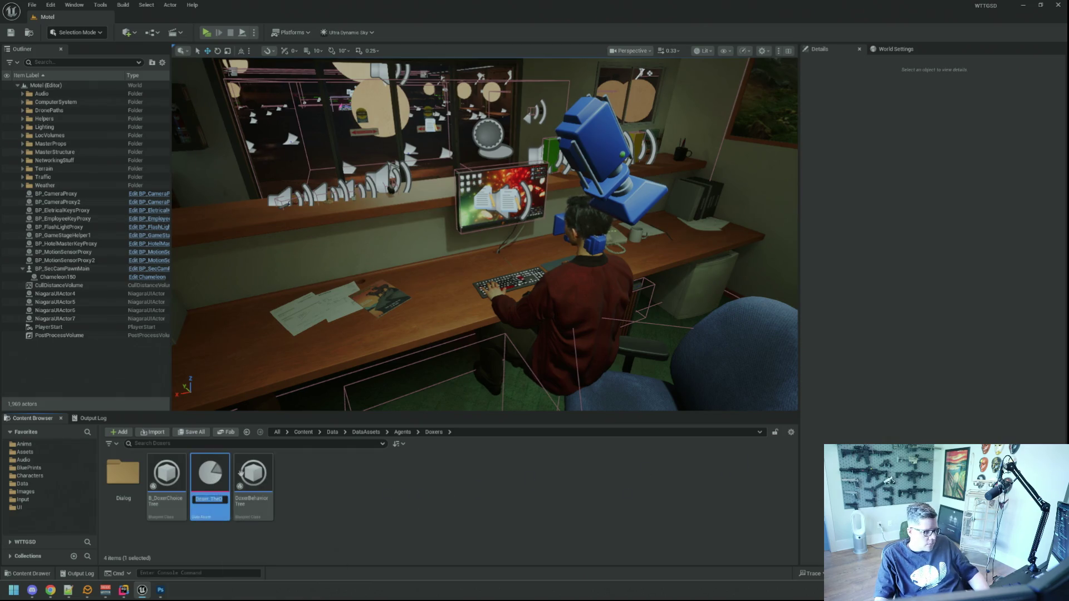
{"action": "key", "text": "F2"}
{"action": "key", "text": "BackSpace"}
{"action": "key", "text": "BackSpace"}
{"action": "key", "text": "BackSpace"}
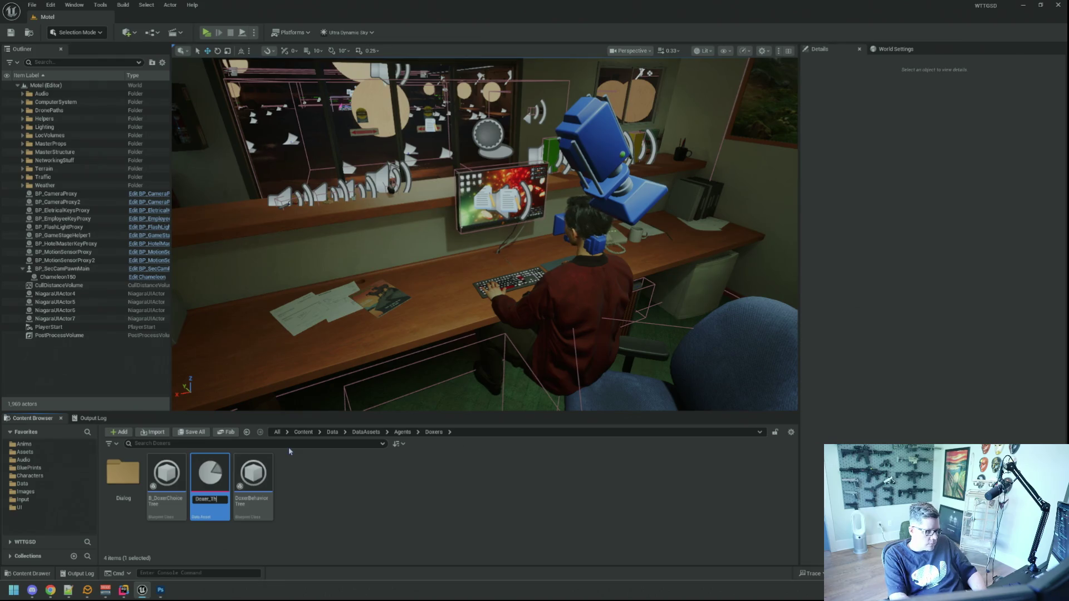
{"action": "type", "text": "AWND"}
{"action": "key", "text": "Return"}
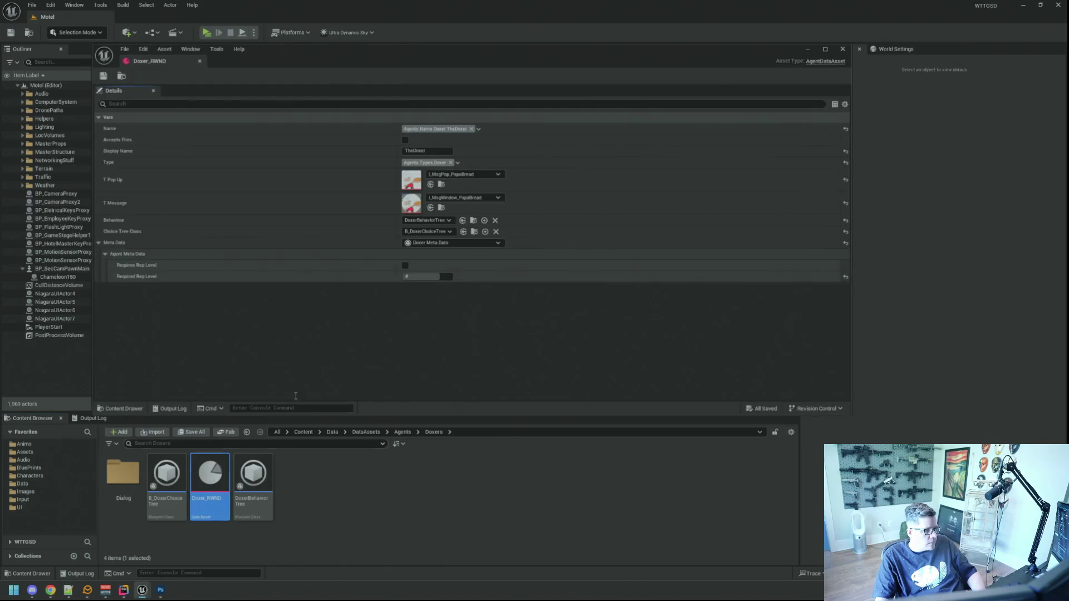
Set Doxer_RWND's Display Name to RWND, close it, and start a Live Coding recompile.
{"action": "double_click", "coordinate": [211, 476]}
{"action": "left_click", "coordinate": [437, 150]}
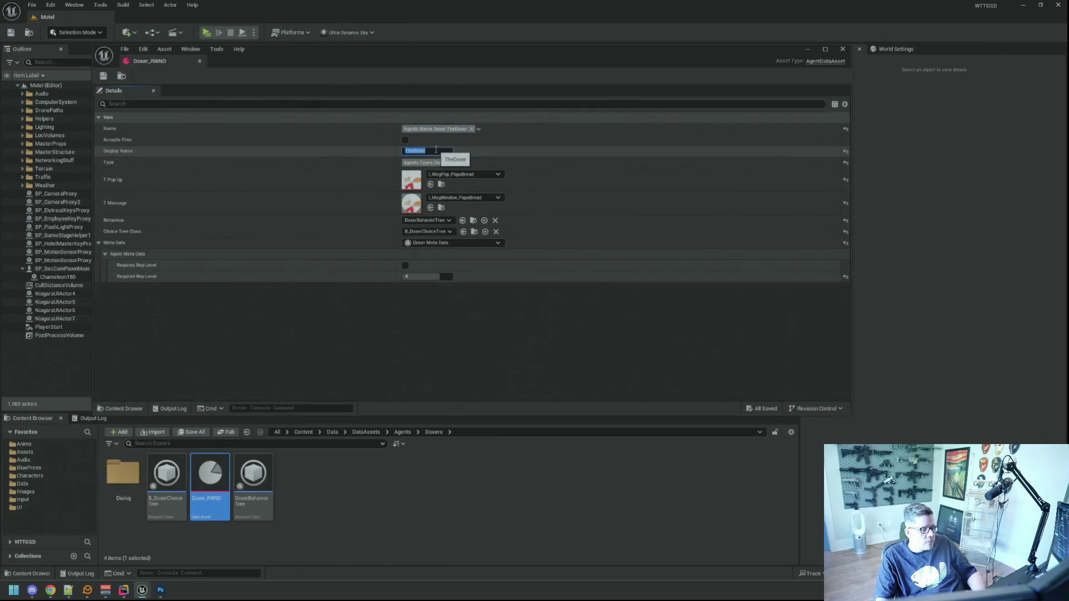
{"action": "type", "text": "RWND"}
{"action": "key", "text": "Return"}
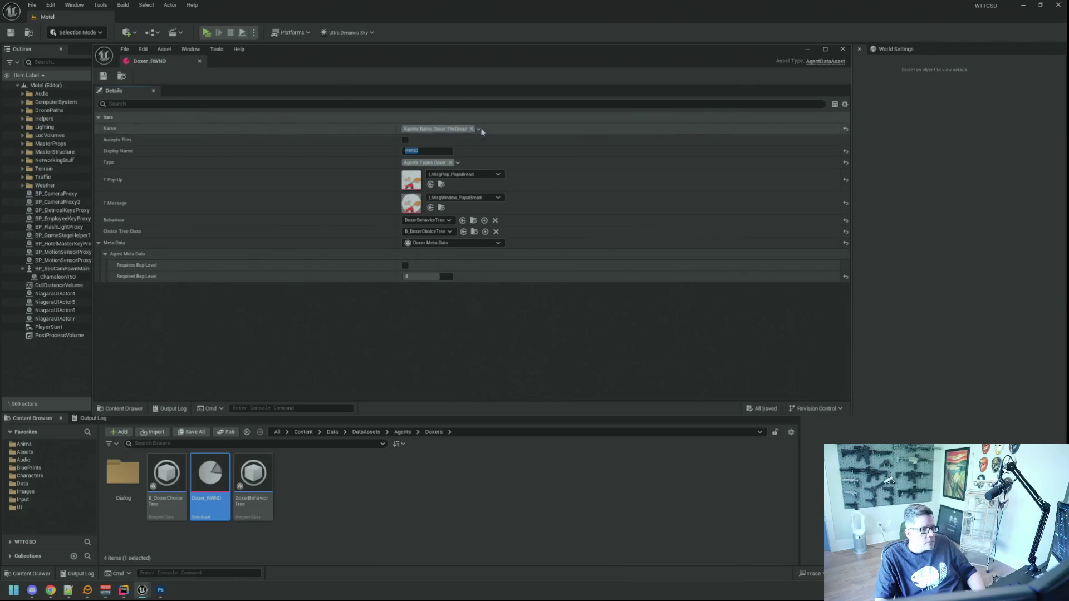
{"action": "left_click", "coordinate": [479, 130]}
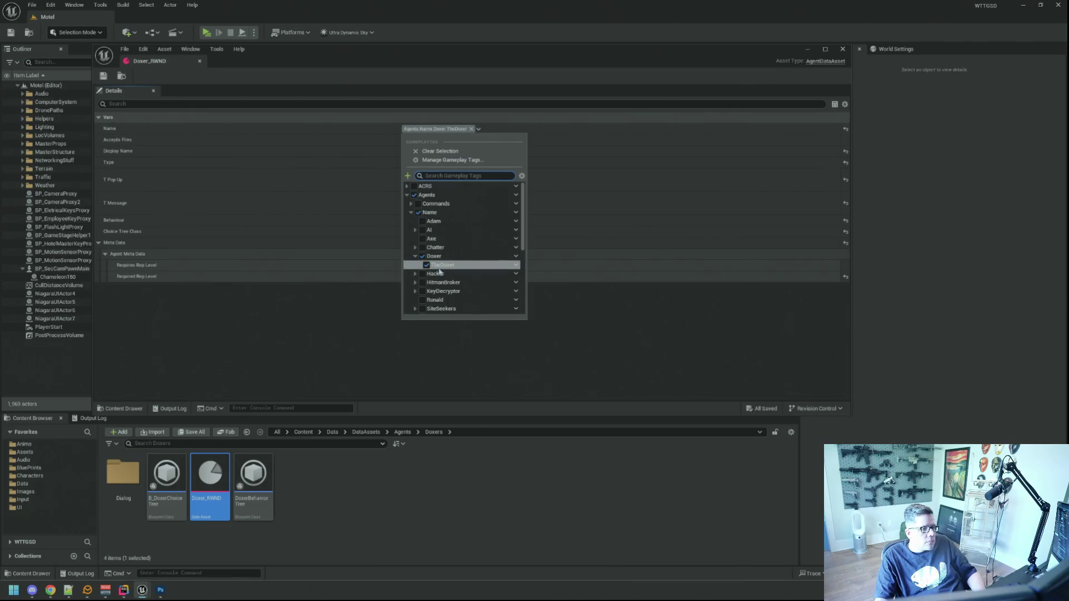
{"action": "left_click", "coordinate": [200, 60]}
{"action": "left_click", "coordinate": [200, 61]}
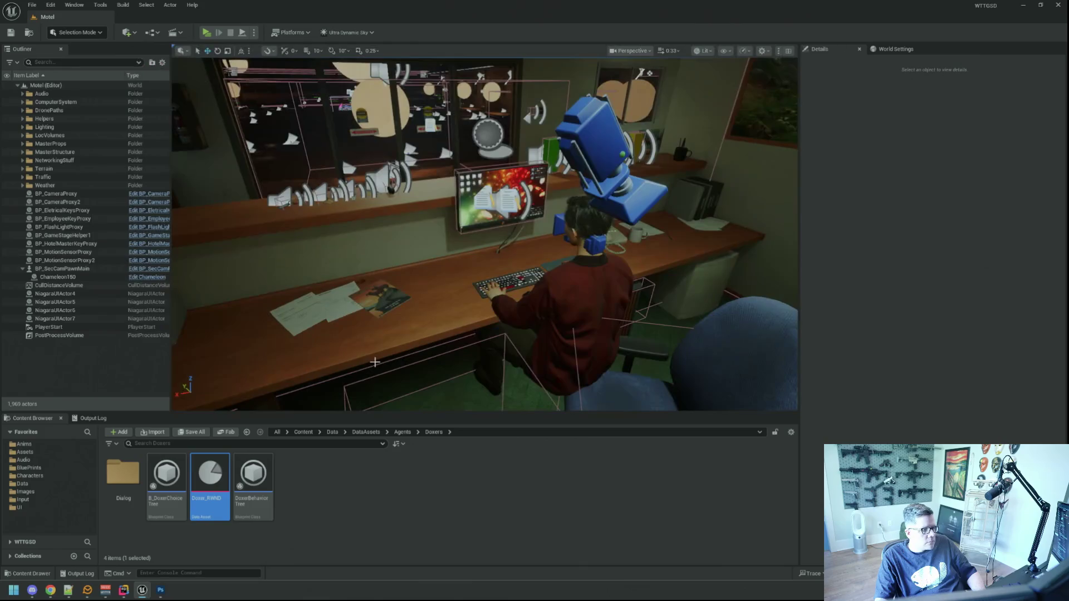
{"action": "key", "text": "ctrl+alt+F11"}
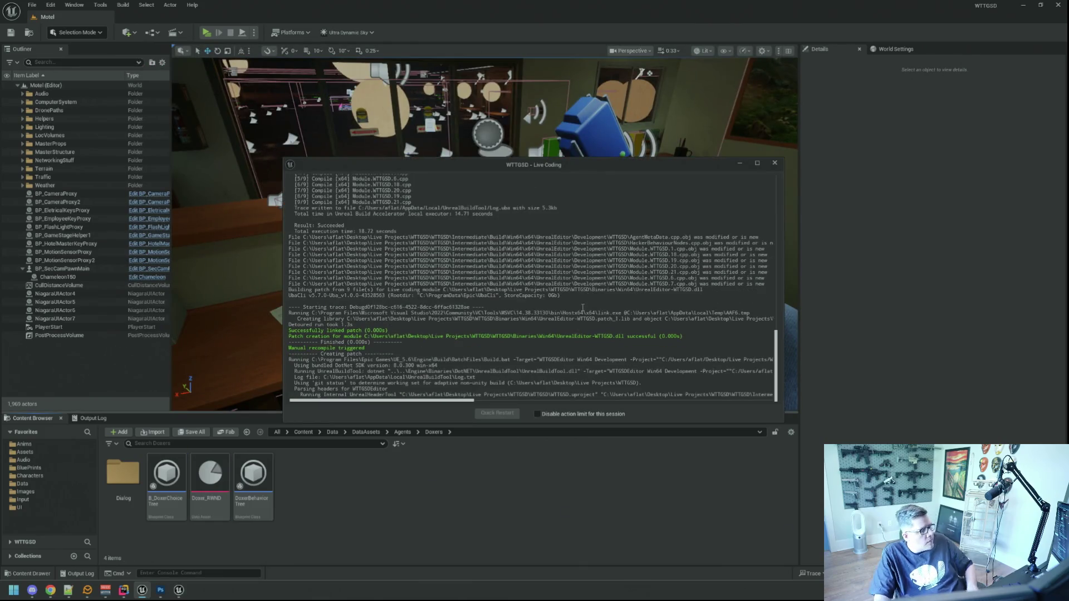
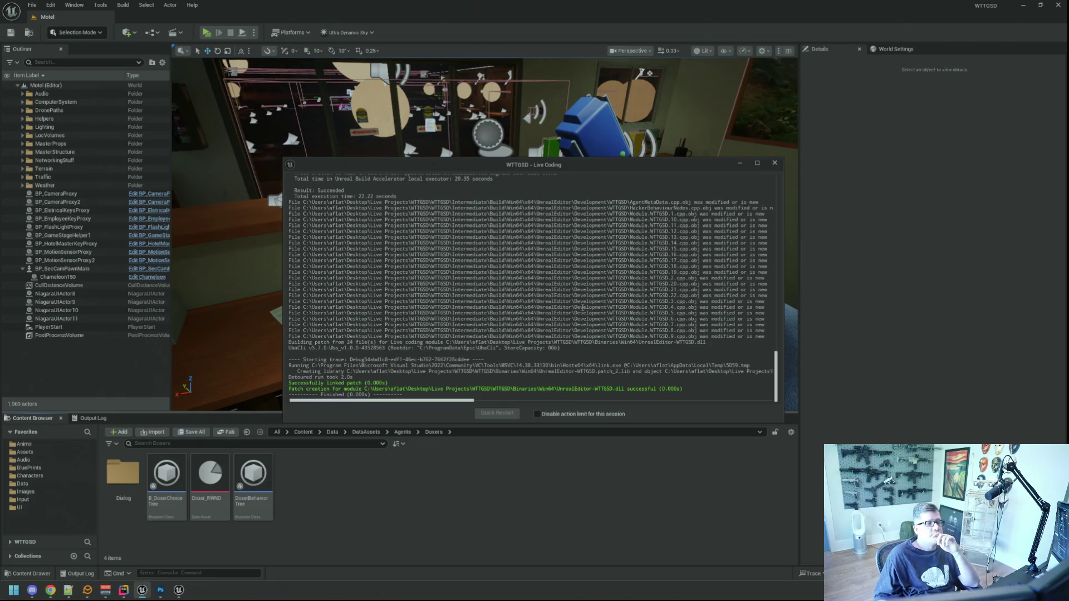
Change Doxer_RWND's Name tag from TheDoxer to Agents.Name.Doxer.RWND and save the asset.
{"action": "left_click", "coordinate": [774, 163]}
{"action": "double_click", "coordinate": [210, 473]}
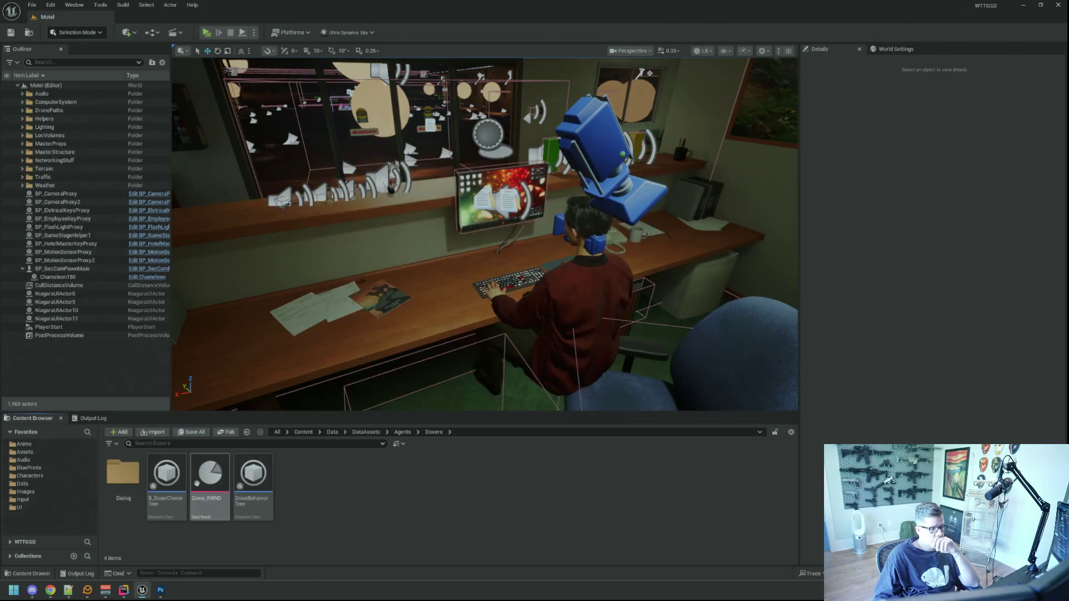
{"action": "left_click", "coordinate": [451, 163]}
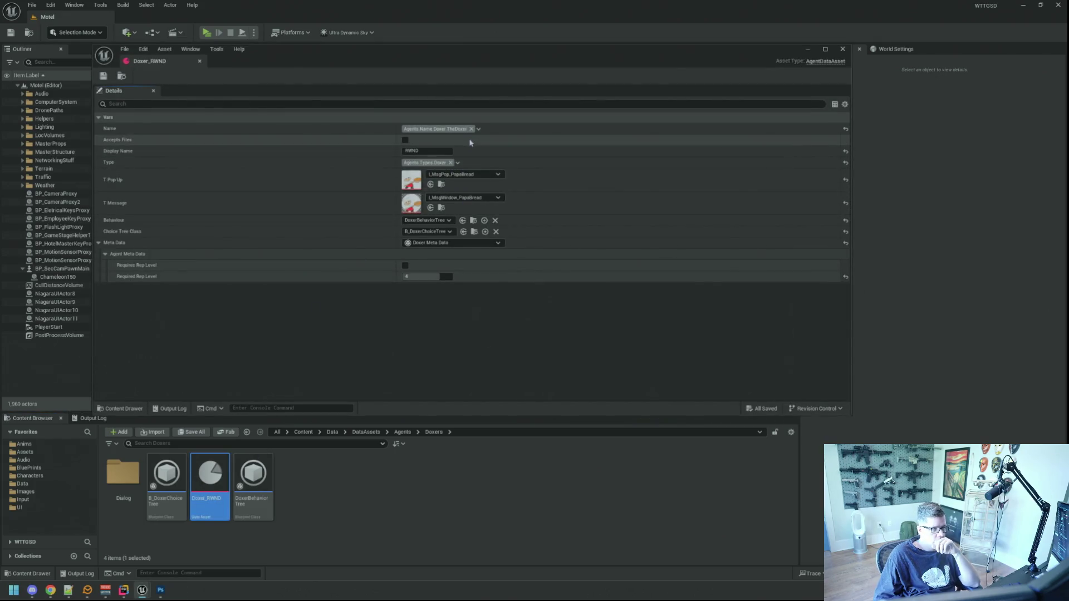
{"action": "left_click", "coordinate": [478, 128]}
{"action": "left_click", "coordinate": [450, 295]}
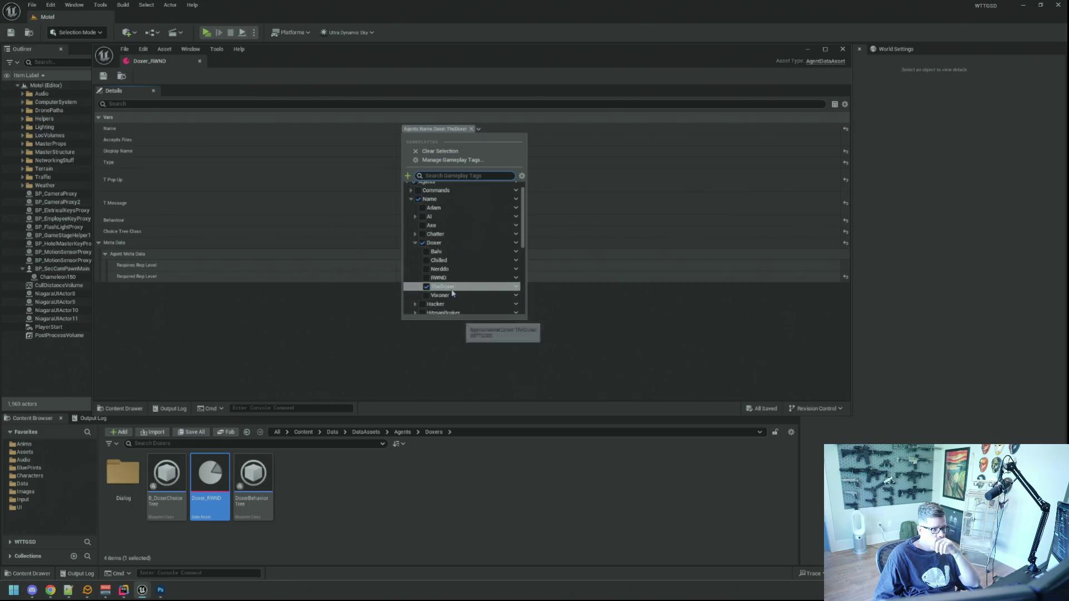
{"action": "left_click", "coordinate": [580, 313]}
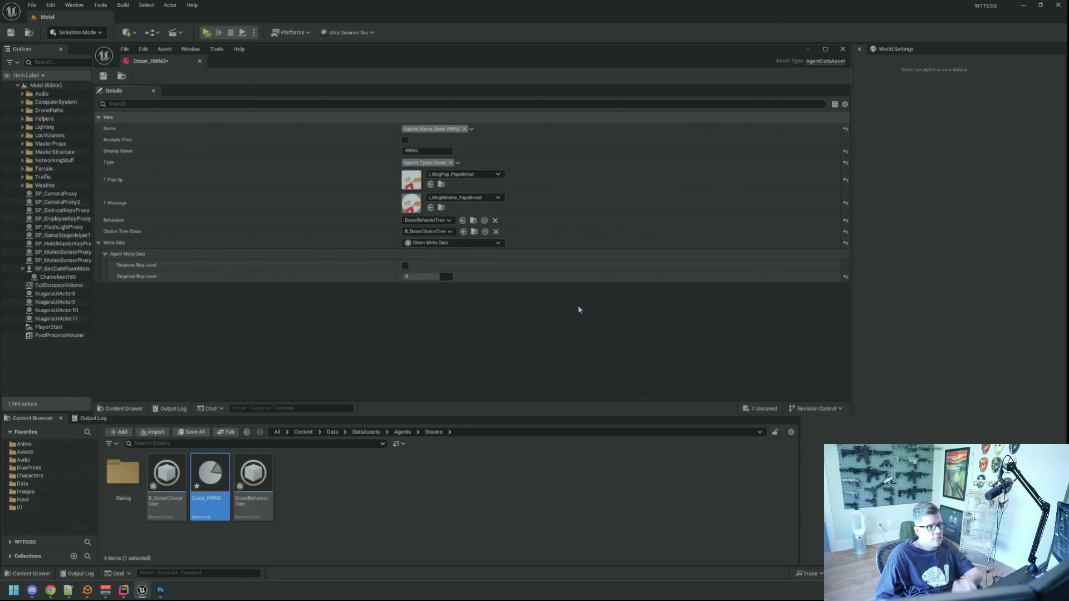
{"action": "key", "text": "ctrl+s"}
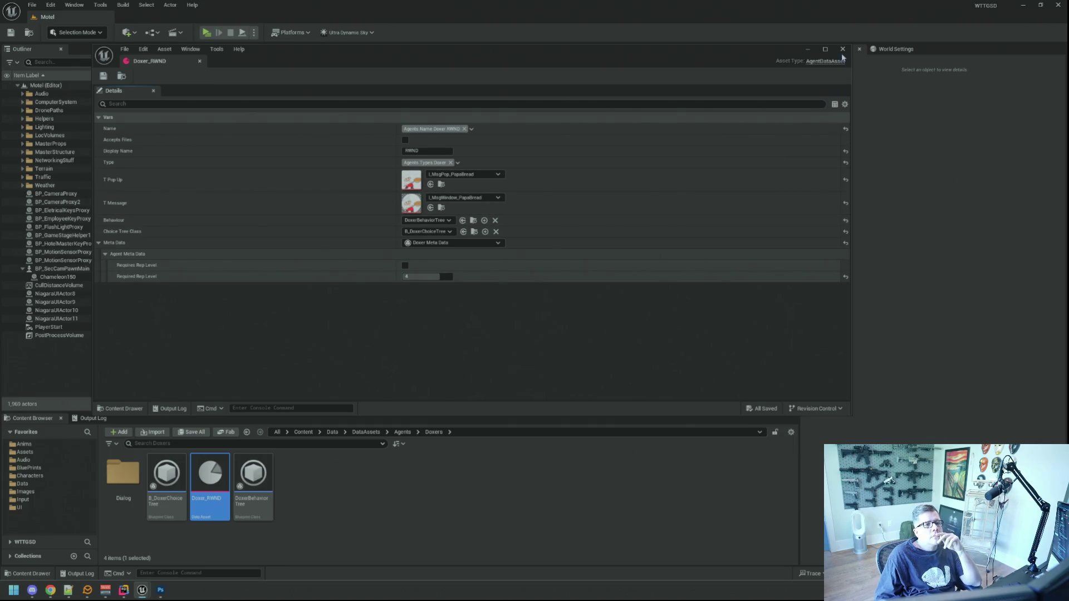
{"action": "left_click", "coordinate": [842, 49]}
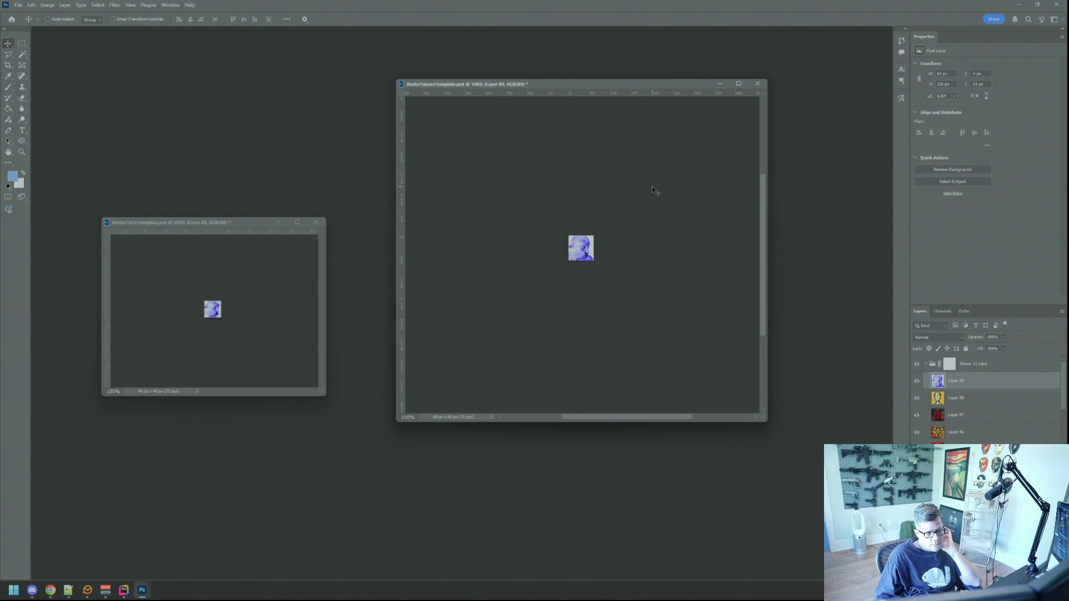
Switch to Rider and put the cursor on the HitmanBroker tag declaration in WTTGSDTypes.h.
{"action": "left_click", "coordinate": [124, 590]}
{"action": "left_click", "coordinate": [353, 363]}
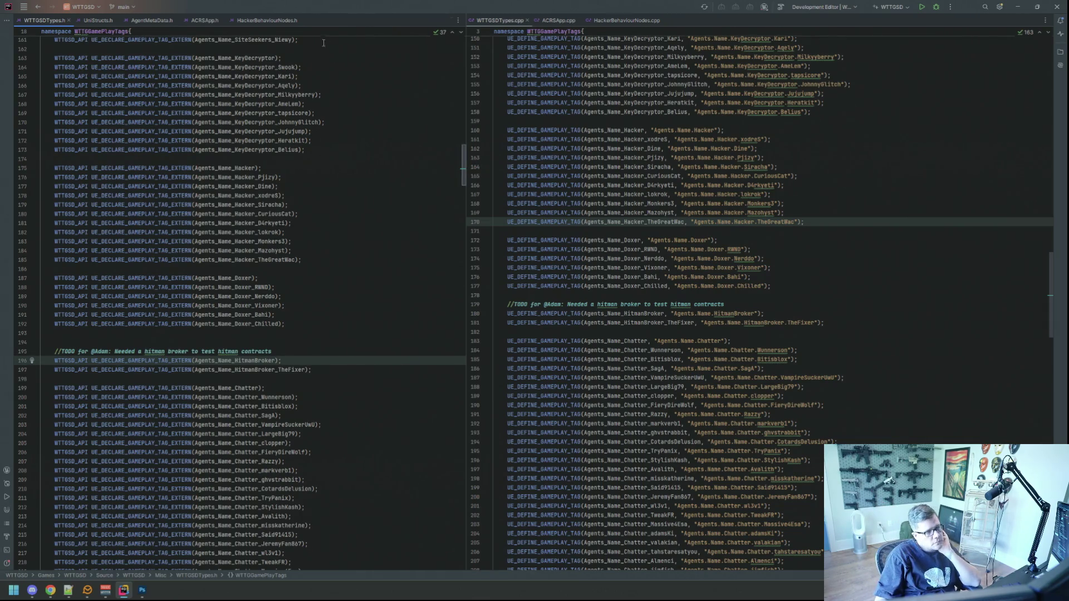
Move HackerBehaviourNodes.h and HackerBehaviourNodes.cpp into a lower split below the ACRSApp files.
{"action": "left_click", "coordinate": [293, 21]}
{"action": "left_click", "coordinate": [620, 22]}
{"action": "scroll", "coordinate": [757, 278], "scroll_direction": "up", "scroll_amount": 10}
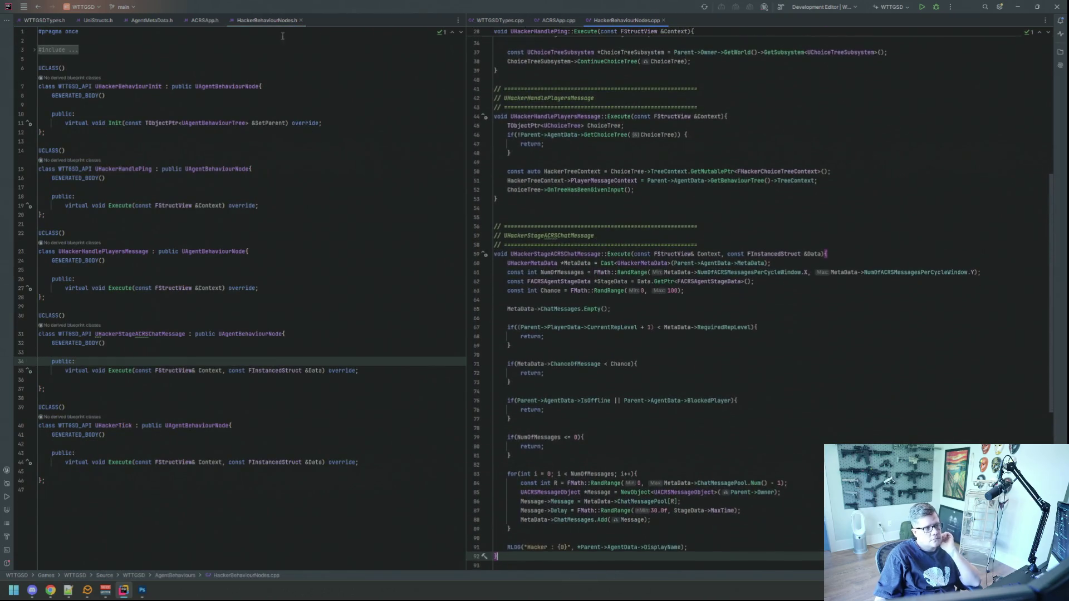
{"action": "left_click_drag", "start_coordinate": [273, 26], "coordinate": [341, 524]}
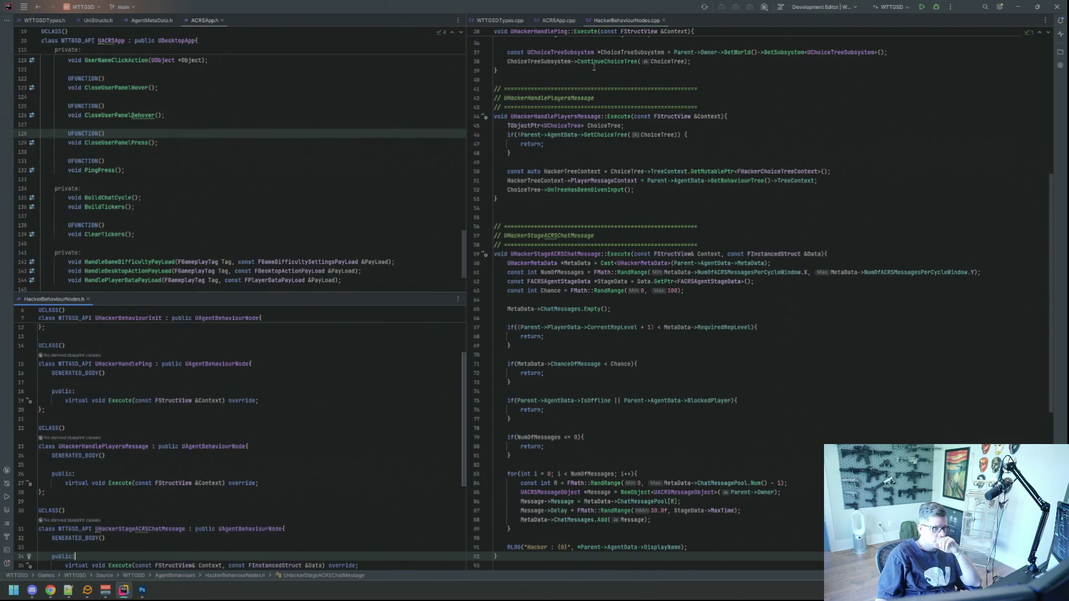
{"action": "left_click_drag", "start_coordinate": [615, 22], "coordinate": [629, 503]}
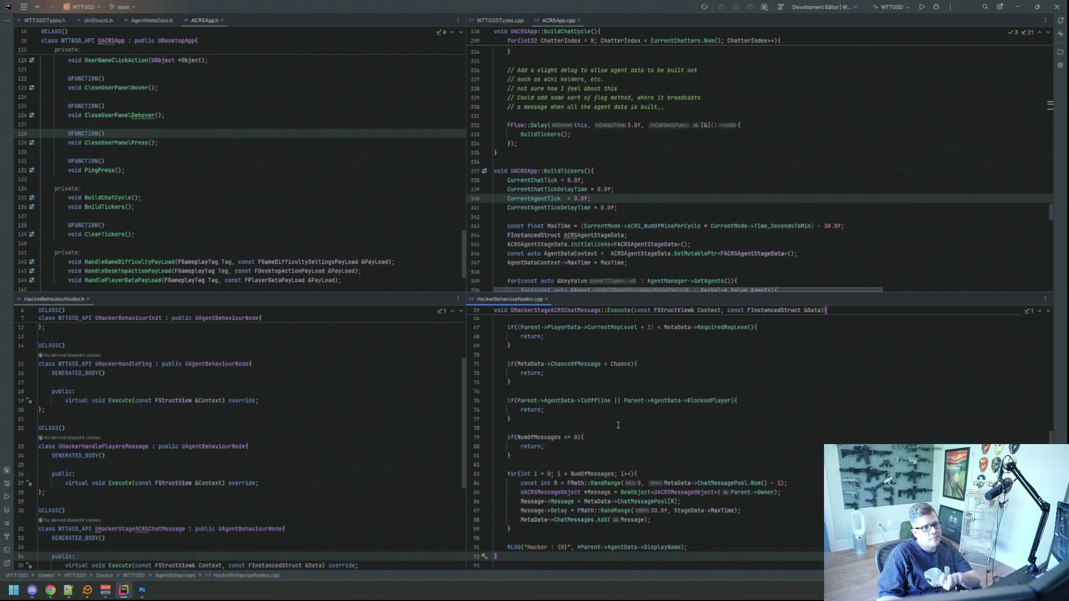
{"action": "left_click", "coordinate": [650, 126]}
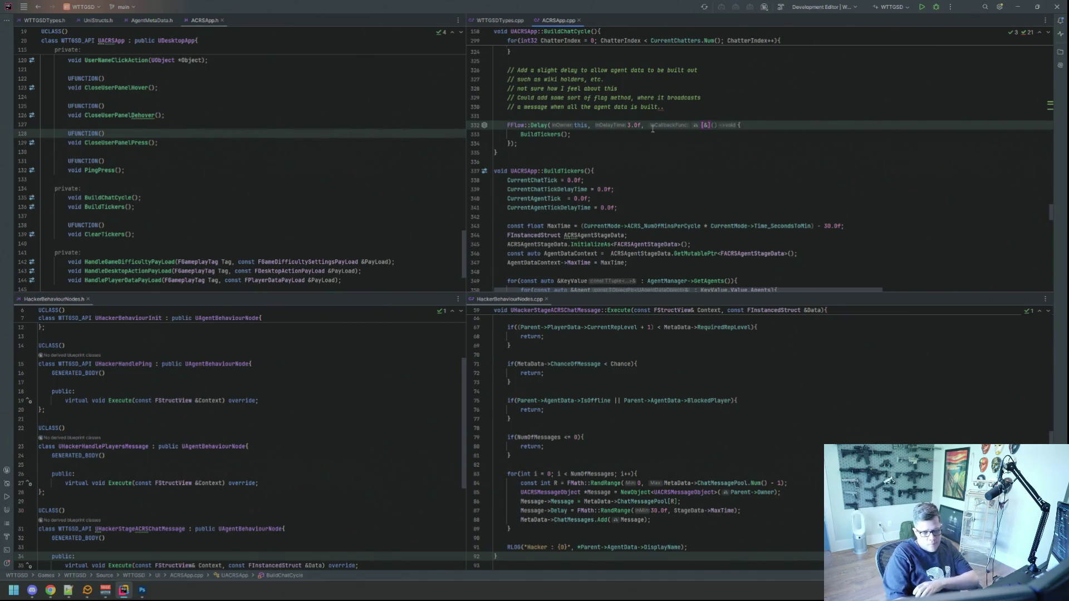
Open DoxerBehaviourNodes.cpp via Search Everywhere and dock it in the top-right split.
{"action": "left_click", "coordinate": [389, 106]}
{"action": "key", "text": "shift"}
{"action": "key", "text": "shift"}
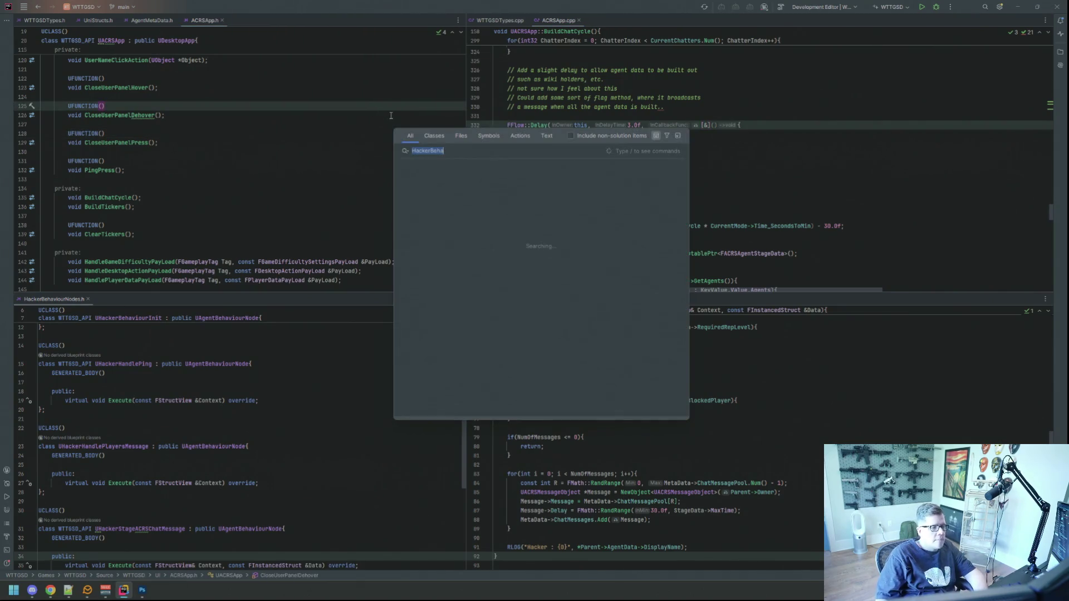
{"action": "type", "text": "DOxerHe"}
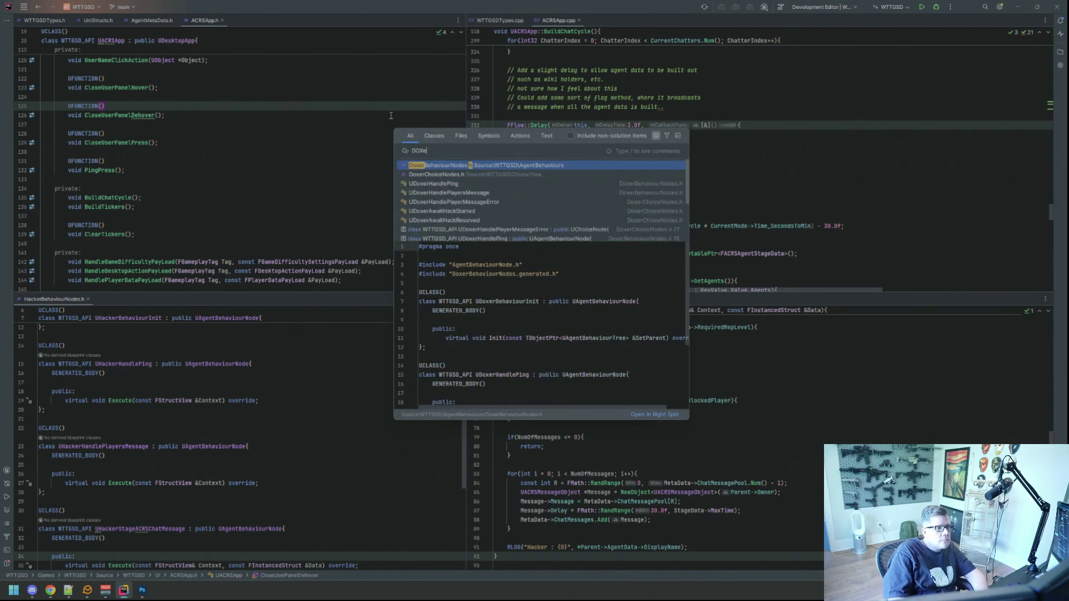
{"action": "key", "text": "Down"}
{"action": "key", "text": "Return"}
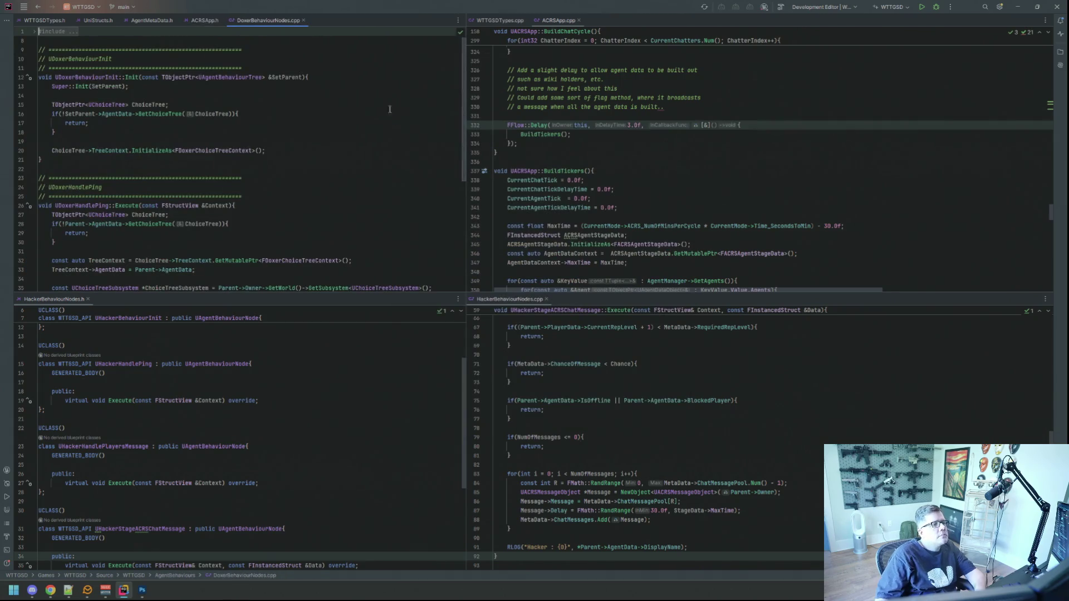
{"action": "mouse_move", "coordinate": [269, 20]}
{"action": "left_mouse_down"}
{"action": "mouse_move", "coordinate": [576, 49]}
{"action": "mouse_move", "coordinate": [585, 190]}
{"action": "left_mouse_up"}
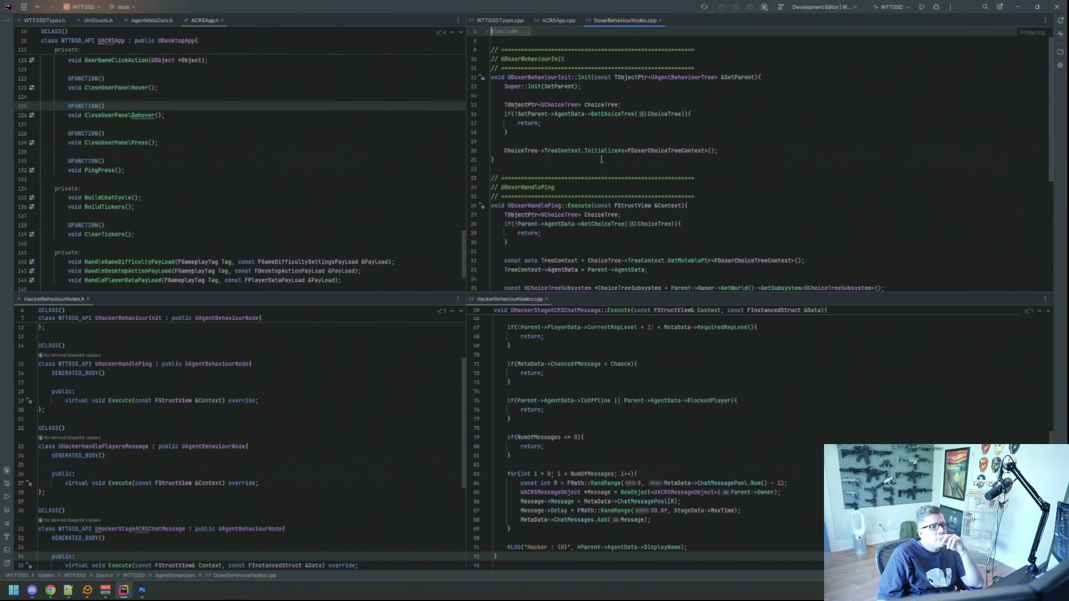
{"action": "left_click", "coordinate": [579, 204]}
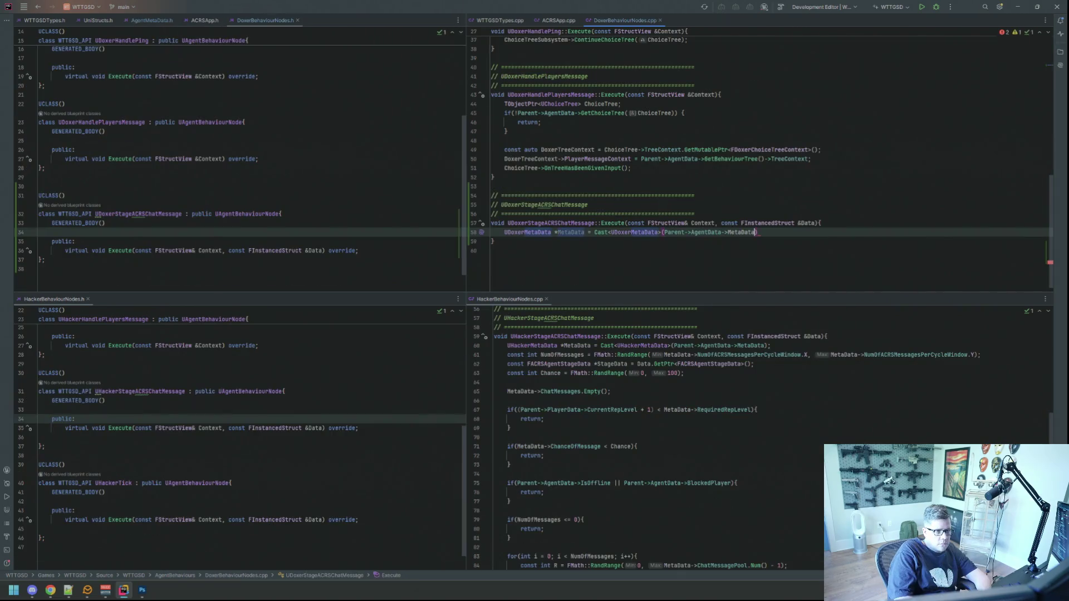
Declare NumOfMessages as FMath::RandRange over MetaData's NumOfACRSMessagesPerCycleWindow X and Y.
{"action": "type", "text": ";"}
{"action": "key", "text": "Return"}
{"action": "type", "text": "const int NumOfme"}
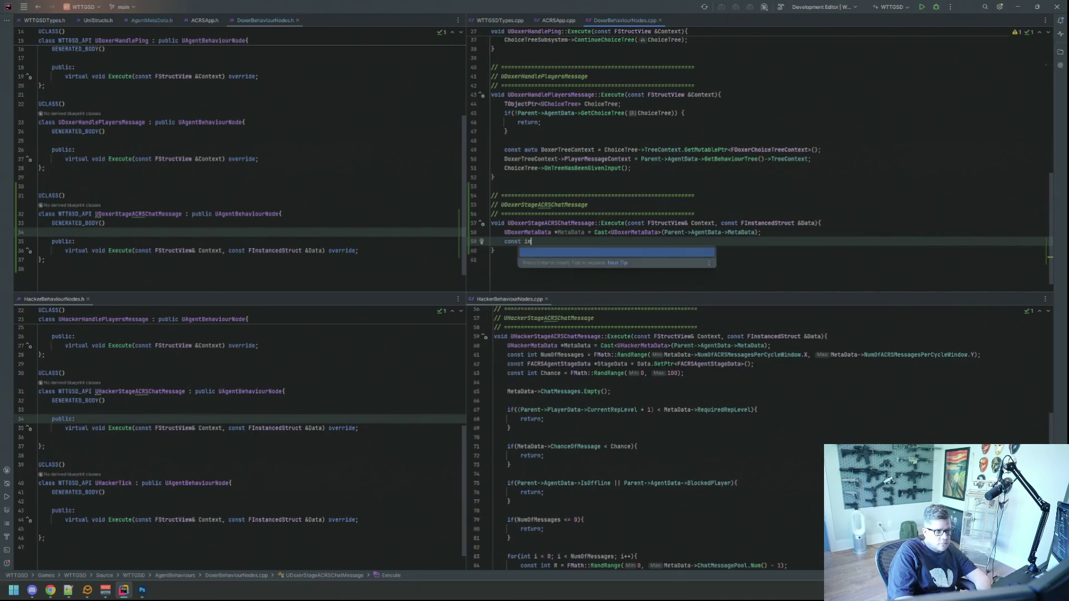
{"action": "key", "text": "BackSpace"}
{"action": "key", "text": "BackSpace"}
{"action": "key", "text": "BackSpace"}
{"action": "type", "text": "Messages = FMath::RandR"}
{"action": "key", "text": "Return"}
{"action": "key", "text": "Return"}
{"action": "type", "text": "->Num"}
{"action": "key", "text": "Return"}
{"action": "type", "text": "."}
{"action": "key", "text": "Return"}
{"action": "type", "text": ", M"}
{"action": "key", "text": "Return"}
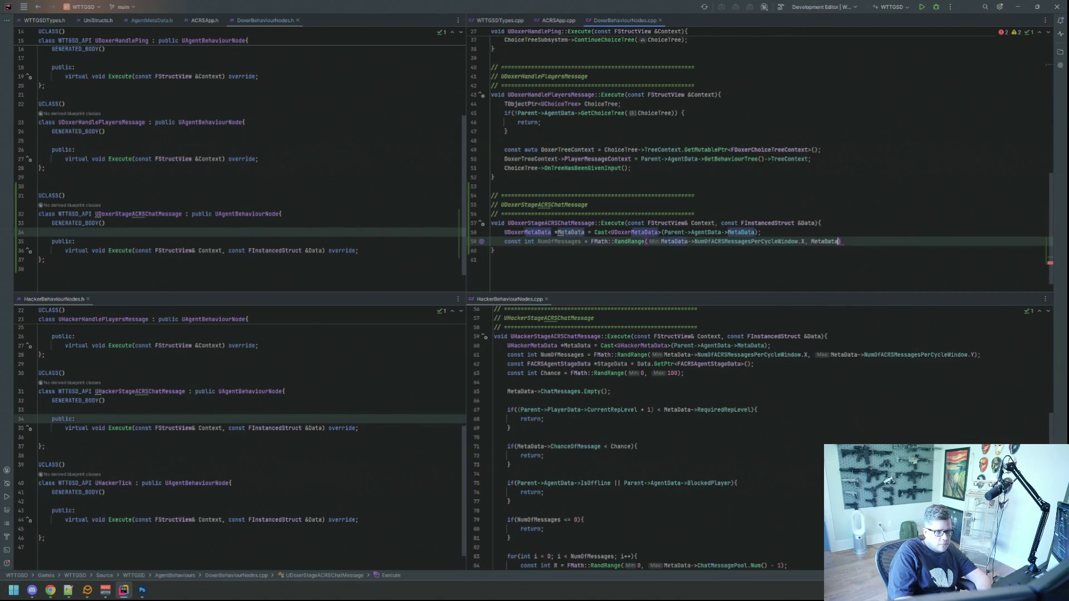
{"action": "type", "text": "->Num"}
{"action": "key", "text": "Return"}
{"action": "type", "text": ".Y);"}
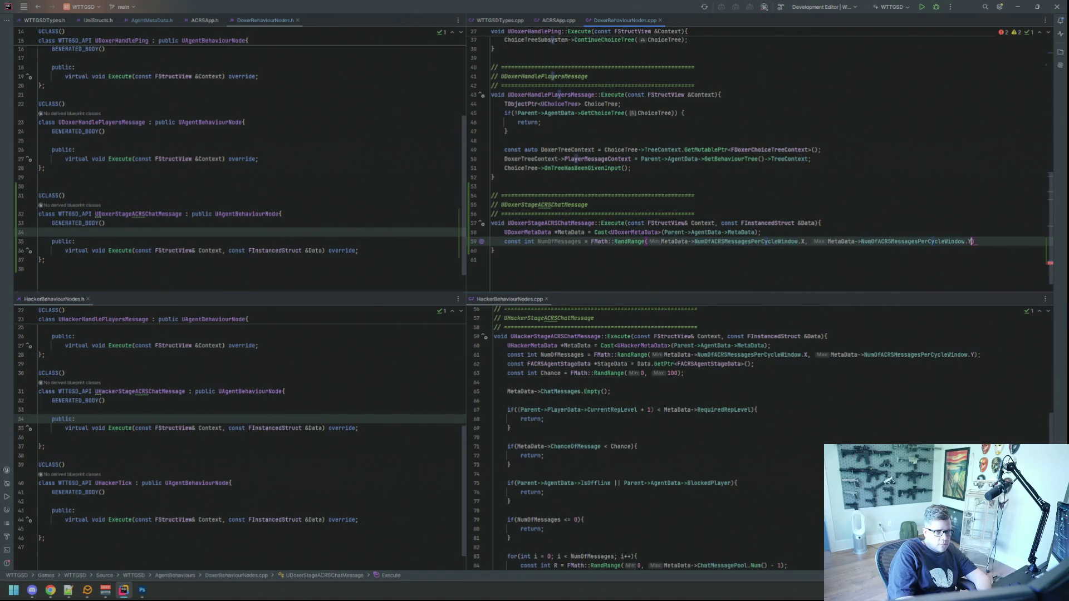
{"action": "key", "text": "Return"}
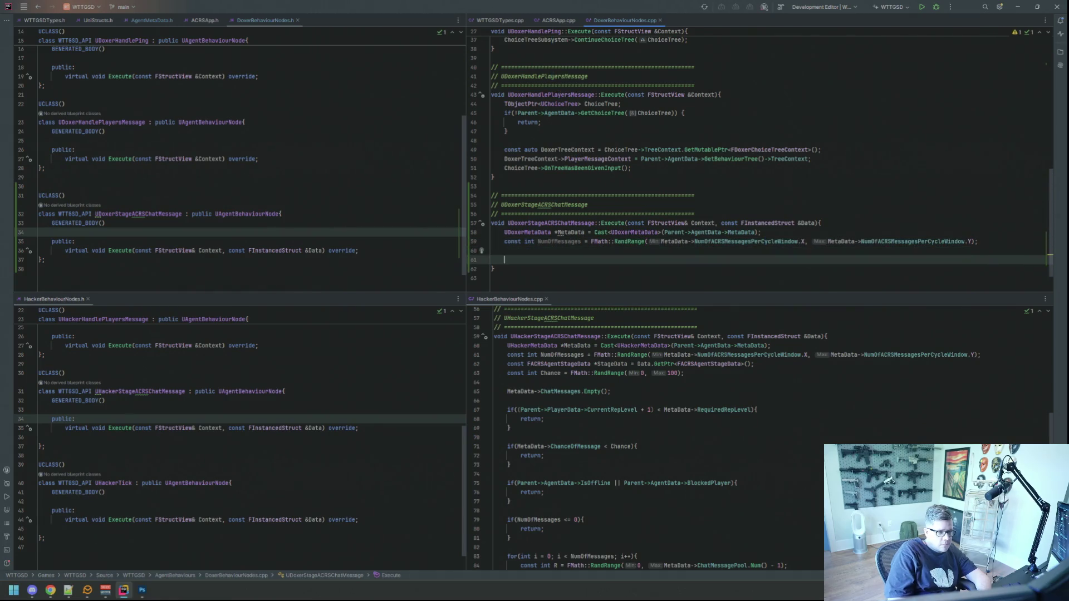
Add a const FACRSAgentStageData* StageData = Data.GetPtr<FACRSAgentStageData>() line.
{"action": "left_click", "coordinate": [978, 241]}
{"action": "key", "text": "Return"}
{"action": "type", "text": "const "}
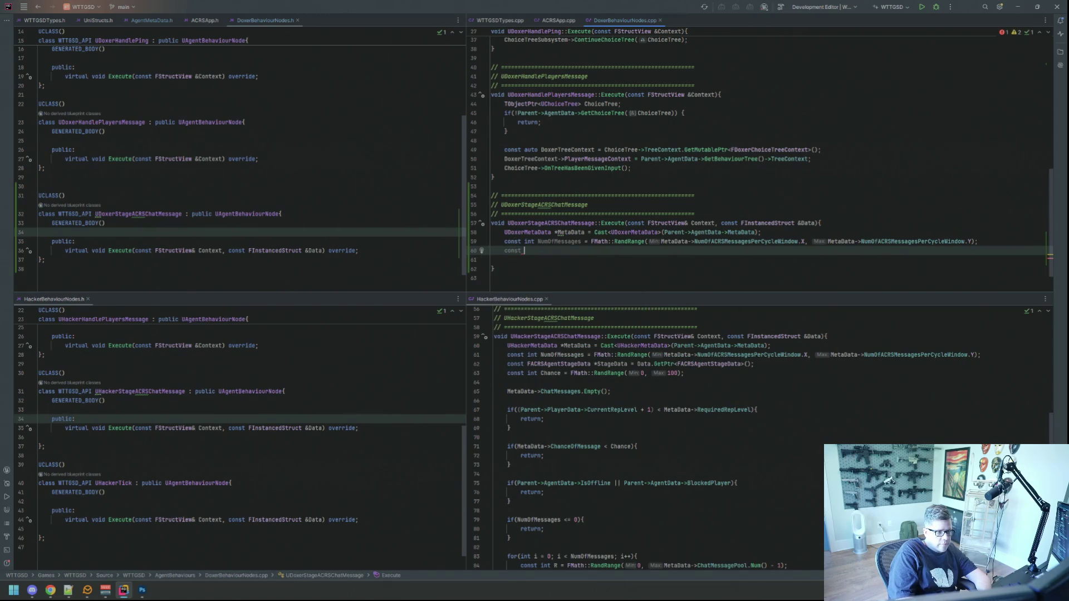
{"action": "type", "text": "FACRSAgent"}
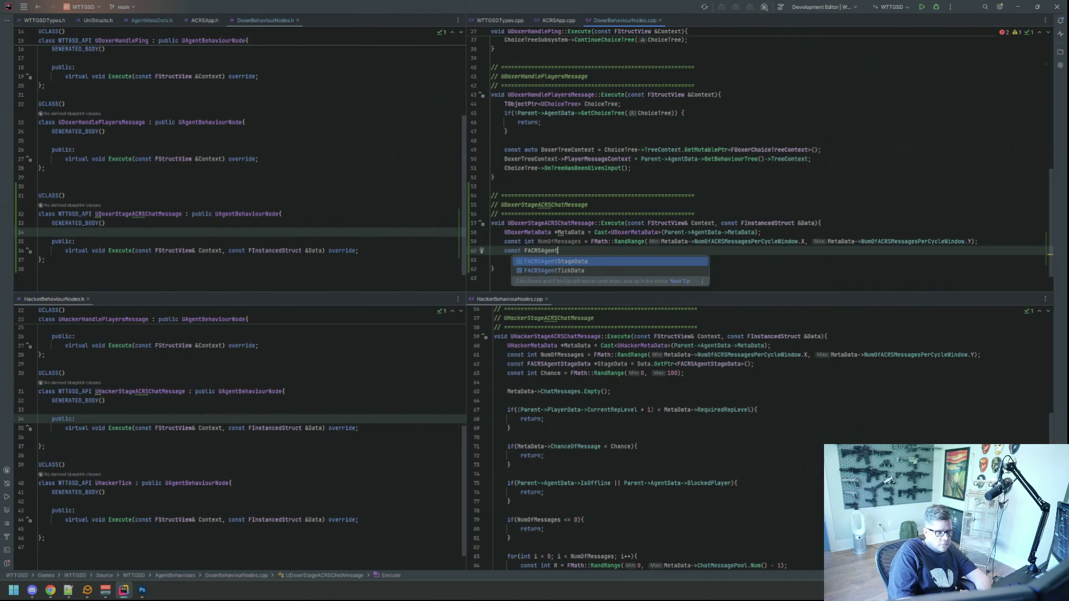
{"action": "key", "text": "Return"}
{"action": "type", "text": "*d"}
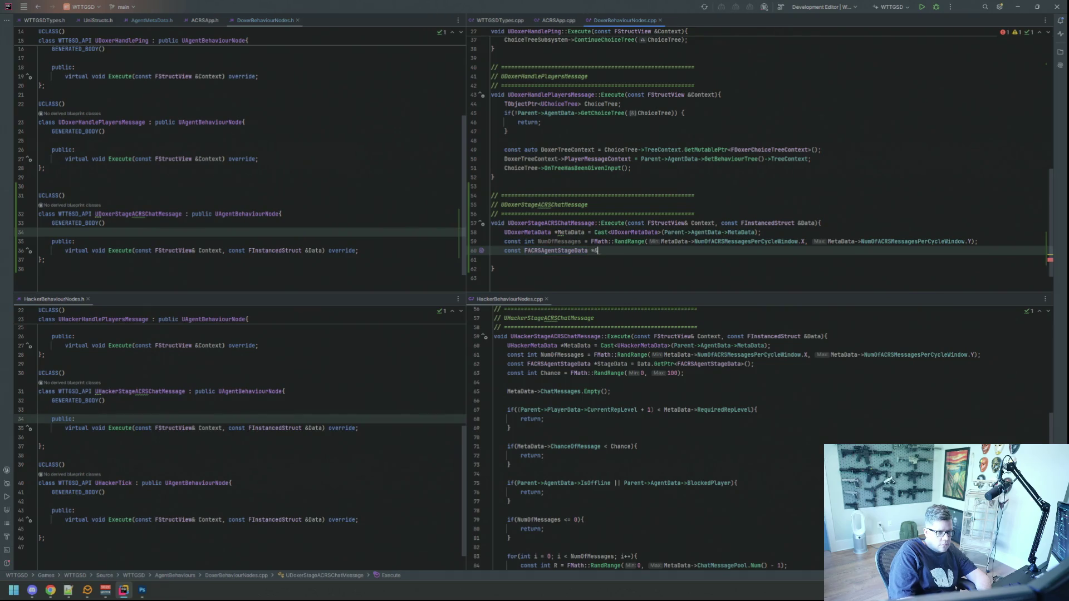
{"action": "key", "text": "Return"}
{"action": "type", "text": "= D"}
{"action": "type", "text": "ata.GetP"}
{"action": "key", "text": "Return"}
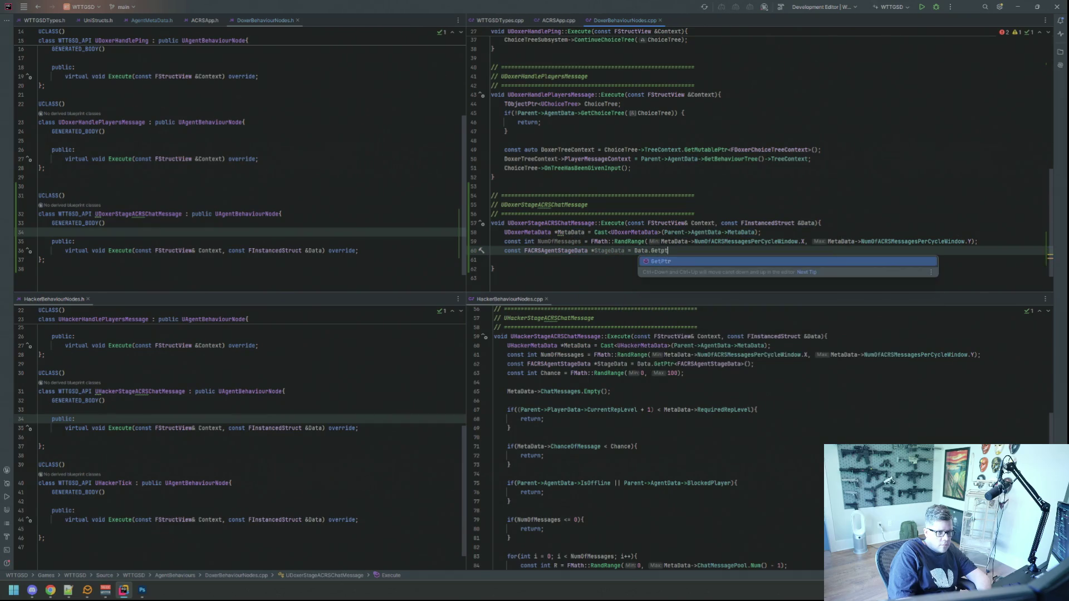
{"action": "type", "text": "FACRS("}
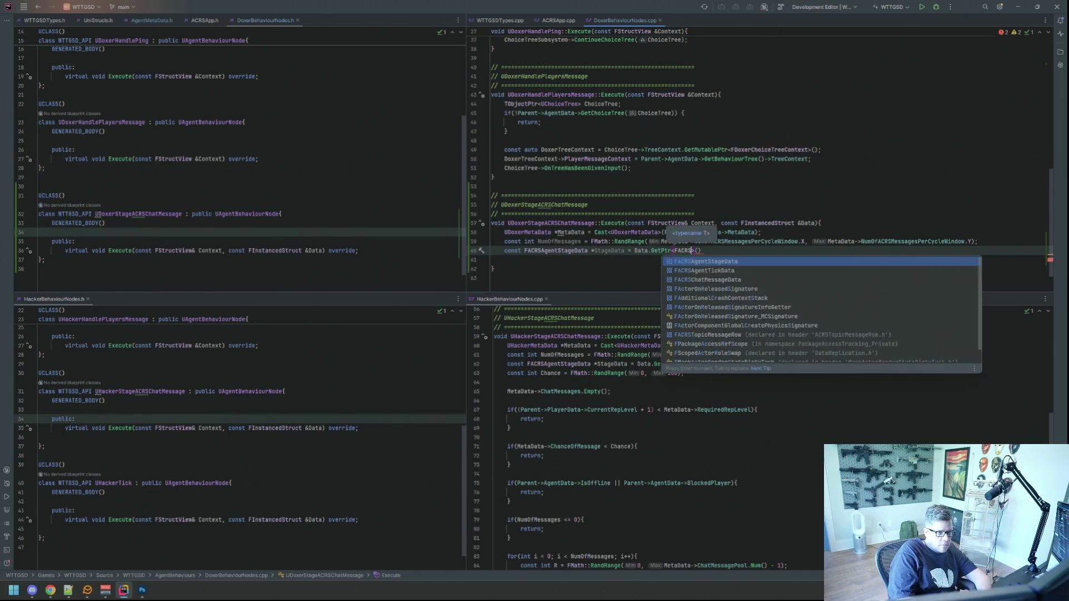
{"action": "key", "text": "Return"}
{"action": "key", "text": "End"}
{"action": "type", "text": ";"}
{"action": "key", "text": "Down"}
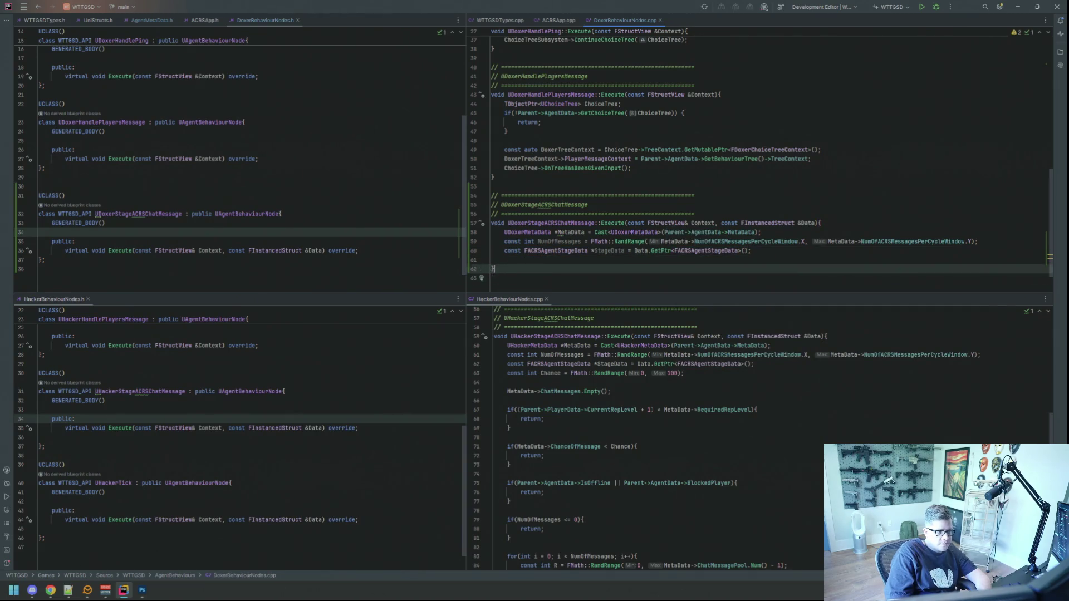
Add a Chance = FMath::RandRange(0, 100) variable and clear MetaData->ChatMessages with Empty().
{"action": "scroll", "coordinate": [631, 330], "scroll_direction": "down", "scroll_amount": 3}
{"action": "scroll", "coordinate": [610, 248], "scroll_direction": "down", "scroll_amount": 2}
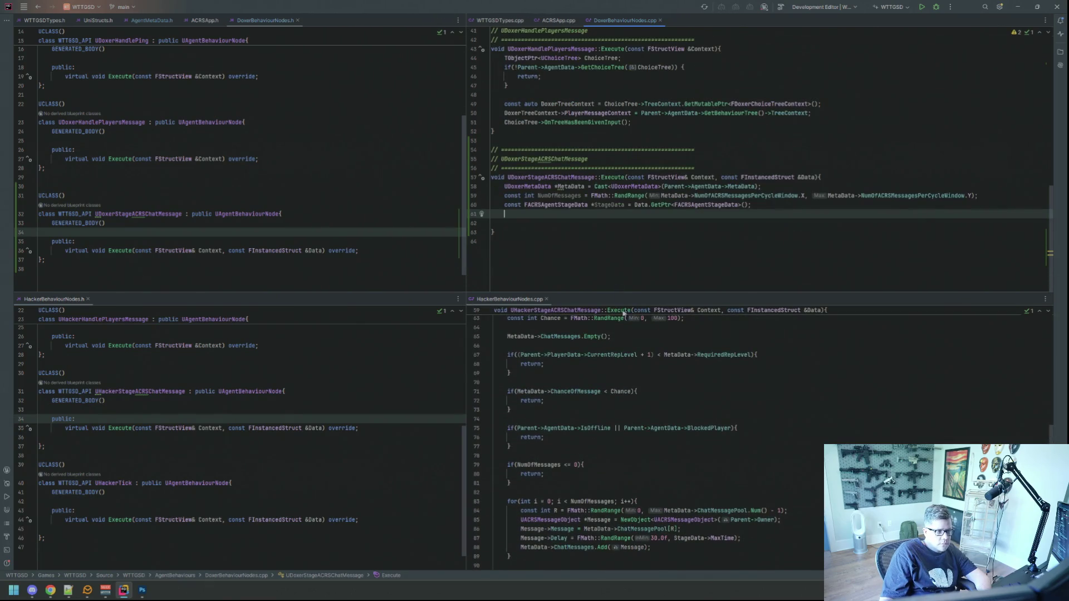
{"action": "scroll", "coordinate": [630, 334], "scroll_direction": "up", "scroll_amount": 5}
{"action": "type", "text": "const int Chance = FM"}
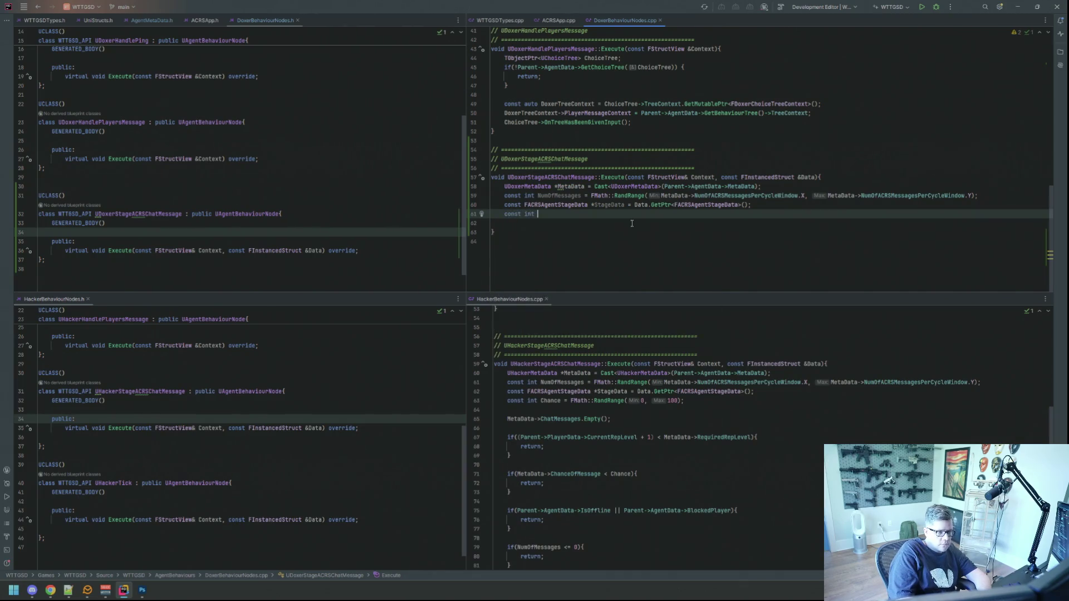
{"action": "key", "text": "Return"}
{"action": "type", "text": "::Ran"}
{"action": "key", "text": "Return"}
{"action": "type", "text": "0, 100)"}
{"action": "key", "text": "Return"}
{"action": "key", "text": "Return"}
{"action": "type", "text": "MetaData->"}
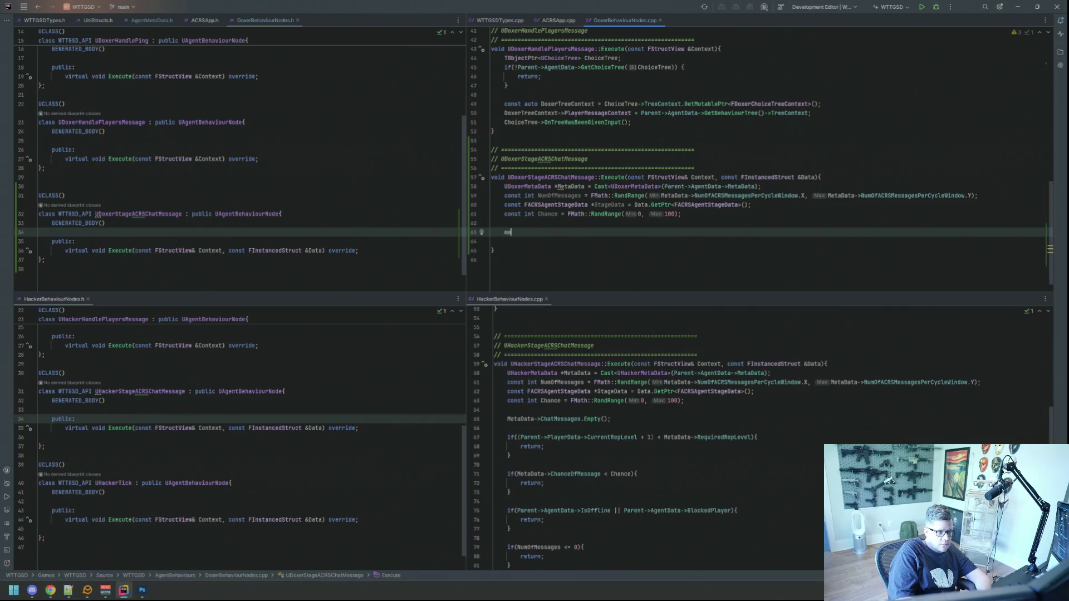
{"action": "key", "text": "Return"}
{"action": "type", "text": ".Empty("}
{"action": "key", "text": "Return"}
{"action": "key", "text": "Return"}
Return early when PlayerData->CurrentRepLevel + 2 is below MetaData->RequiredRepLevel.
{"action": "type", "text": "if((Parent->Pl"}
{"action": "key", "text": "Return"}
{"action": "type", "text": "->CurrentRe"}
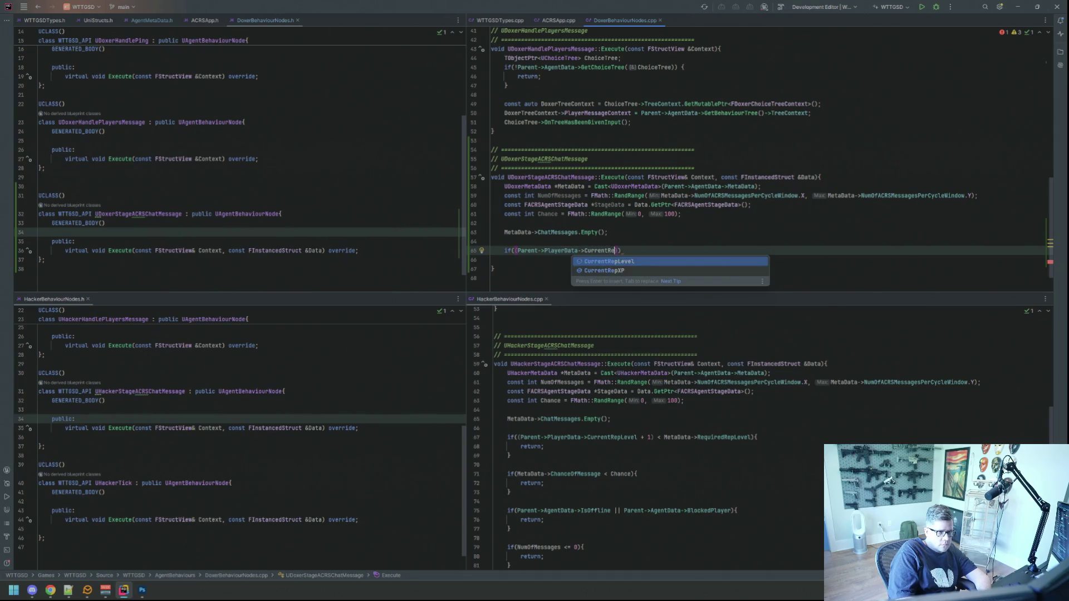
{"action": "key", "text": "Return"}
{"action": "type", "text": "+ 2)"}
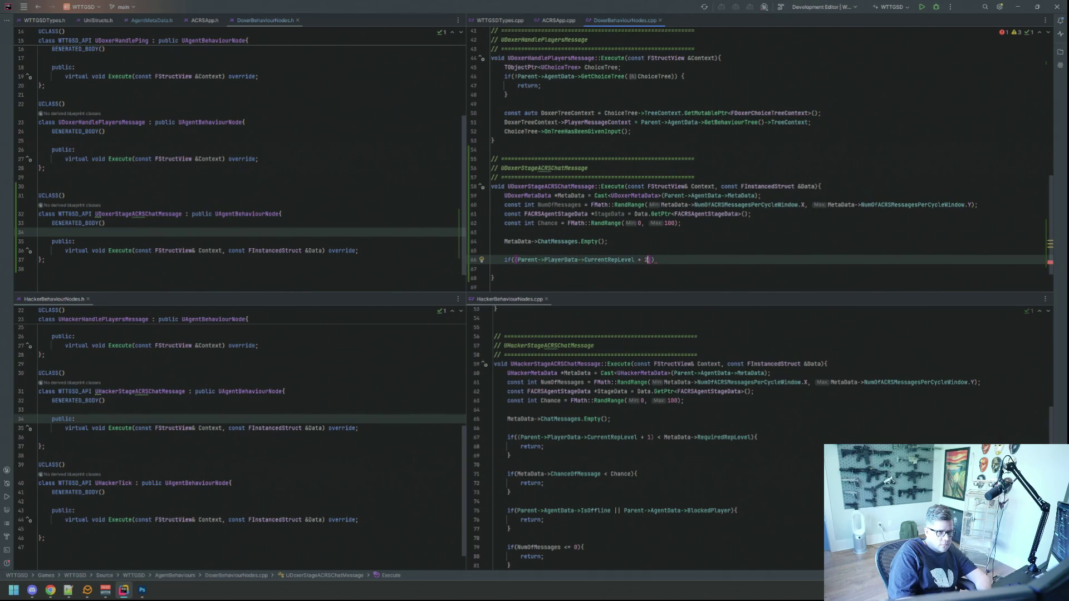
{"action": "type", "text": " < Meta"}
{"action": "key", "text": "Return"}
{"action": "type", "text": "->Required"}
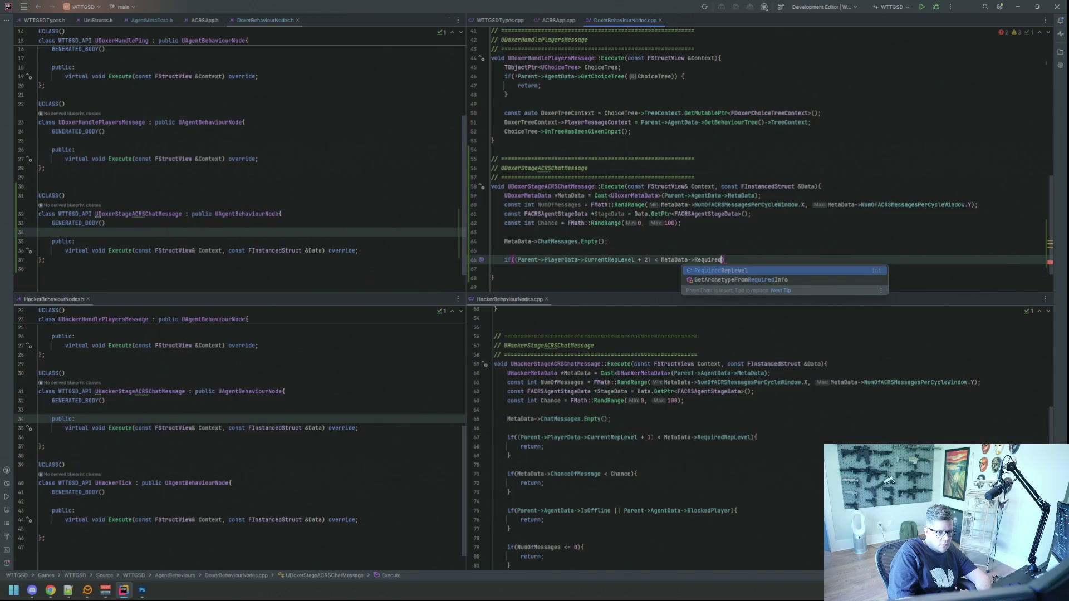
{"action": "key", "text": "Return"}
{"action": "type", "text": "{"}
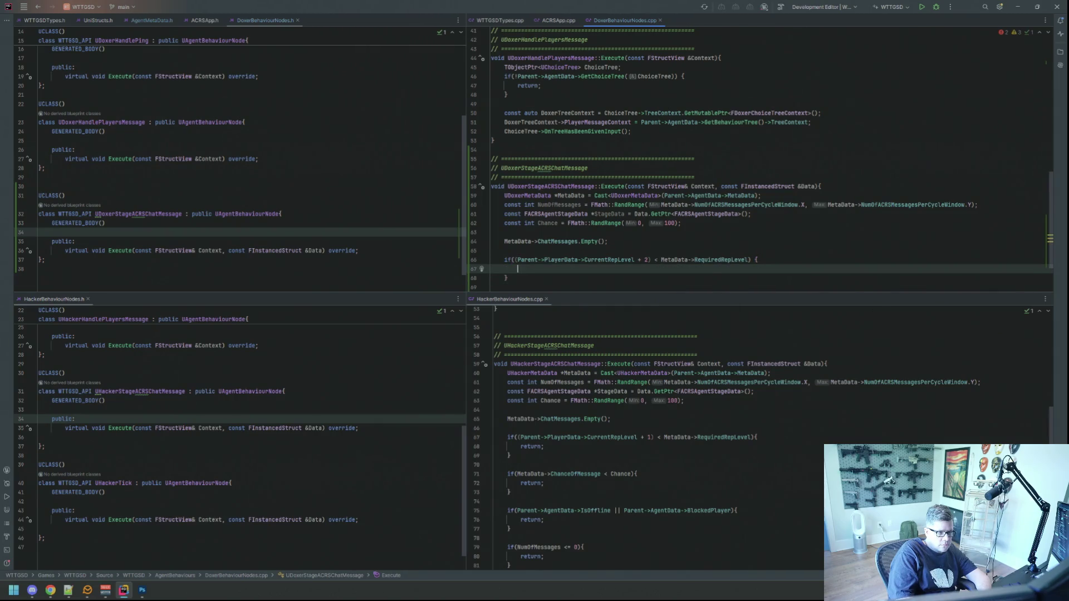
{"action": "key", "text": "Left"}
{"action": "key", "text": "BackSpace"}
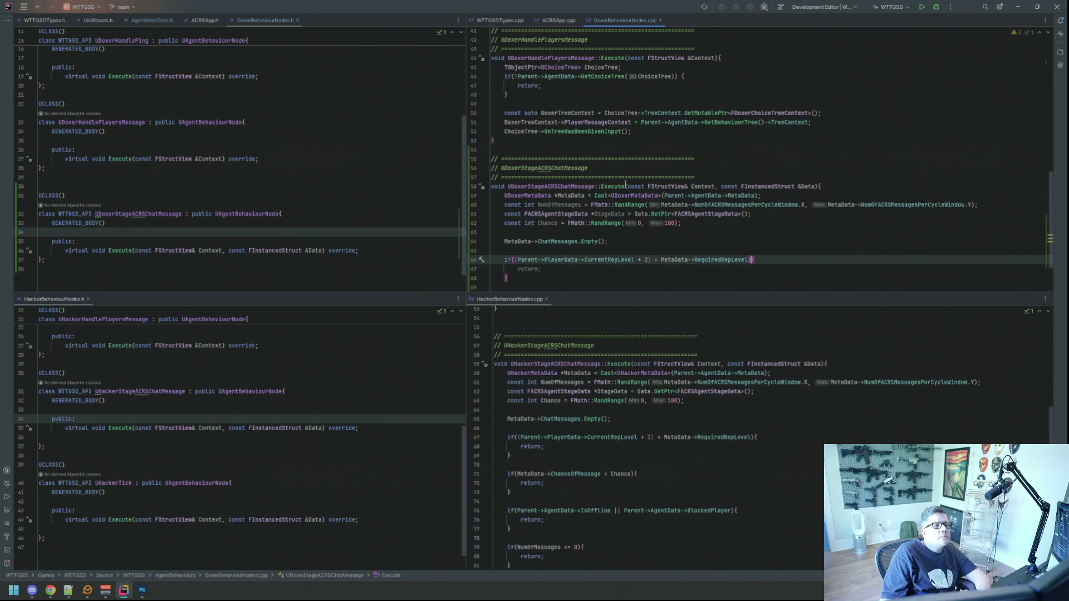
{"action": "scroll", "coordinate": [625, 184], "scroll_direction": "down", "scroll_amount": 2}
{"action": "key", "text": "Tab"}
{"action": "key", "text": "Down"}
{"action": "key", "text": "Return"}
{"action": "key", "text": "Return"}
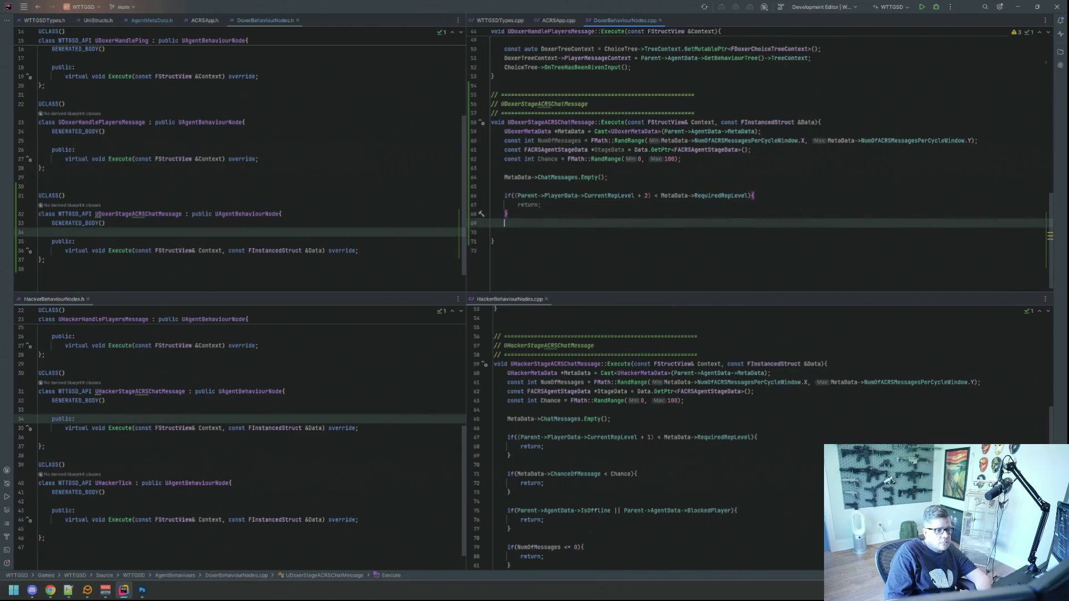
Return early when MetaData->ChanceOfMessage is less than Chance.
{"action": "type", "text": "if(MetaData->"}
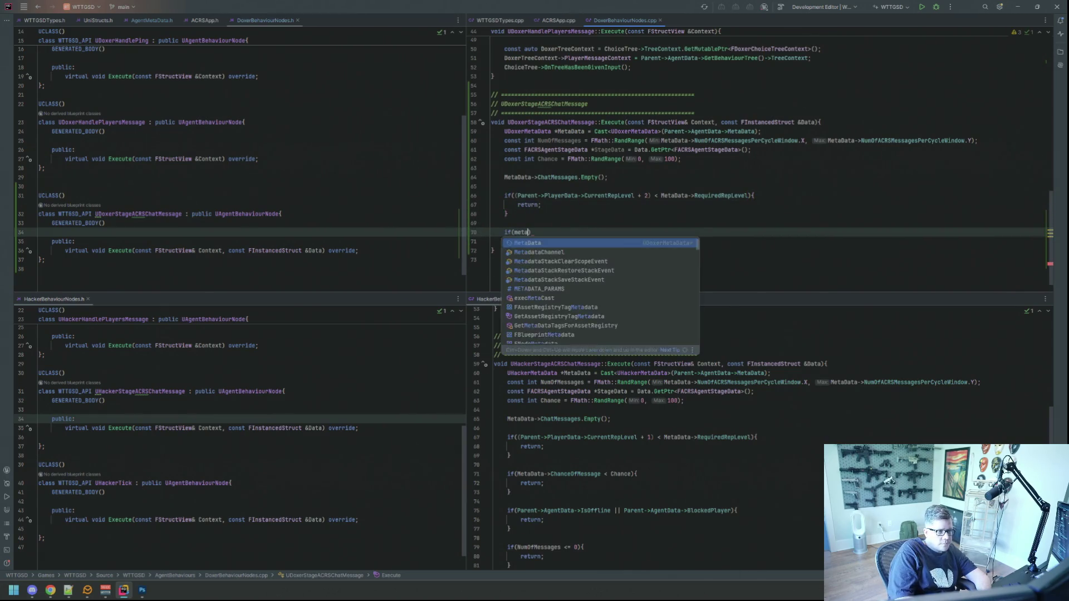
{"action": "type", "text": "Chanc"}
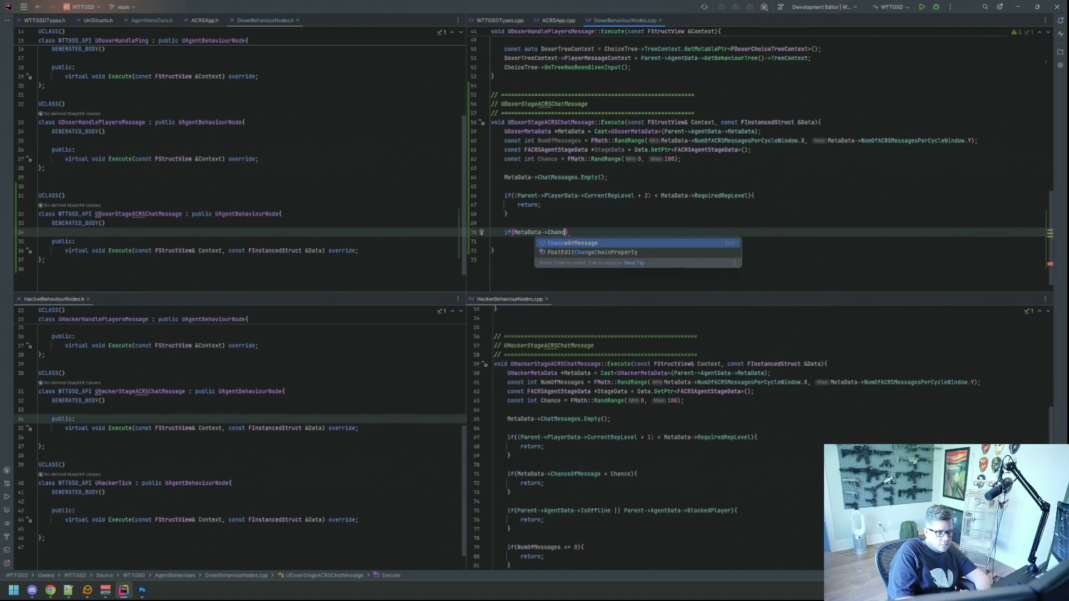
{"action": "key", "text": "Return"}
{"action": "type", "text": "< Chance) {"}
{"action": "key", "text": "Return"}
{"action": "type", "text": "return;"}
{"action": "key", "text": "Down"}
{"action": "key", "text": "Down"}
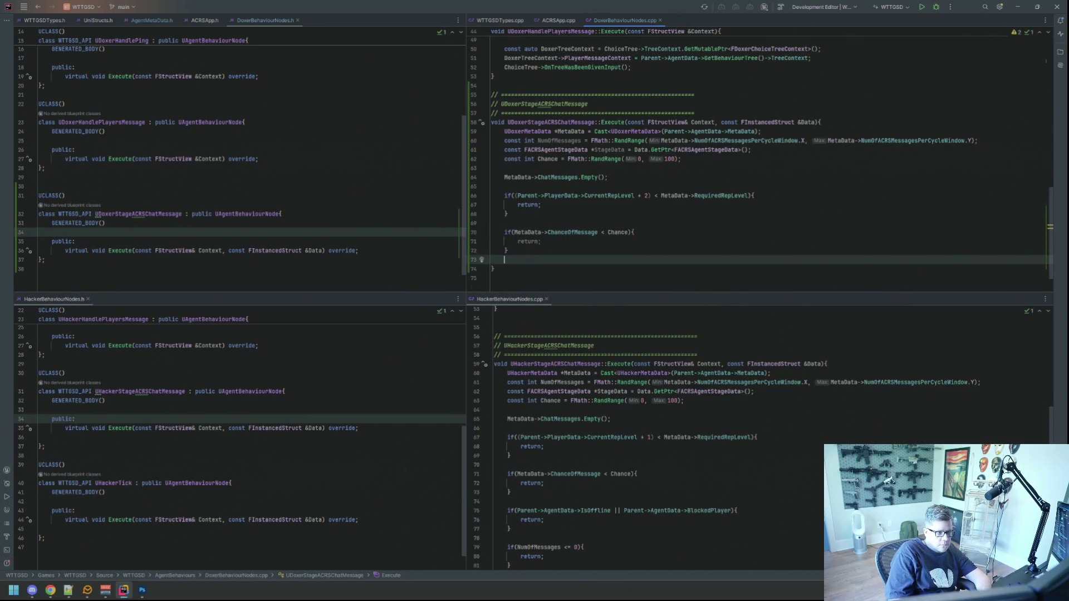
{"action": "key", "text": "Return"}
Begin a guard condition testing Parent->AgentData->IsOffline.
{"action": "scroll", "coordinate": [669, 401], "scroll_direction": "down", "scroll_amount": 5}
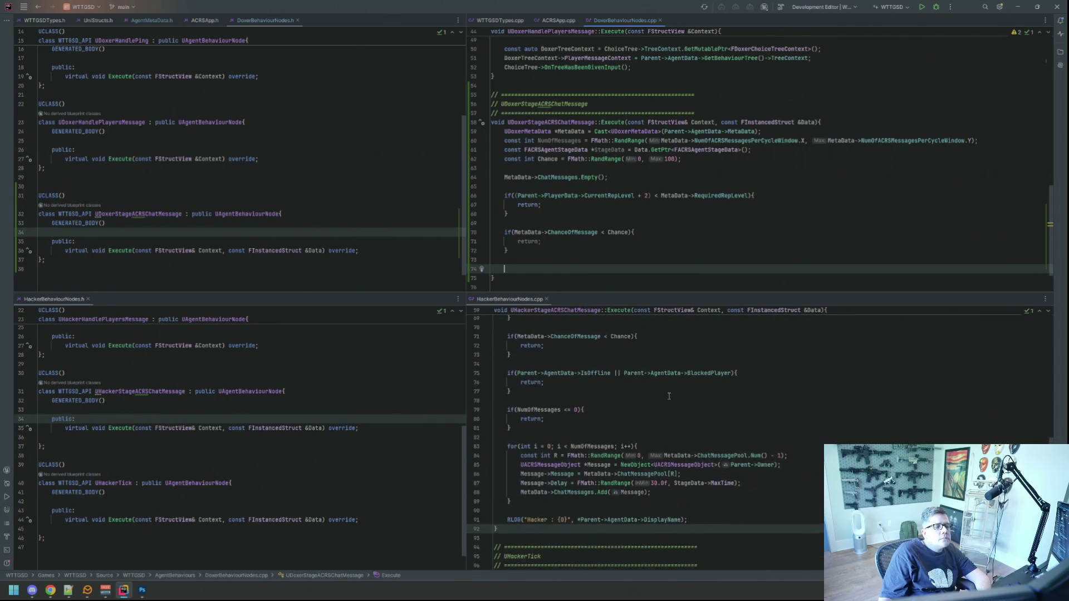
{"action": "scroll", "coordinate": [618, 212], "scroll_direction": "down", "scroll_amount": 3}
{"action": "left_click", "coordinate": [618, 214]}
{"action": "left_click", "coordinate": [614, 221]}
{"action": "key", "text": "Return"}
{"action": "key", "text": "Up"}
{"action": "type", "text": "if(Paren"}
{"action": "key", "text": "Return"}
{"action": "type", "text": "->"}
{"action": "key", "text": "Return"}
{"action": "type", "text": "-"}
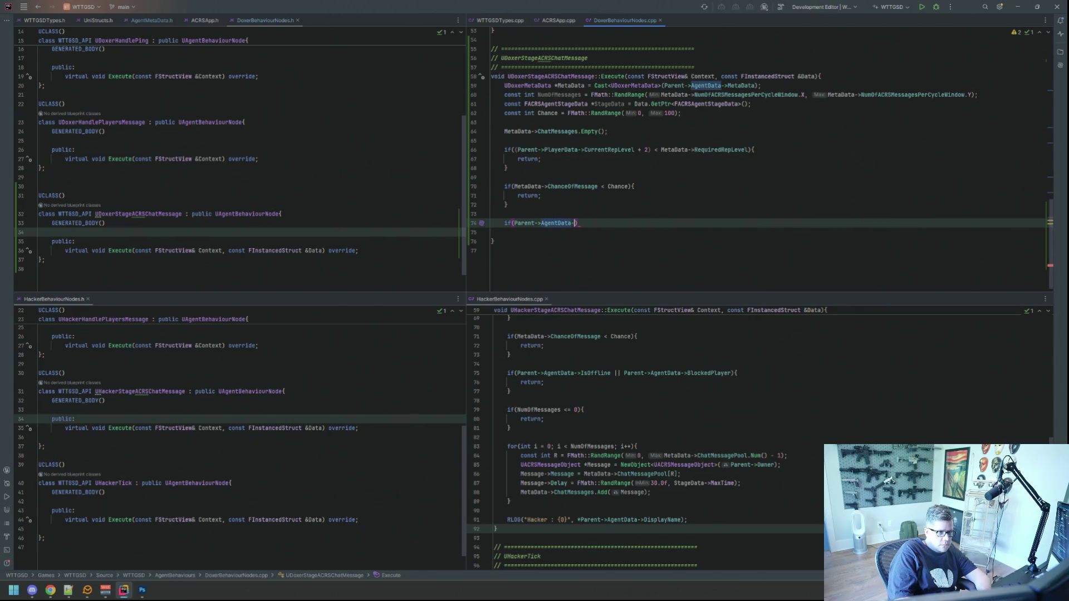
{"action": "type", "text": ">Is"}
{"action": "key", "text": "Return"}
Extend the guard with || Parent->AgentData->BlockedPlayer and return early.
{"action": "type", "text": "|| Paren"}
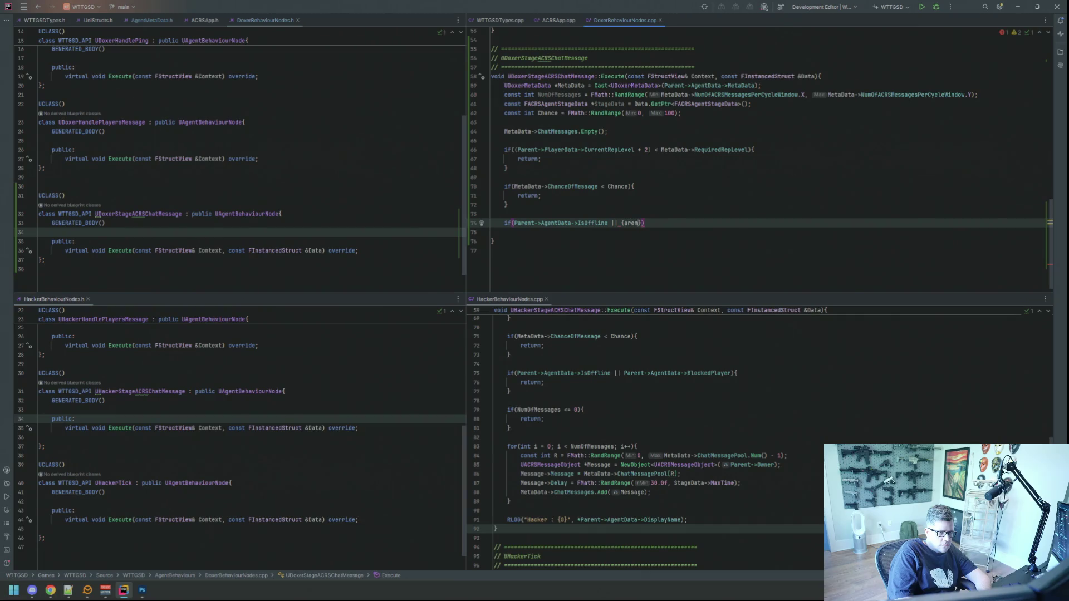
{"action": "key", "text": "BackSpace"}
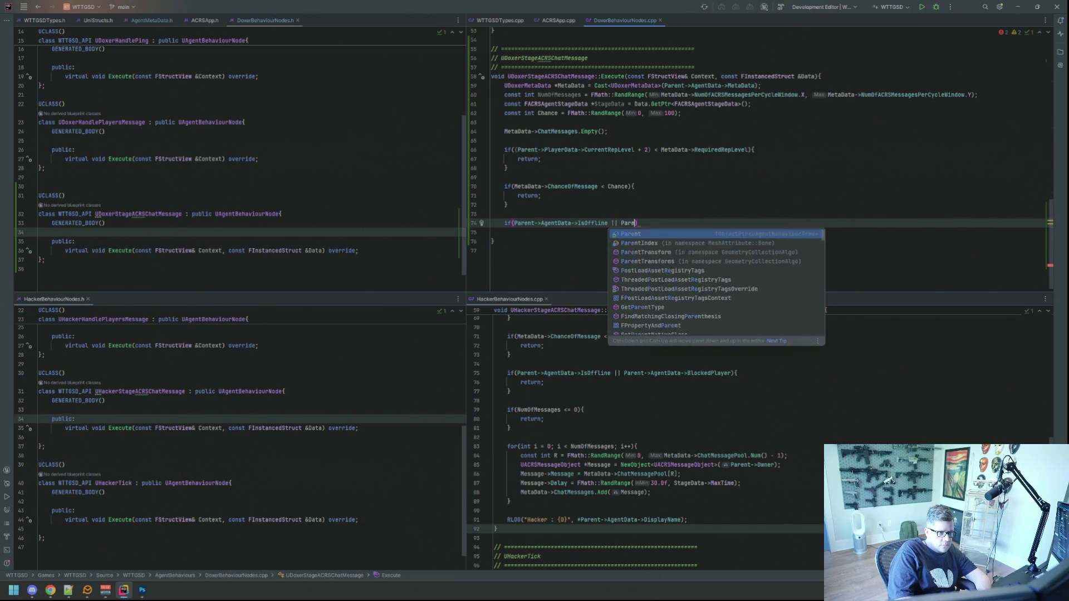
{"action": "key", "text": "Return"}
{"action": "type", "text": "->"}
{"action": "key", "text": "Return"}
{"action": "key", "text": "BackSpace"}
{"action": "key", "text": "BackSpace"}
{"action": "key", "text": "BackSpace"}
{"action": "type", "text": "ge"}
{"action": "key", "text": "Return"}
{"action": "type", "text": "->bl"}
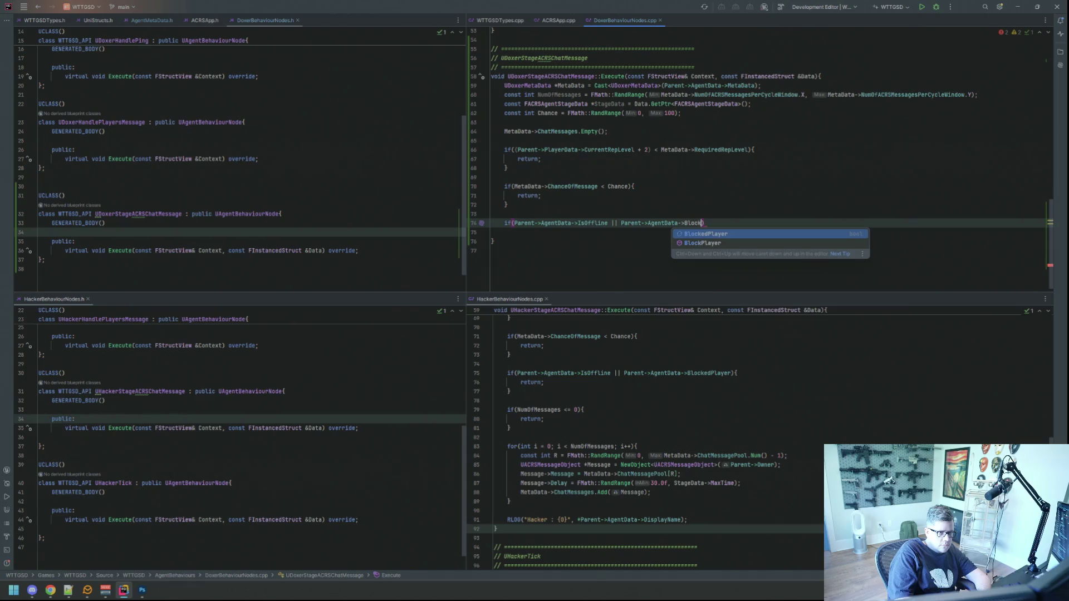
{"action": "key", "text": "Return"}
{"action": "type", "text": "){"}
{"action": "key", "text": "Return"}
{"action": "type", "text": "return;"}
{"action": "key", "text": "Down"}
{"action": "key", "text": "Return"}
{"action": "key", "text": "Return"}
Return early when NumOfMessages is less than or equal to 0.
{"action": "type", "text": "if(Num"}
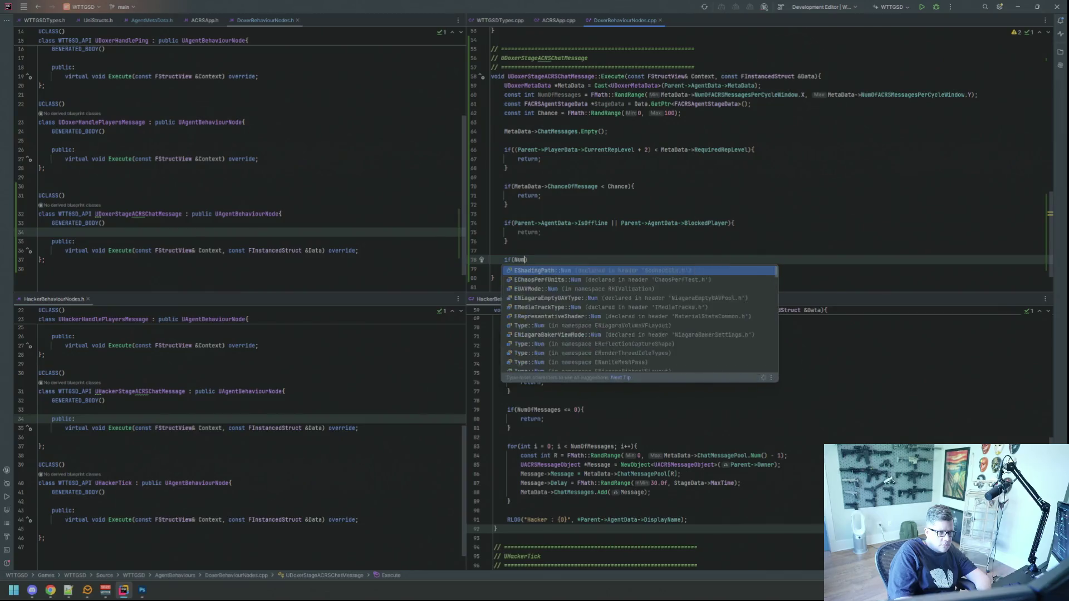
{"action": "key", "text": "Return"}
{"action": "type", "text": "<= 0){"}
{"action": "key", "text": "Return"}
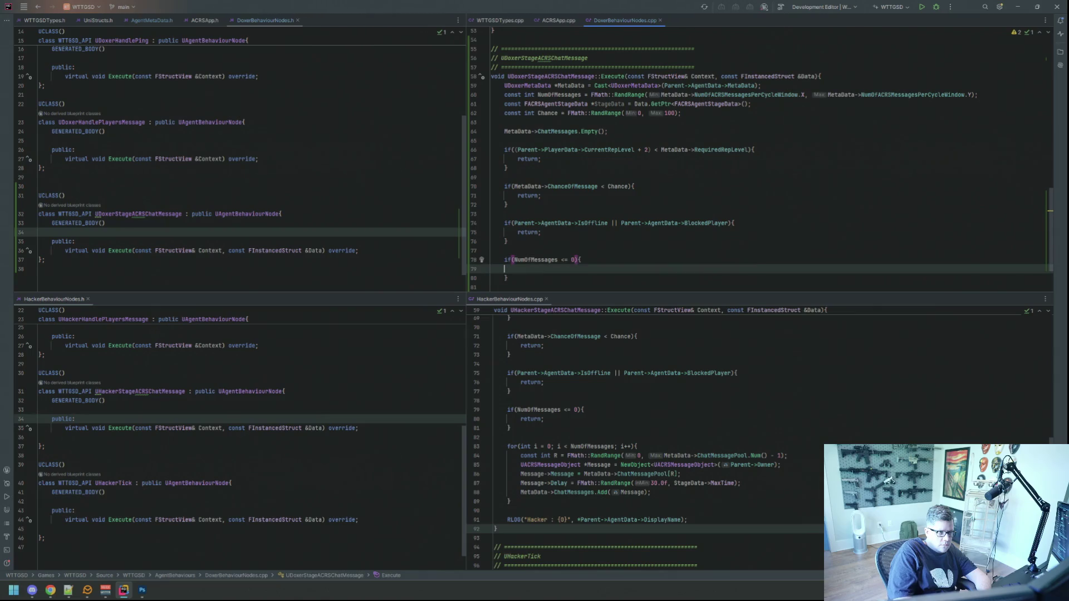
{"action": "scroll", "coordinate": [627, 356], "scroll_direction": "down", "scroll_amount": 1}
{"action": "scroll", "coordinate": [623, 232], "scroll_direction": "down", "scroll_amount": 1}
{"action": "type", "text": "return;"}
{"action": "left_click", "coordinate": [636, 232]}
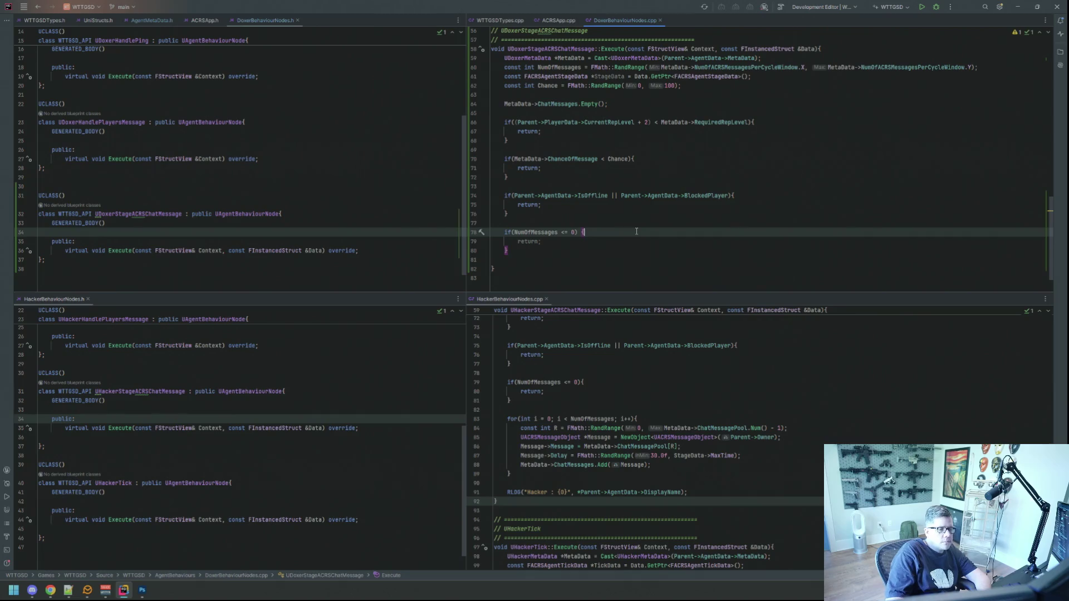
{"action": "key", "text": "Down"}
{"action": "key", "text": "Down"}
{"action": "key", "text": "Return"}
{"action": "key", "text": "Return"}
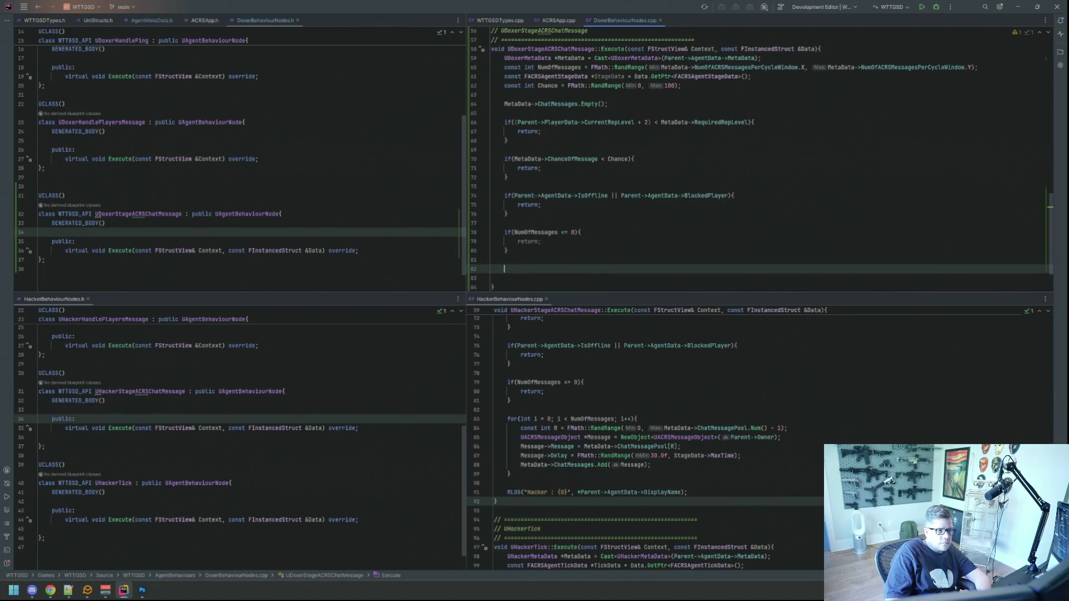
Start a for loop over i from 0 to NumOfMessages, replacing the mistyped if version.
{"action": "scroll", "coordinate": [675, 314], "scroll_direction": "down", "scroll_amount": 1}
{"action": "scroll", "coordinate": [620, 258], "scroll_direction": "down", "scroll_amount": 2}
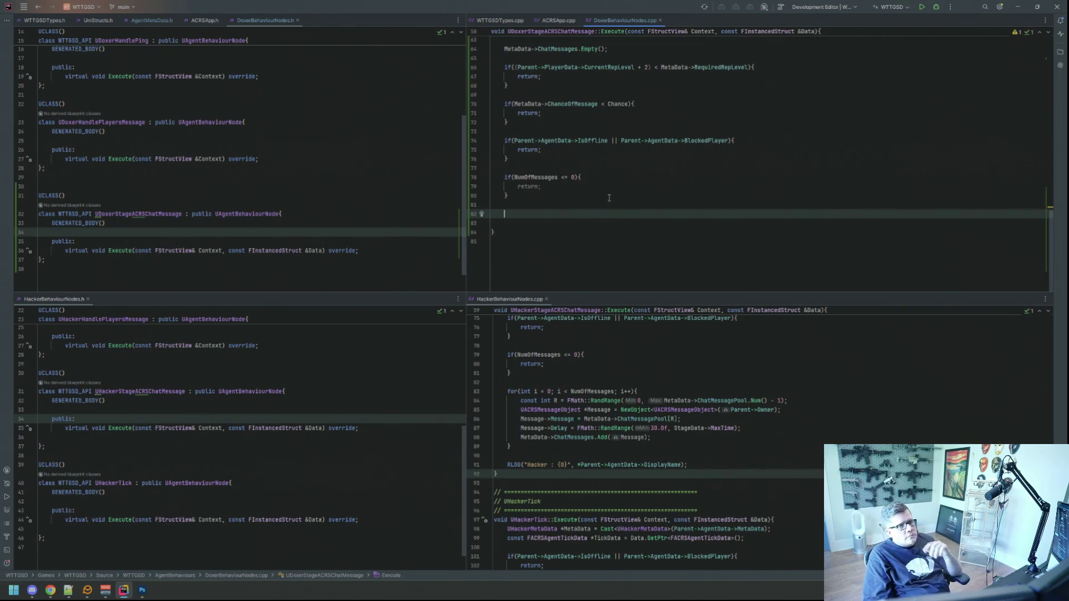
{"action": "type", "text": "if(int_ ="}
{"action": "key", "text": "BackSpace"}
{"action": "key", "text": "BackSpace"}
{"action": "key", "text": "BackSpace"}
{"action": "type", "text": "t i = 0; i < NumOfMessages; i++){"}
{"action": "key", "text": "Return"}
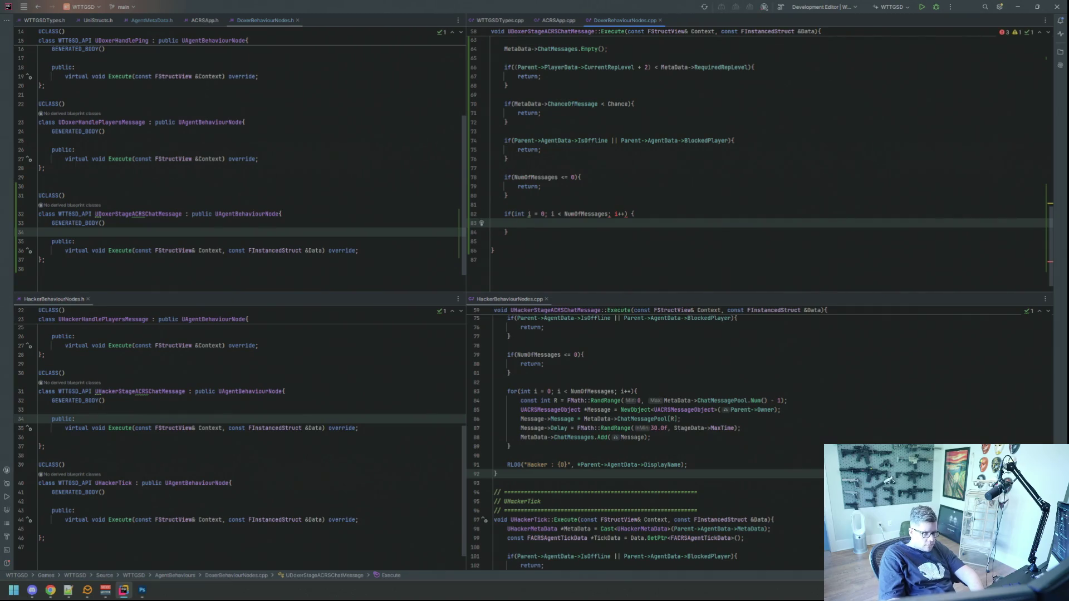
{"action": "left_click", "coordinate": [634, 214]}
{"action": "key", "text": "ctrl+w"}
{"action": "key", "text": "ctrl+w"}
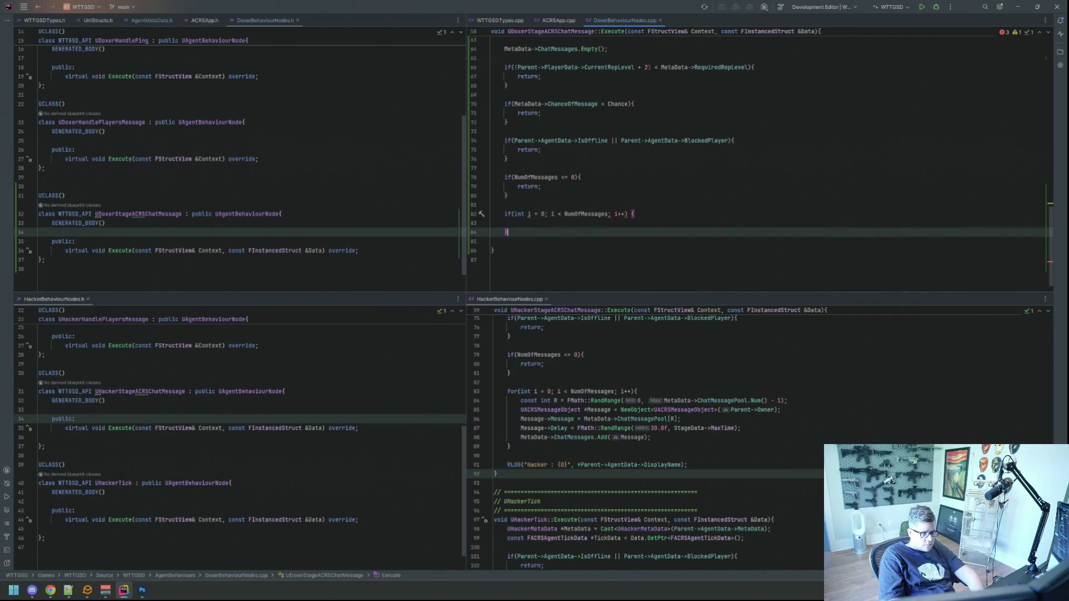
{"action": "key", "text": "BackSpace"}
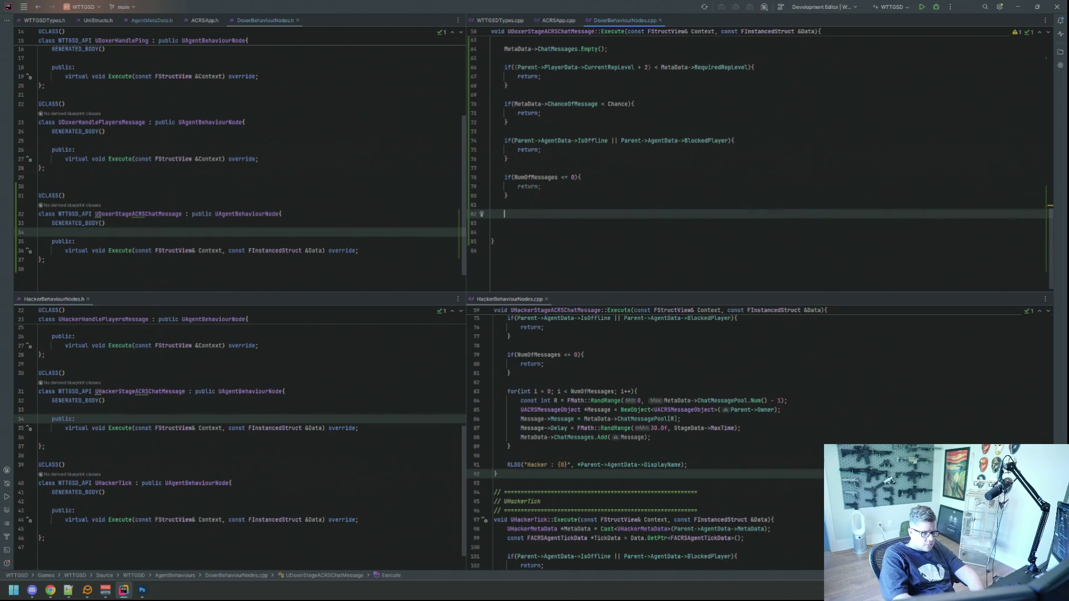
{"action": "type", "text": "for(int i "}
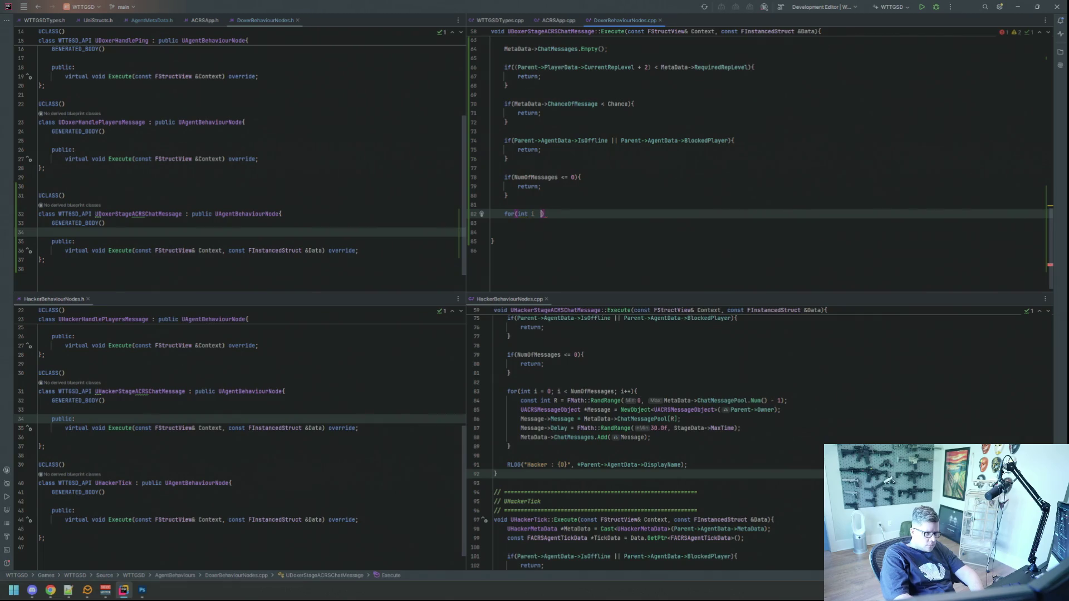
{"action": "type", "text": "= 0; i"}
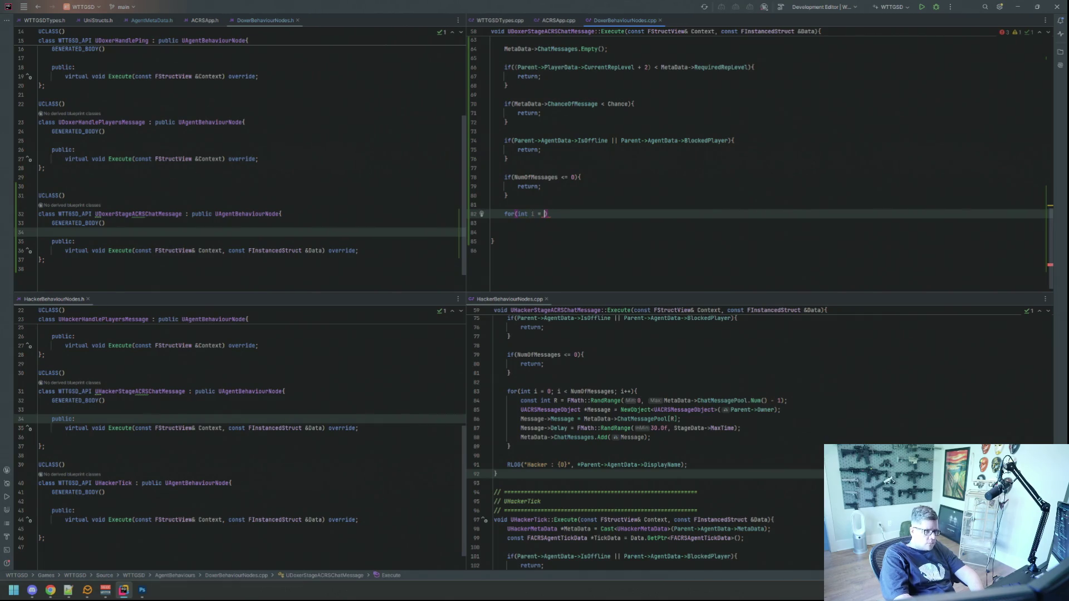
{"action": "type", "text": " < NumO"}
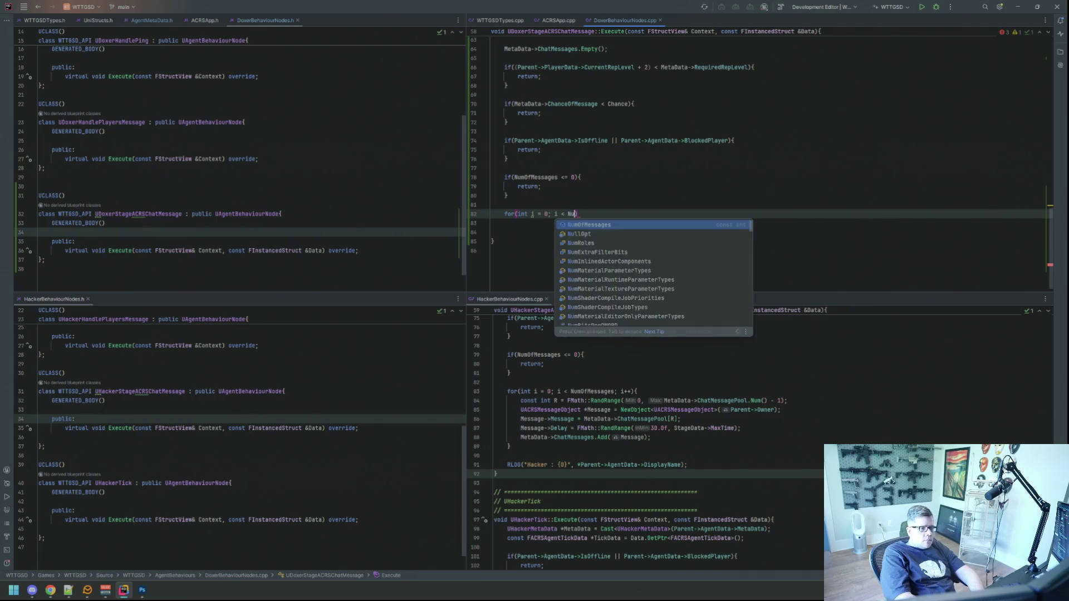
Finish the loop header for(int i = 0; i < NumOfMessages; i++) with an empty body.
{"action": "key", "text": "Return"}
{"action": "type", "text": "; i++)"}
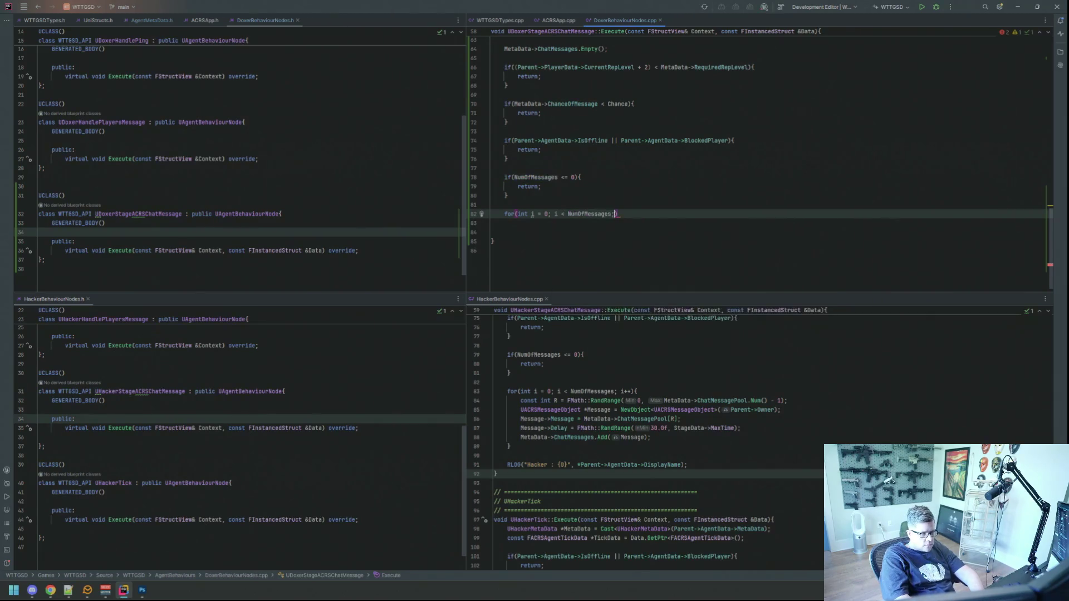
{"action": "type", "text": "{"}
{"action": "key", "text": "Return"}
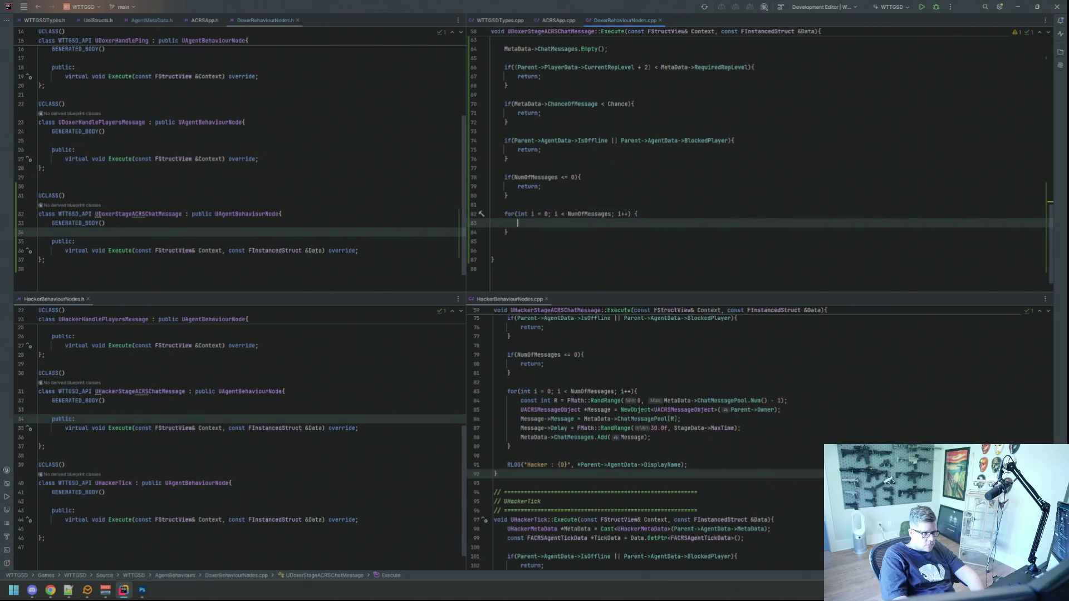
{"action": "key", "text": "Return"}
{"action": "key", "text": "Up"}
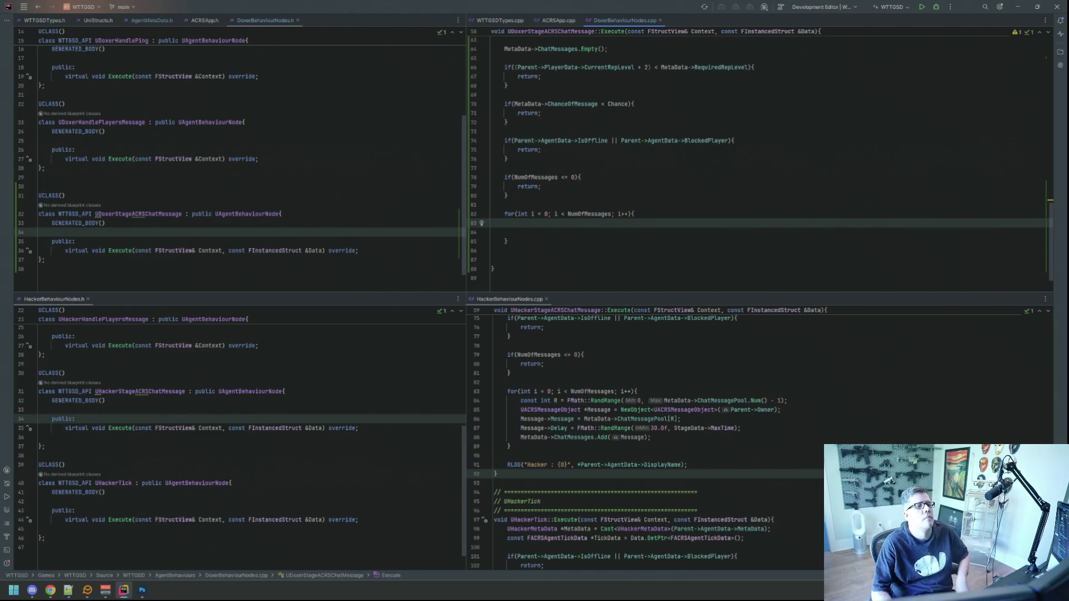
{"action": "scroll", "coordinate": [611, 219], "scroll_direction": "down", "scroll_amount": 2}
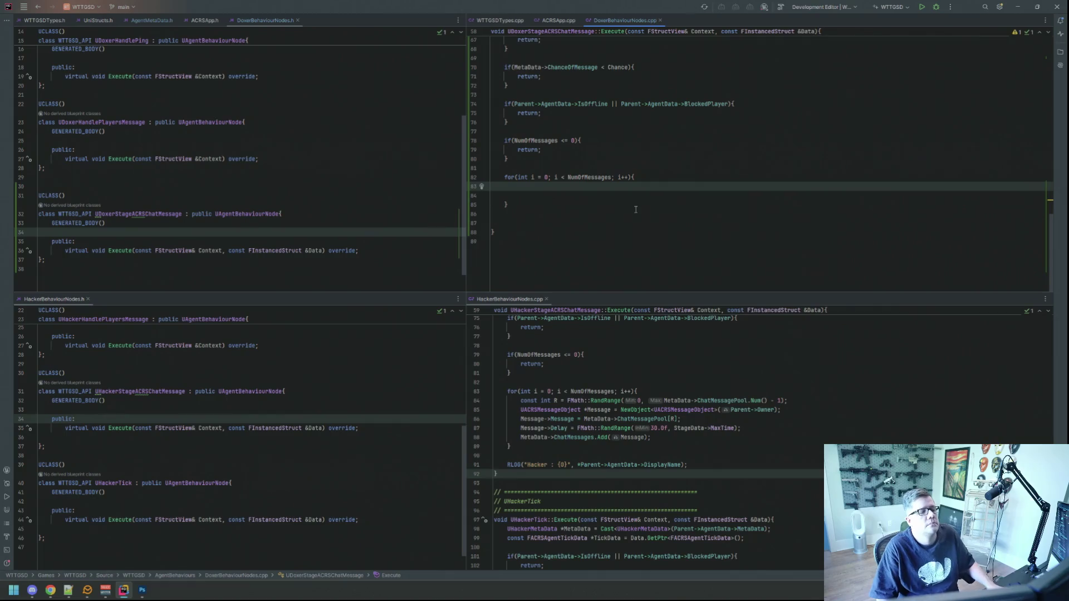
Declare const int R = FMath::RandRange(0, MetaData->ChatMessagePool.Num() - 1); inside the loop.
{"action": "type", "text": "const int R = FMath::Rand"}
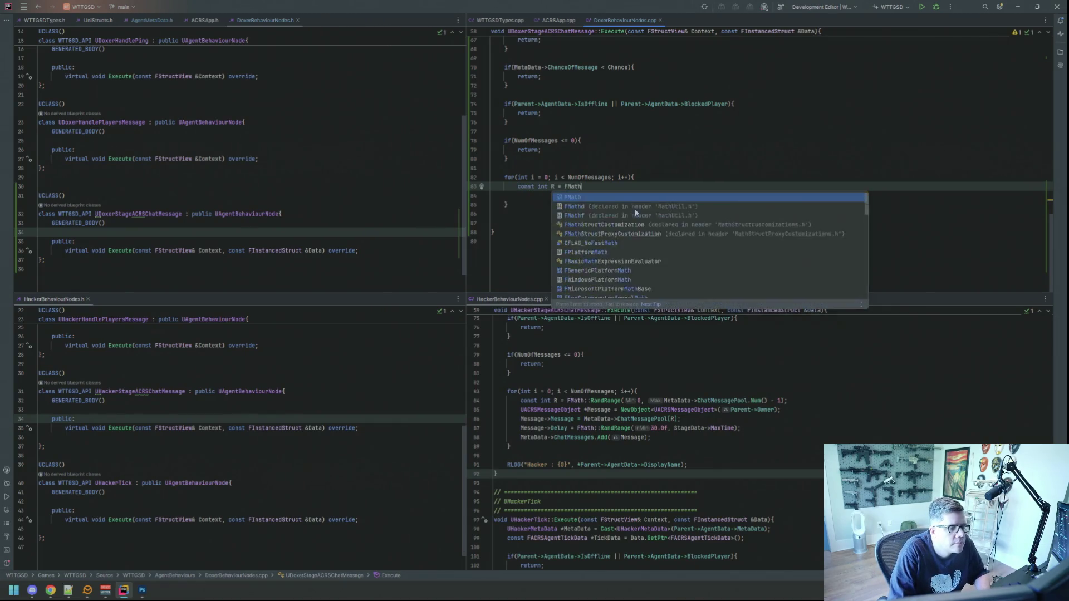
{"action": "type", "text": "Range(0, MEtad"}
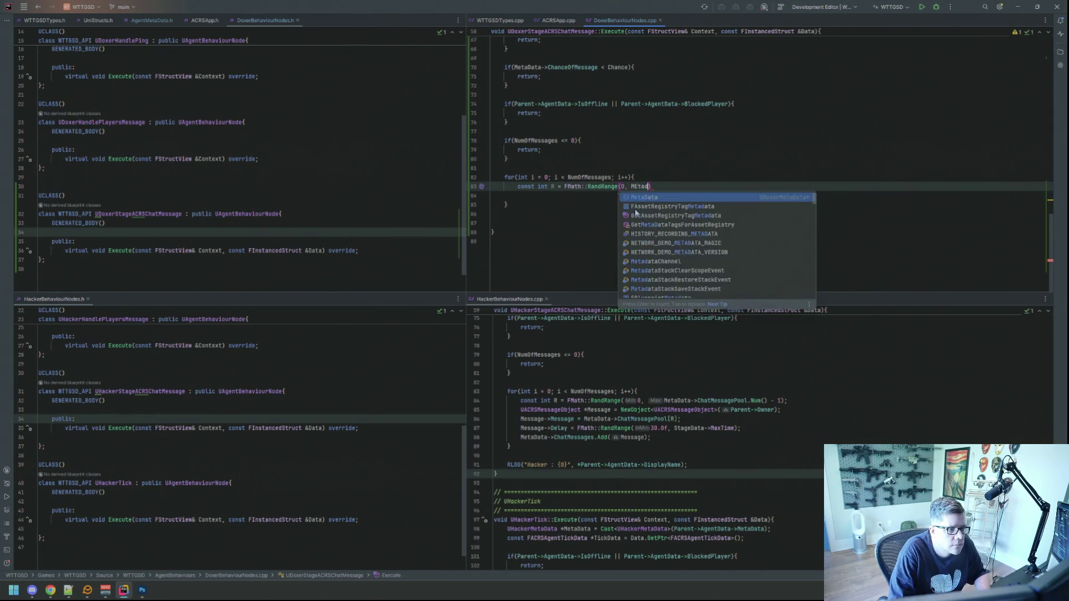
{"action": "key", "text": "Return"}
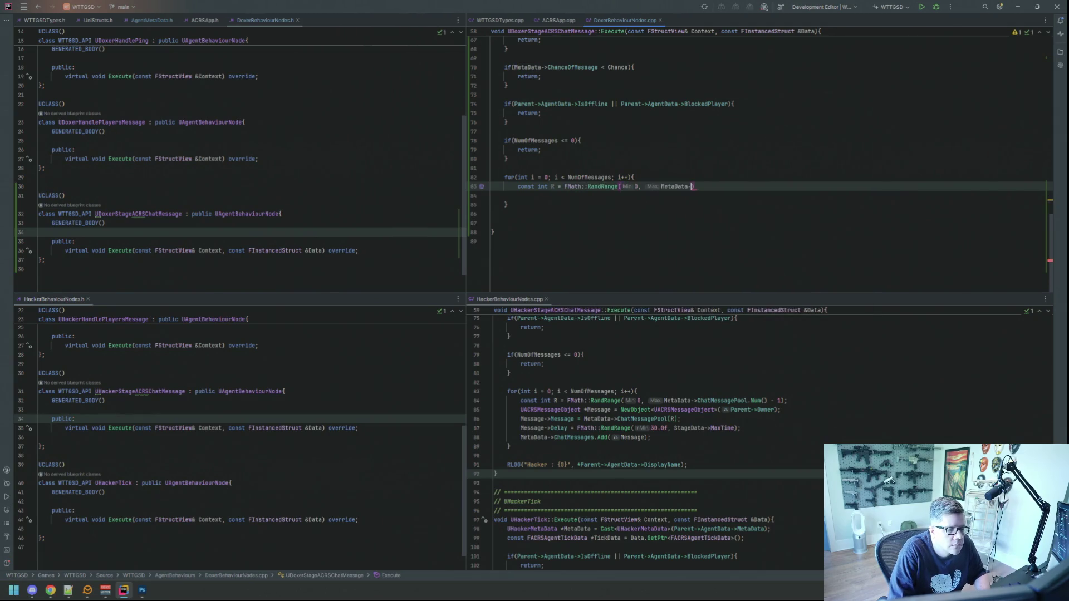
{"action": "type", "text": "->Chatmess"}
{"action": "key", "text": "Down"}
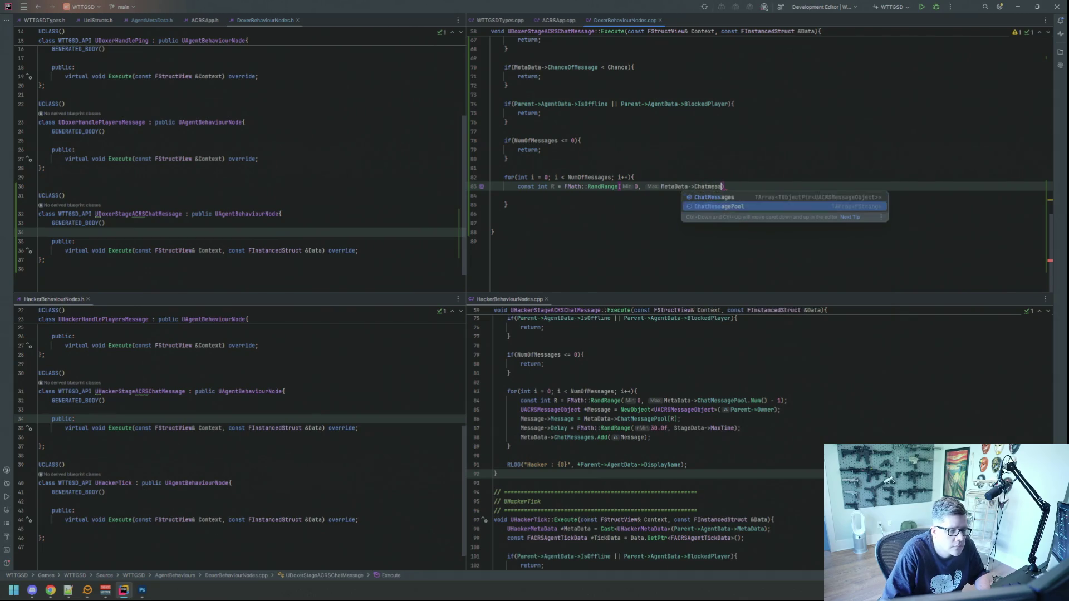
{"action": "key", "text": "Return"}
{"action": "type", "text": ".n"}
{"action": "key", "text": "Down"}
{"action": "key", "text": "Return"}
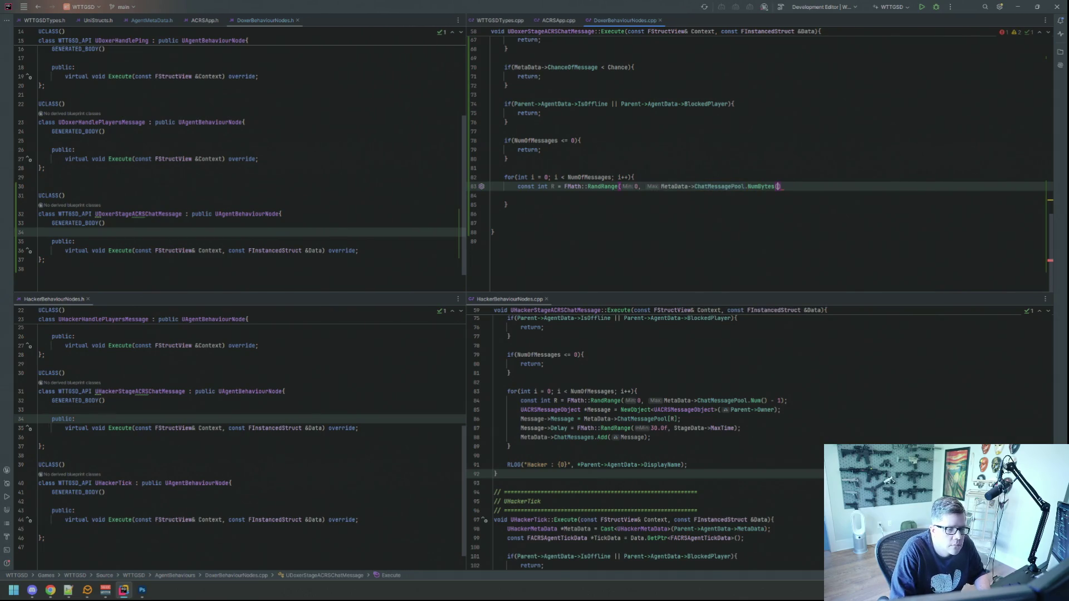
{"action": "key", "text": "BackSpace"}
{"action": "key", "text": "BackSpace"}
{"action": "key", "text": "BackSpace"}
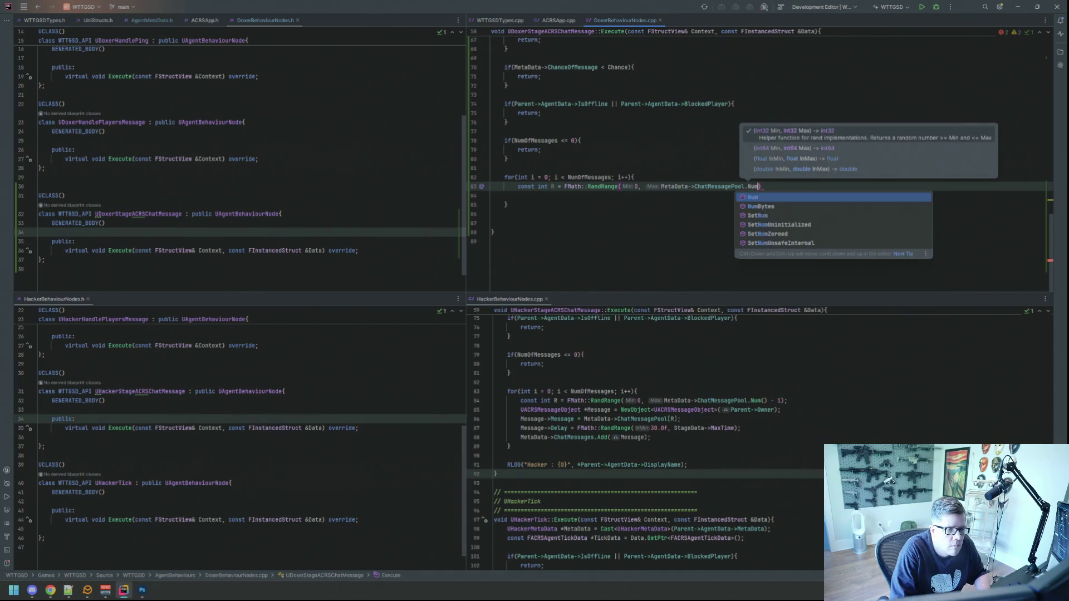
{"action": "key", "text": "Return"}
{"action": "type", "text": "- 1);"}
{"action": "key", "text": "Return"}
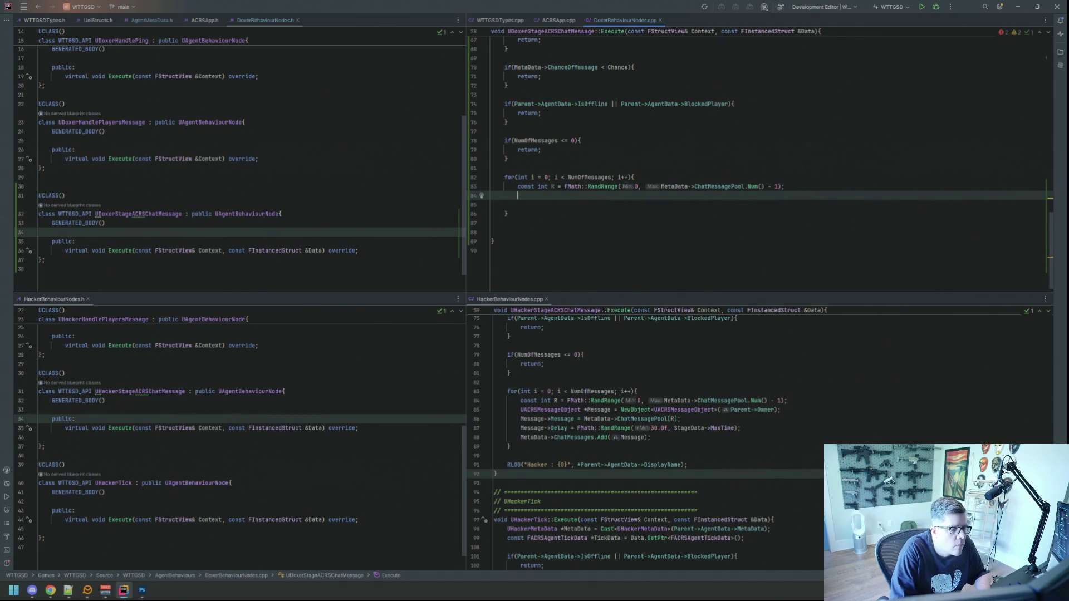
Create UACRSMessageObject *Message = NewObject<UACRSMessageObject>(Parent->Owner);.
{"action": "type", "text": "UACRS"}
{"action": "key", "text": "Escape"}
{"action": "key", "text": "BackSpace"}
{"action": "key", "text": "BackSpace"}
{"action": "key", "text": "BackSpace"}
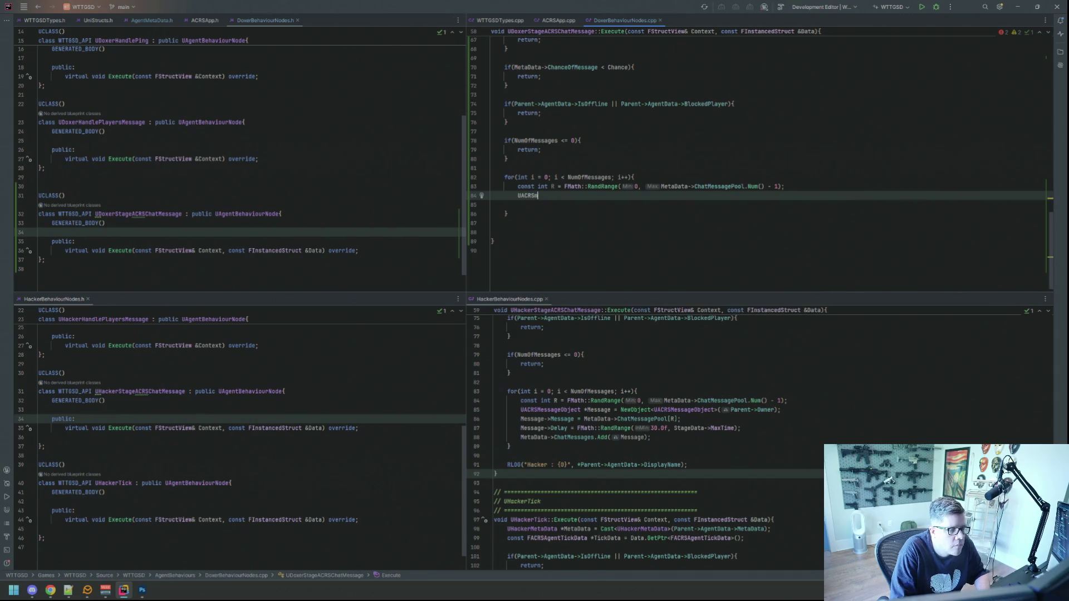
{"action": "type", "text": "ACRS"}
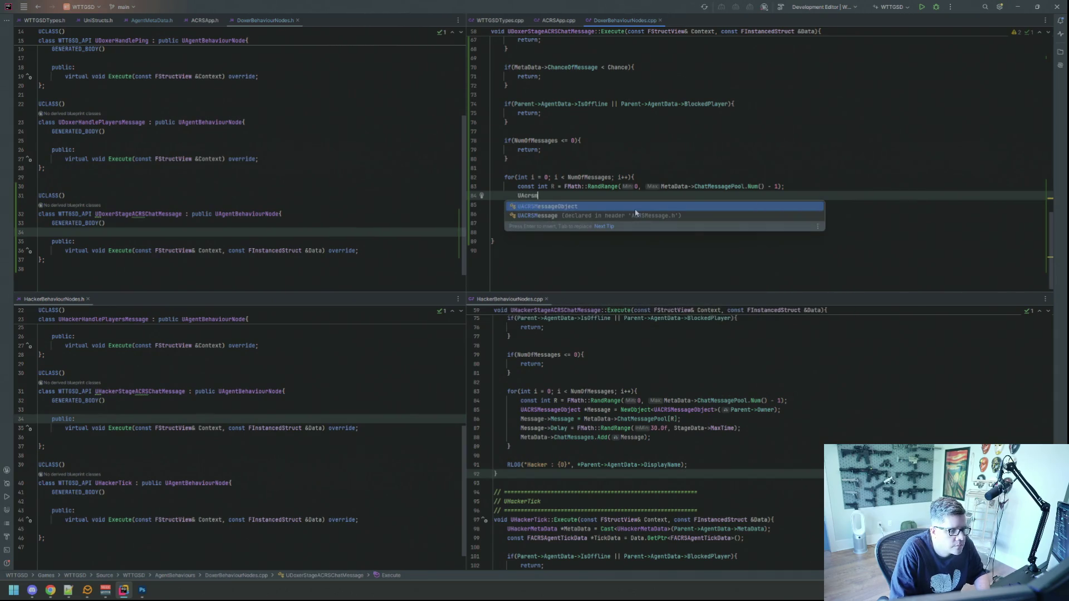
{"action": "key", "text": "Return"}
{"action": "type", "text": "*Mess"}
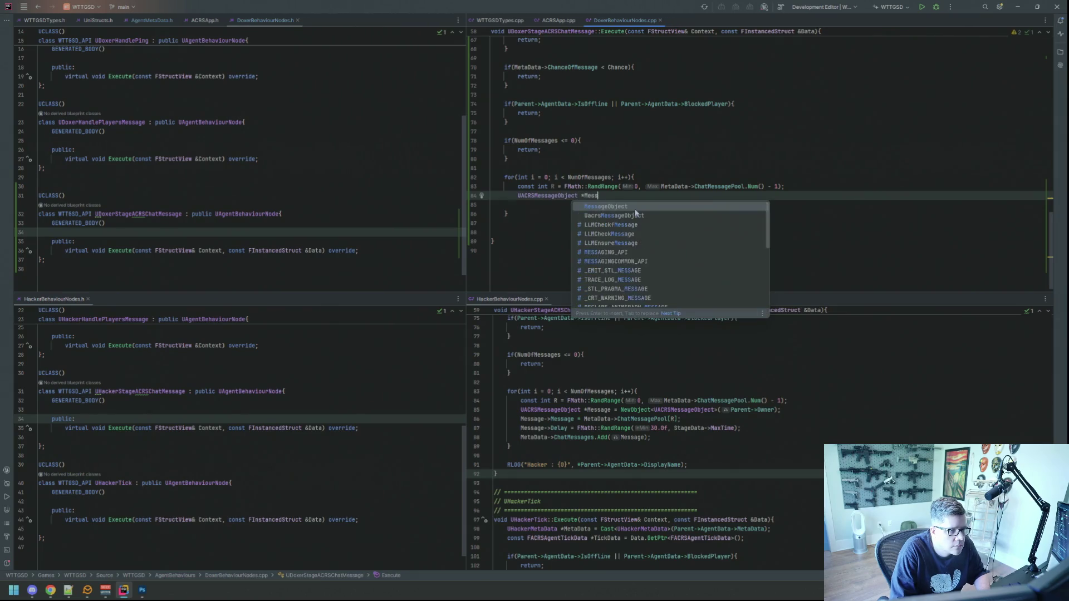
{"action": "type", "text": "age = NewObj"}
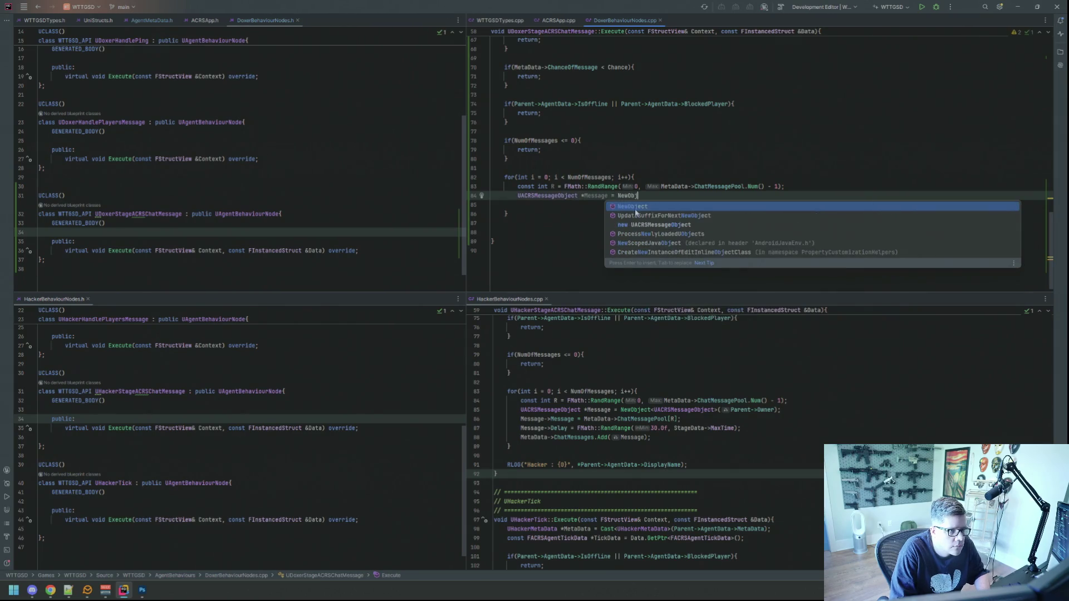
{"action": "key", "text": "Return"}
{"action": "type", "text": "UACRSM>("}
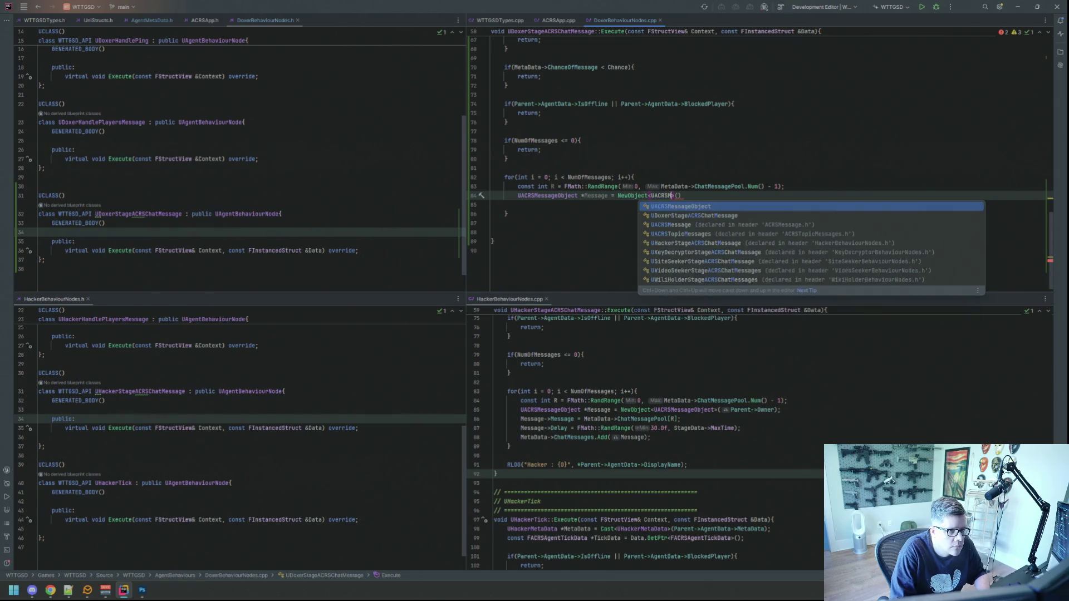
{"action": "key", "text": "Return"}
{"action": "type", "text": "Parent->O"}
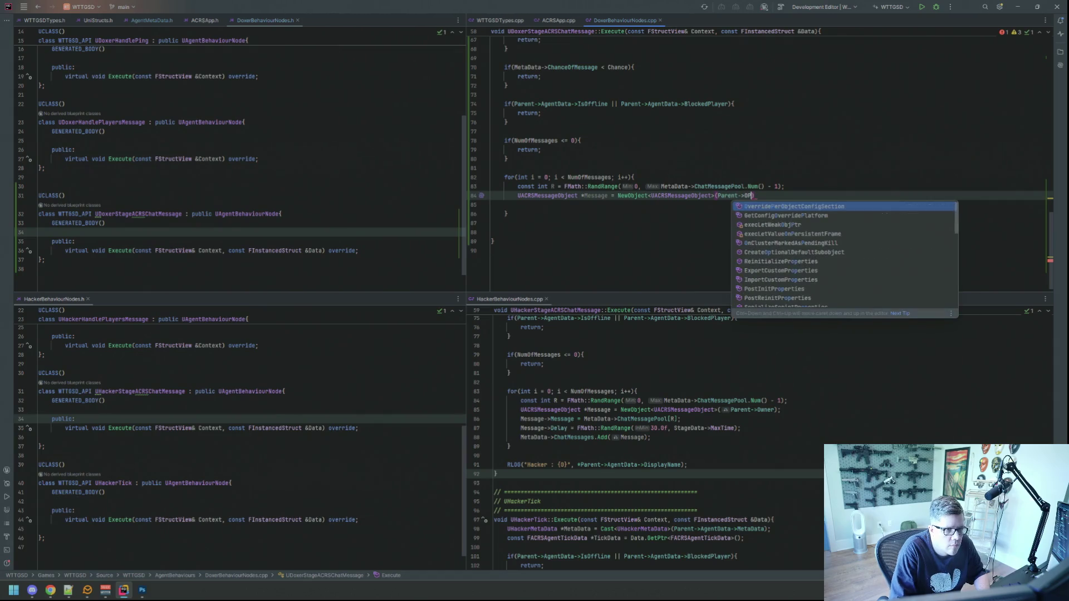
{"action": "key", "text": "Return"}
{"action": "type", "text": ";"}
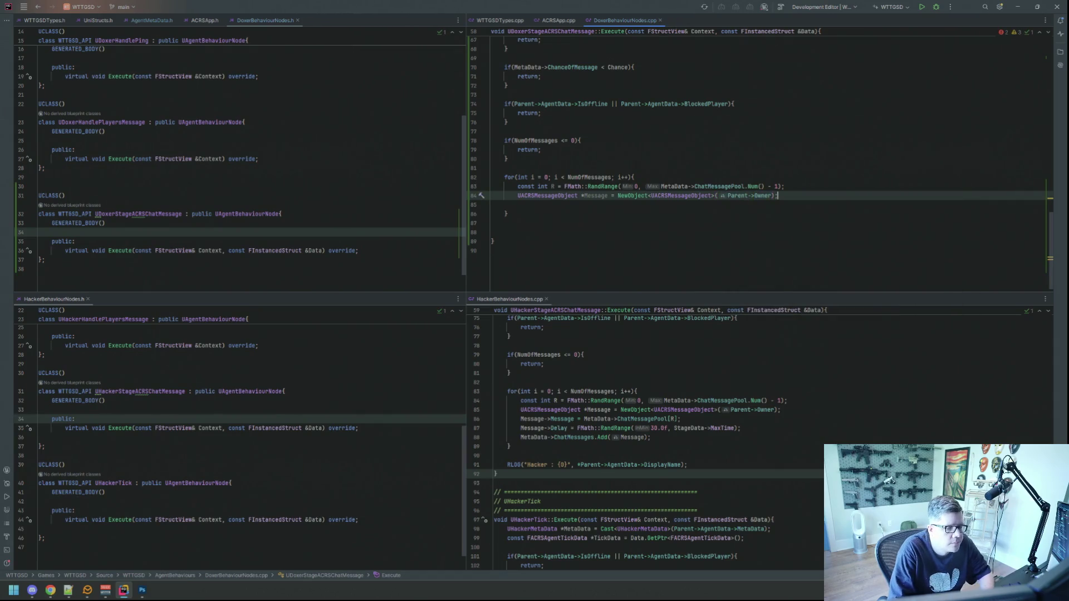
{"action": "key", "text": "Return"}
Assign Message->Message = MetaData->ChatMessagePool[R];.
{"action": "type", "text": "Message->Me"}
{"action": "key", "text": "Return"}
{"action": "type", "text": "= Metad"}
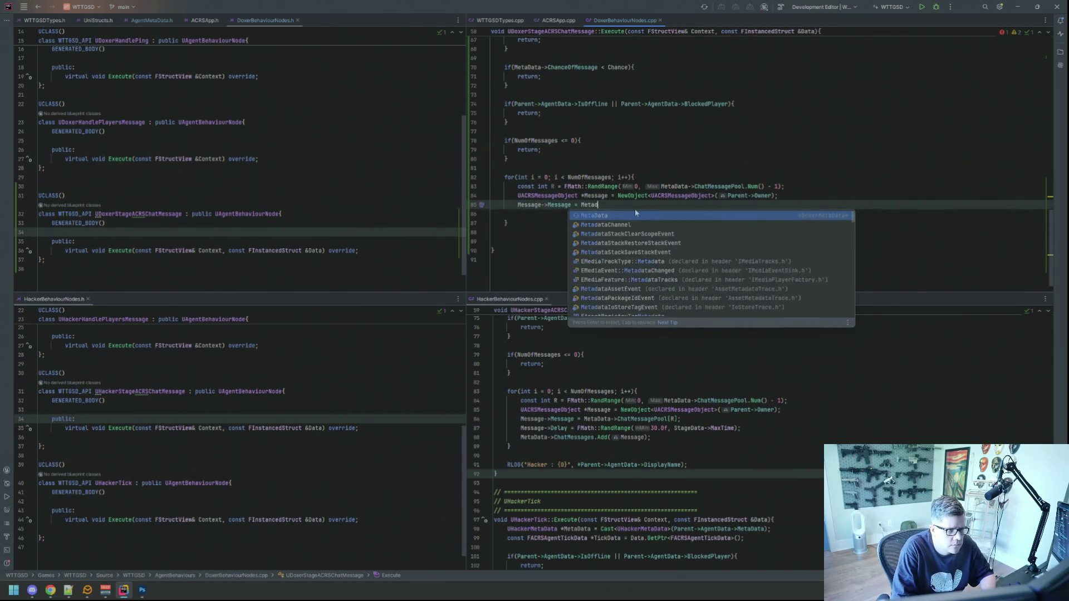
{"action": "key", "text": "Return"}
{"action": "type", "text": "->c"}
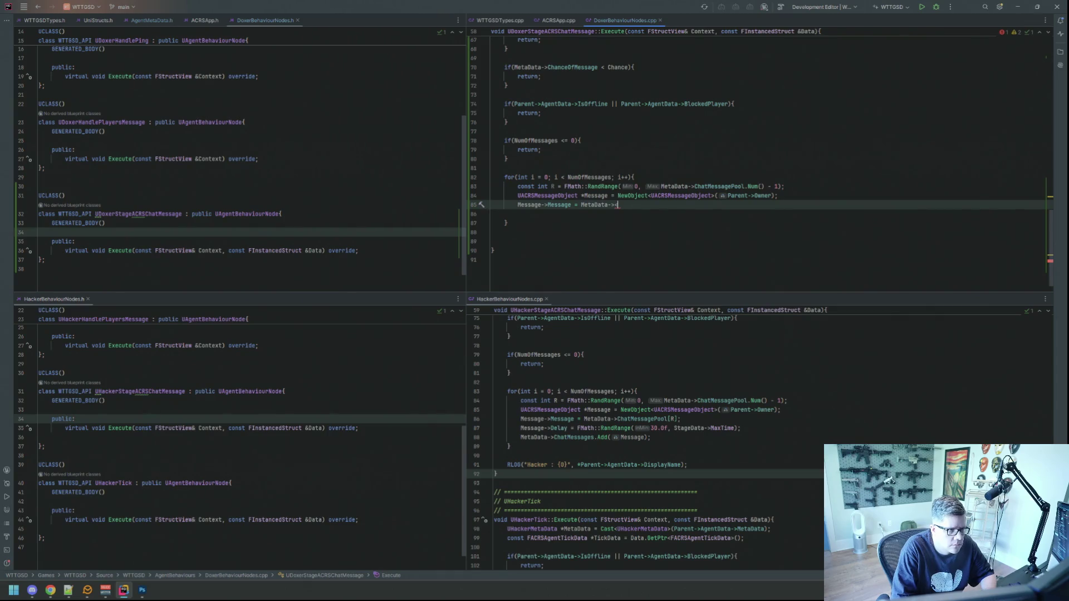
{"action": "type", "text": "hatme"}
{"action": "key", "text": "Down"}
{"action": "key", "text": "Return"}
{"action": "type", "text": "[R]l"}
{"action": "key", "text": "BackSpace"}
{"action": "type", "text": ";"}
{"action": "key", "text": "Return"}
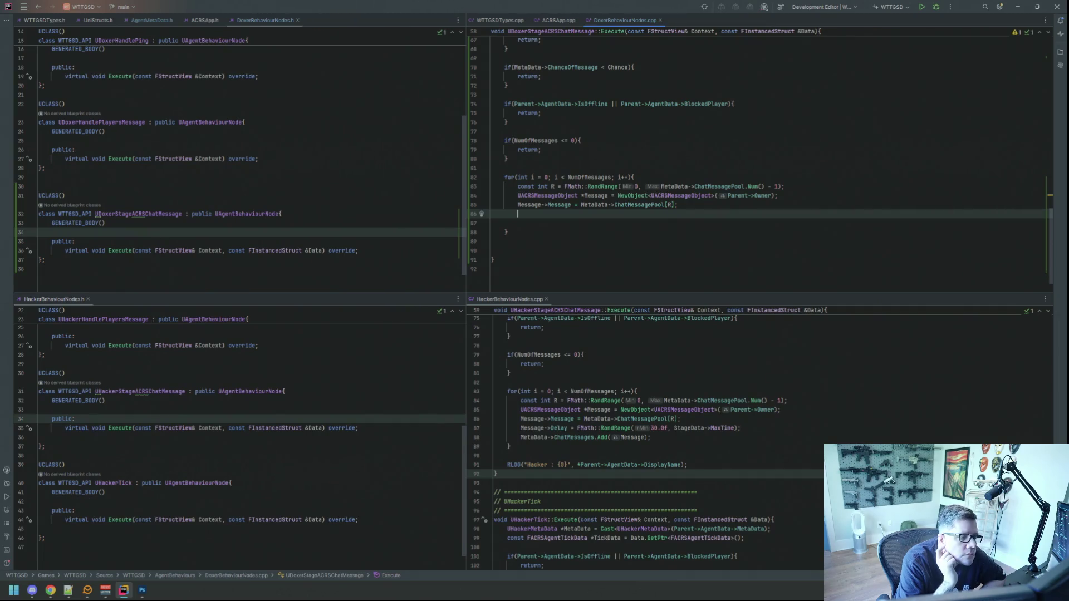
Set Message->Delay = FMath::RandRange(30.0f, StageData->MaxTime);.
{"action": "type", "text": "Mess"}
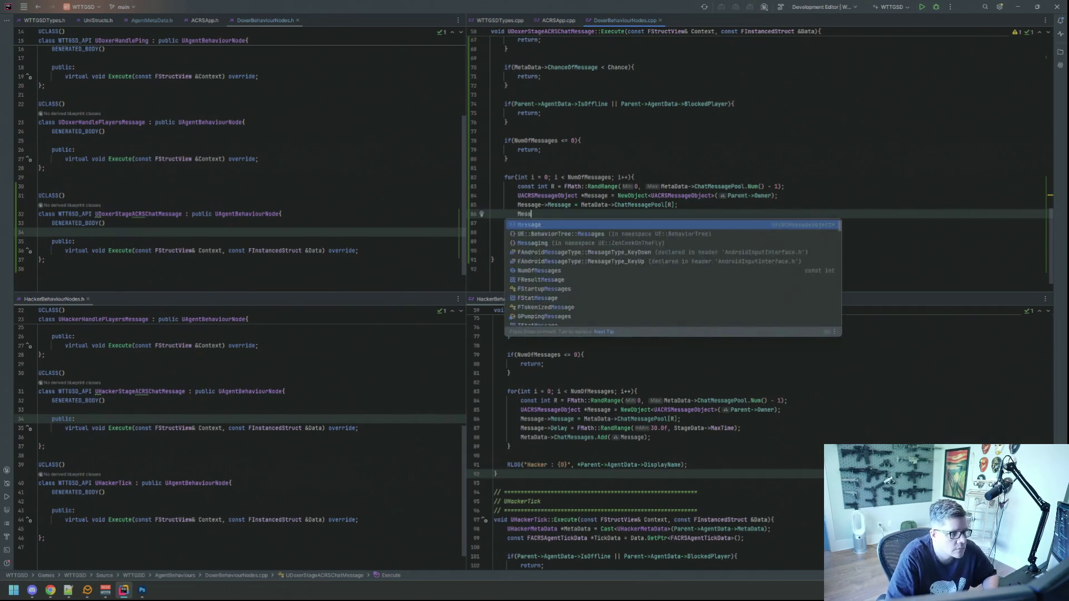
{"action": "type", "text": "age->D"}
{"action": "key", "text": "Return"}
{"action": "type", "text": "= "}
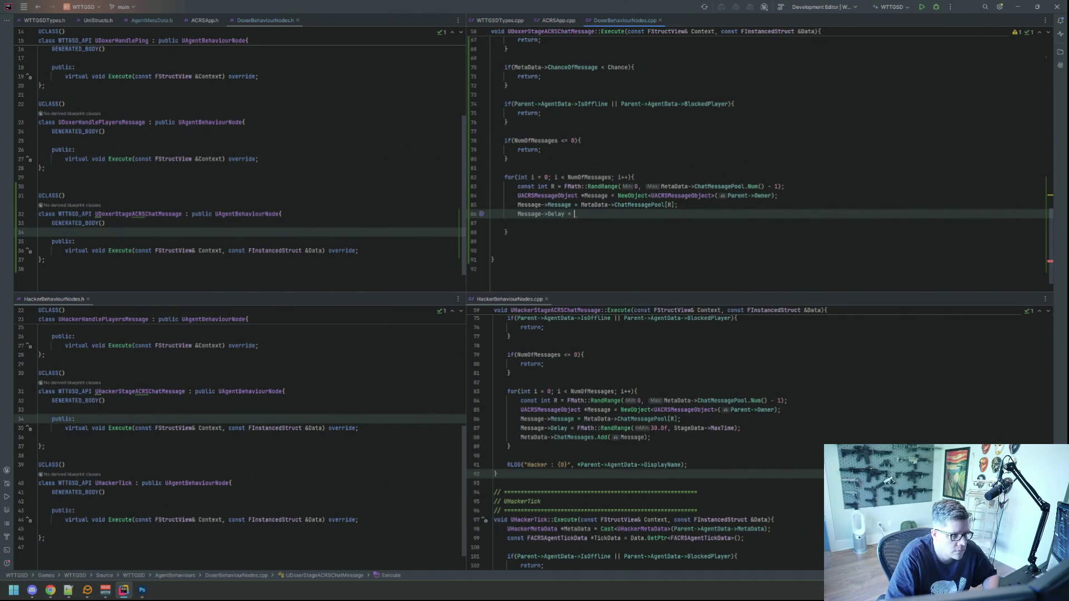
{"action": "type", "text": "FMath"}
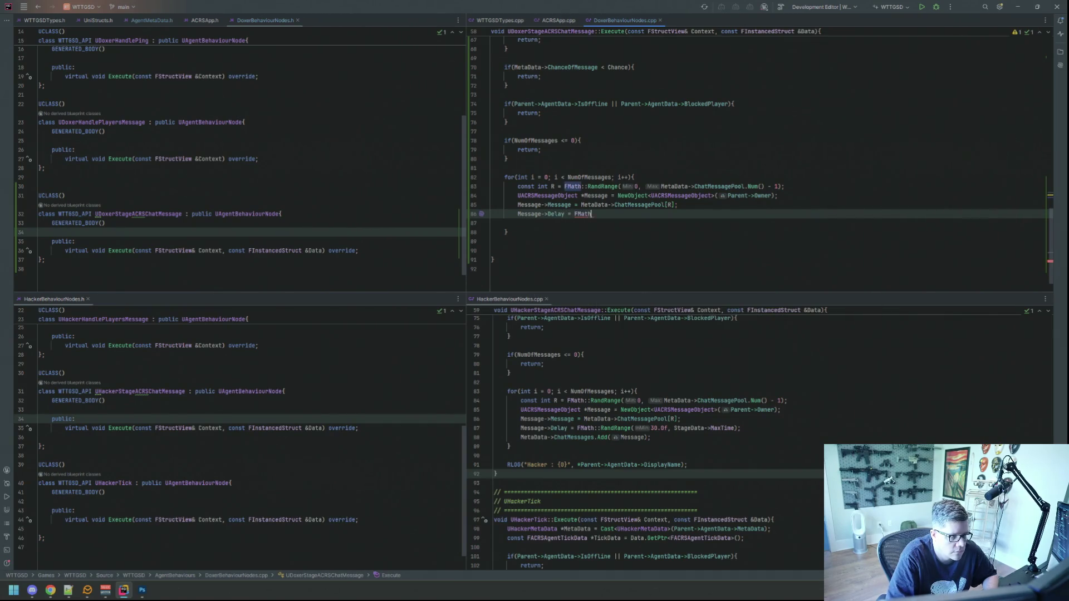
{"action": "type", "text": "::Randr"}
{"action": "key", "text": "Return"}
{"action": "type", "text": "30.0"}
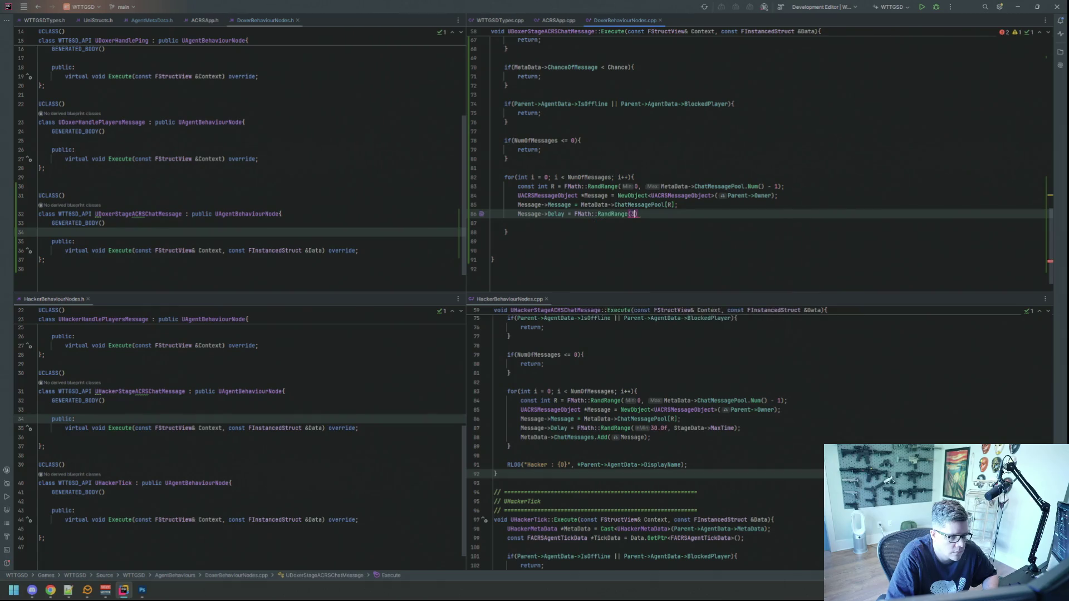
{"action": "type", "text": "f, Stag"}
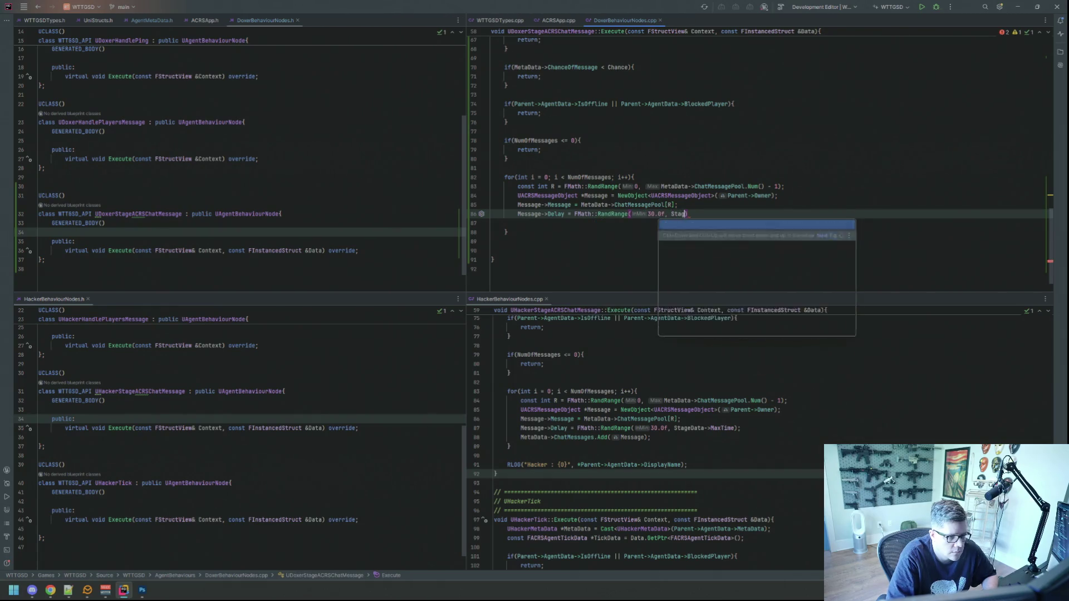
{"action": "type", "text": "eData->Max"}
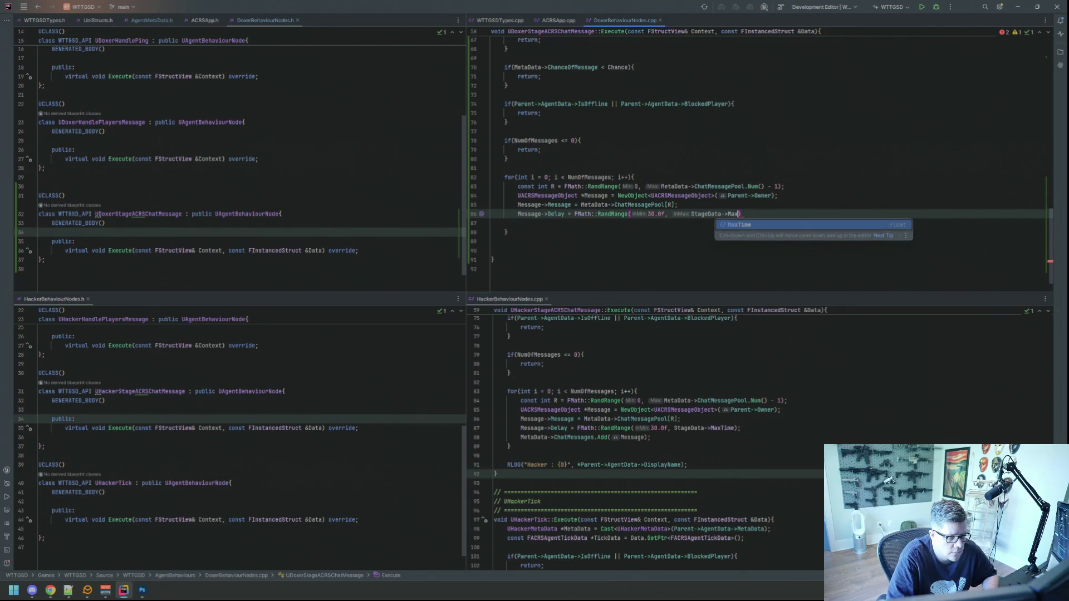
{"action": "key", "text": "Return"}
{"action": "type", "text": ";"}
{"action": "key", "text": "Return"}
Add MetaData->ChatMessages.Add(Message); as the loop's last statement.
{"action": "type", "text": "Meta"}
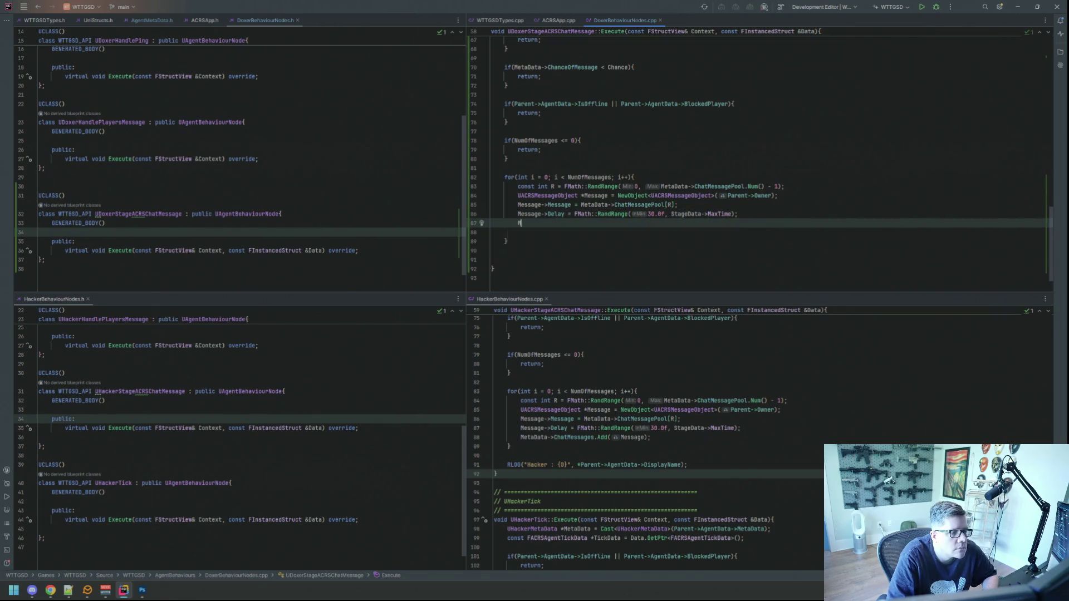
{"action": "key", "text": "Return"}
{"action": "type", "text": "->Chatm"}
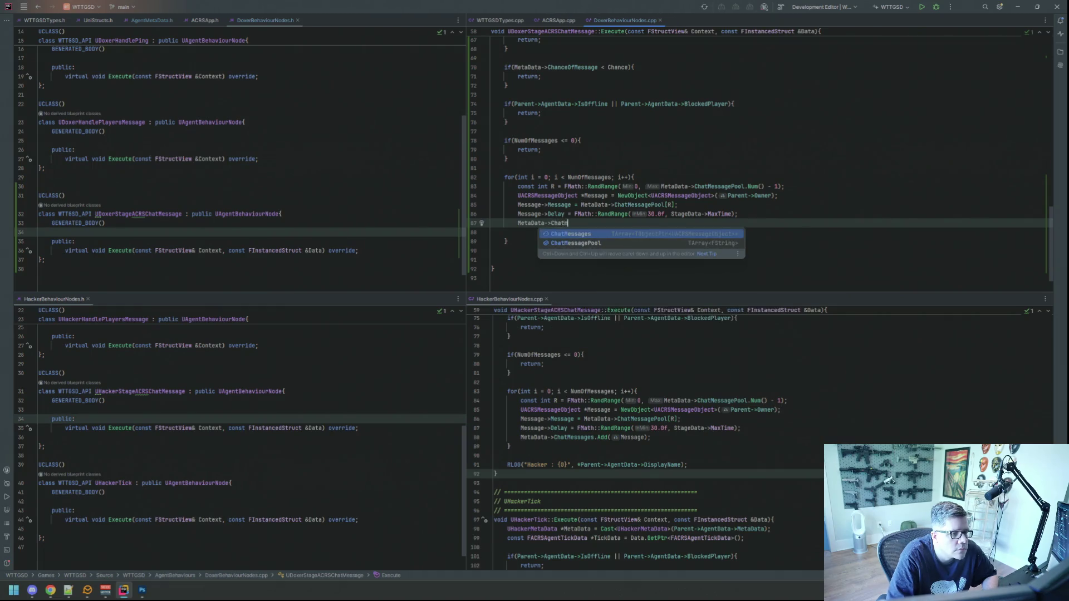
{"action": "key", "text": "Return"}
{"action": "type", "text": ".ad"}
{"action": "key", "text": "Return"}
{"action": "type", "text": "Messages.Add(Mes"}
{"action": "key", "text": "Return"}
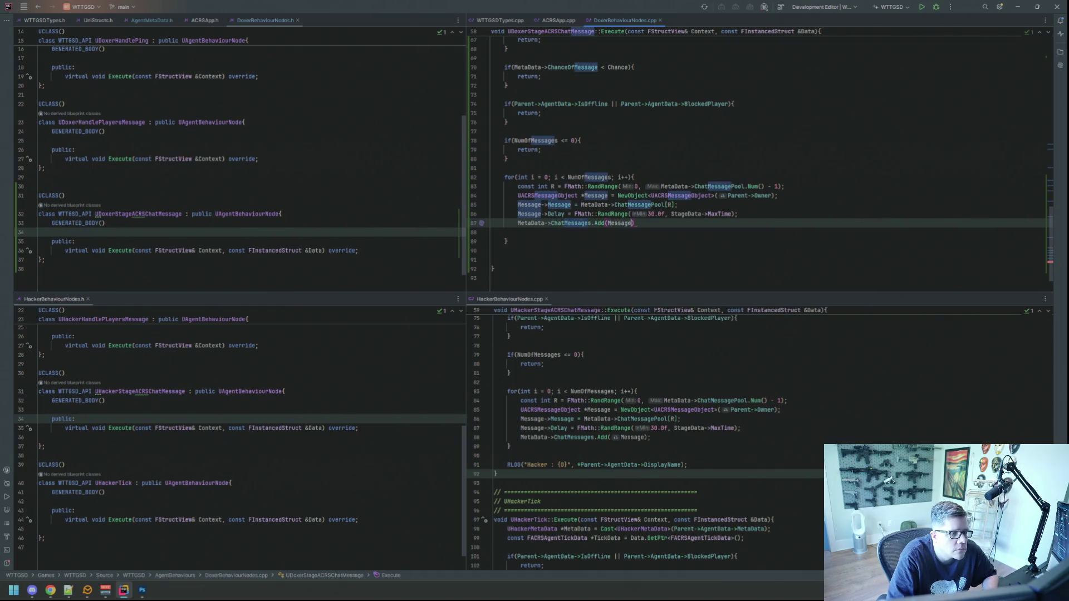
{"action": "type", "text": ";"}
{"action": "key", "text": "Return"}
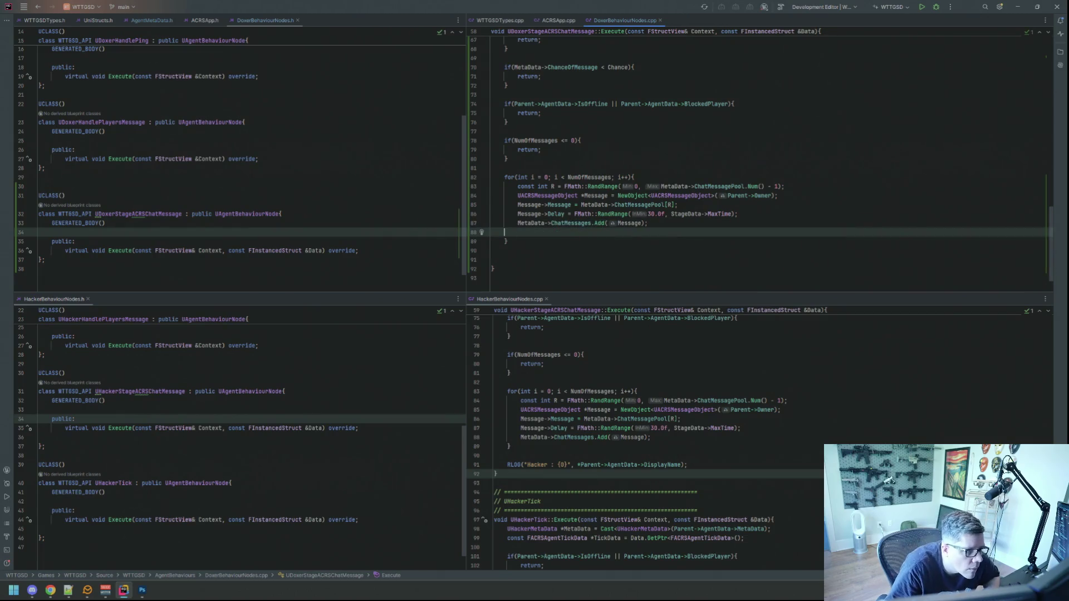
{"action": "key", "text": "BackSpace"}
{"action": "type", "text": ";"}
{"action": "key", "text": "Return"}
{"action": "key", "text": "BackSpace"}
{"action": "key", "text": "Down"}
{"action": "key", "text": "Down"}
{"action": "key", "text": "Down"}
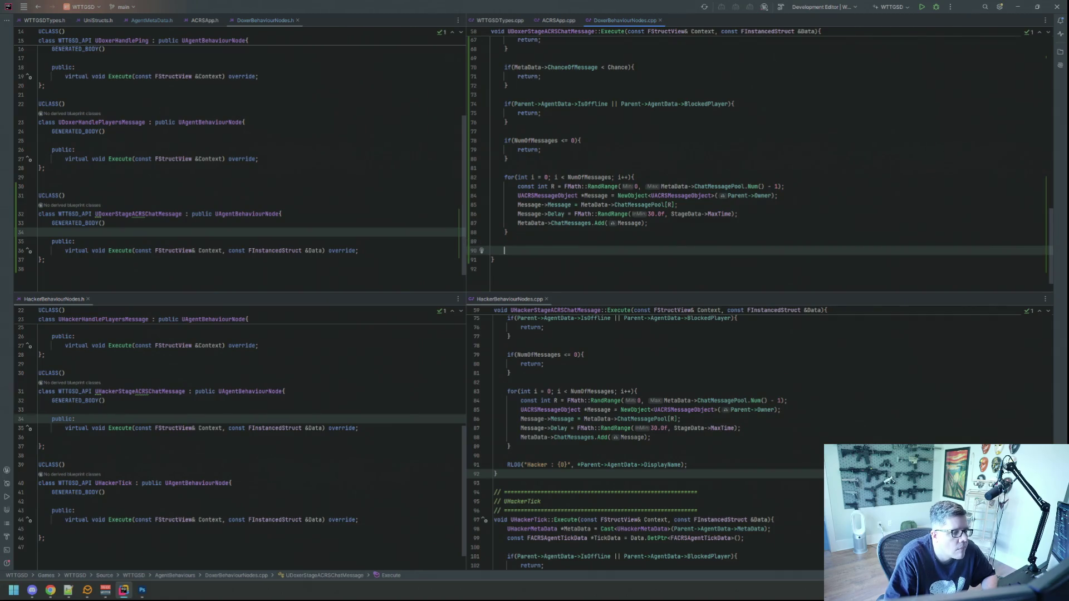
Add RLOG("Doxer: {0}", *Parent->AgentData->DisplayName); below the for loop.
{"action": "type", "text": "LOG(\"D"}
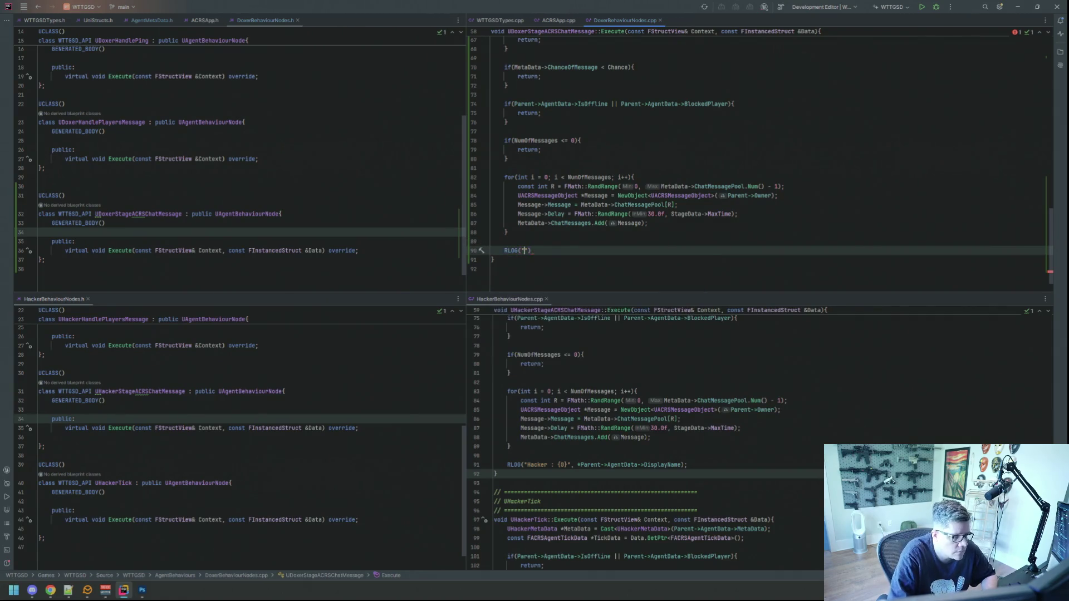
{"action": "type", "text": "oxer: {0}\""}
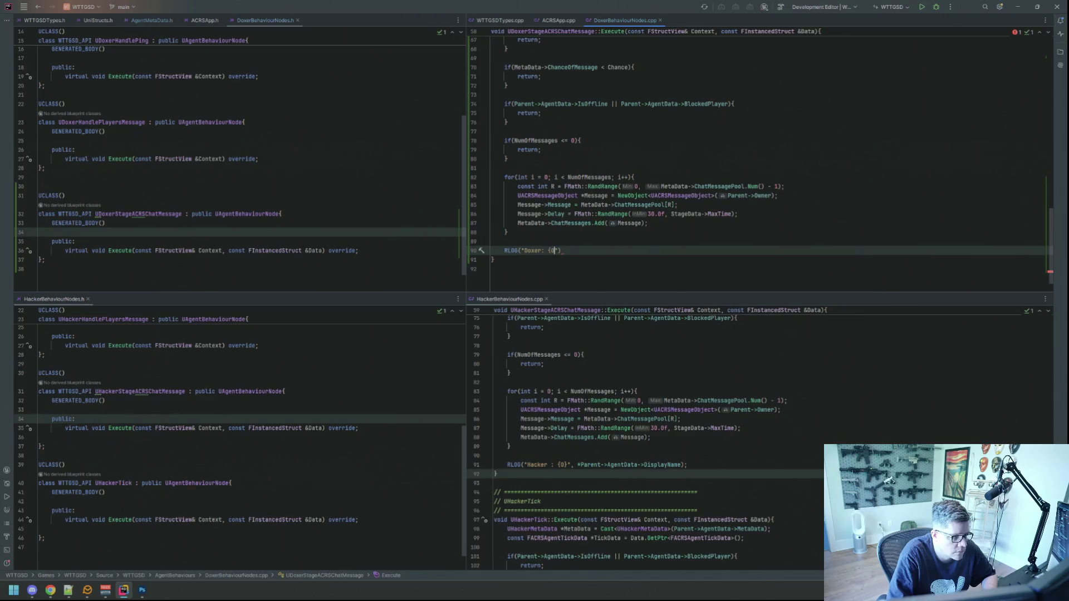
{"action": "type", "text": ", *Parent-"}
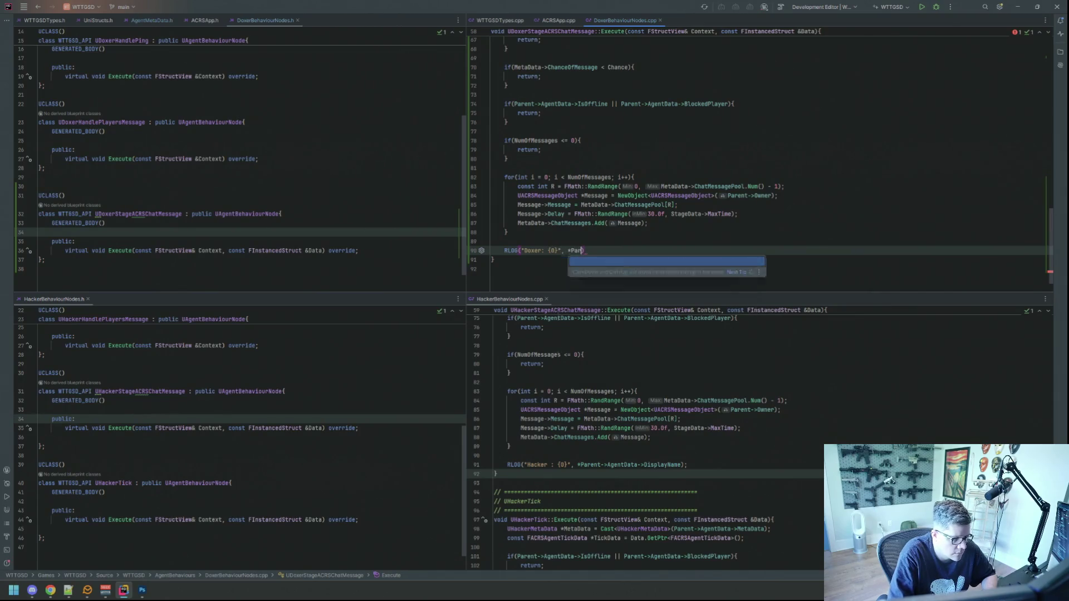
{"action": "type", "text": ">AgentData->D"}
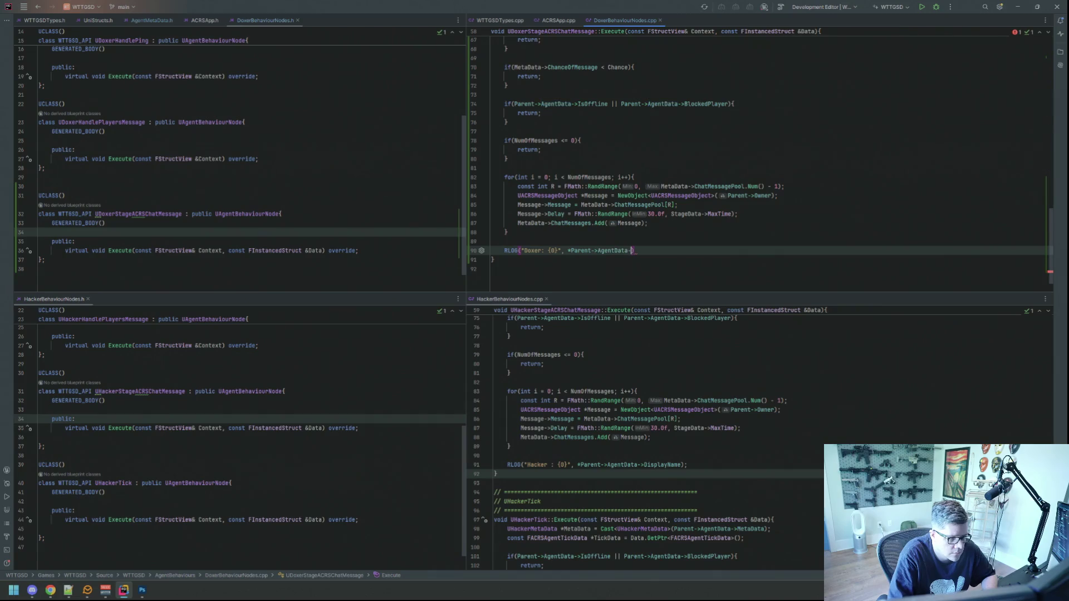
{"action": "key", "text": "Return"}
{"action": "type", "text": ");"}
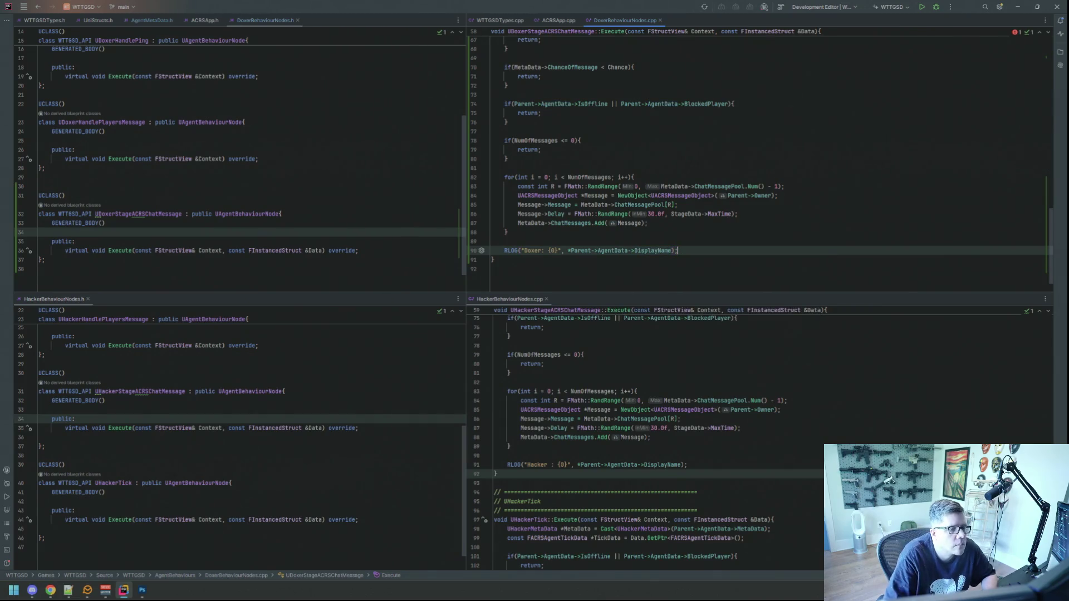
{"action": "left_click", "coordinate": [508, 232]}
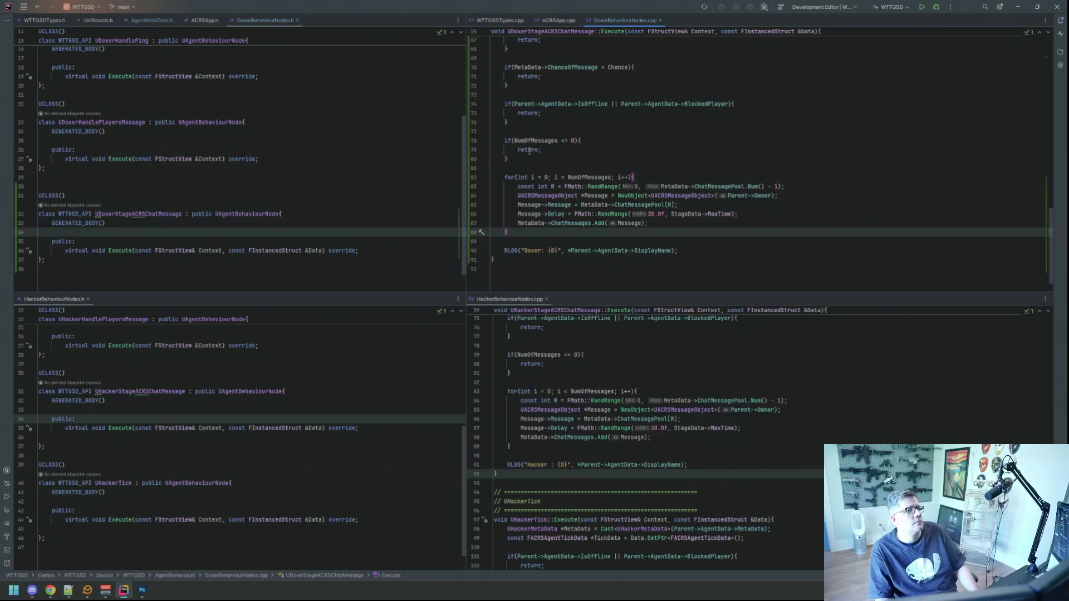
Scroll the HackerBehaviourNodes.cpp pane down to UHackerTick::Execute.
{"action": "scroll", "coordinate": [532, 156], "scroll_direction": "down", "scroll_amount": 1}
{"action": "scroll", "coordinate": [382, 307], "scroll_direction": "down", "scroll_amount": 1}
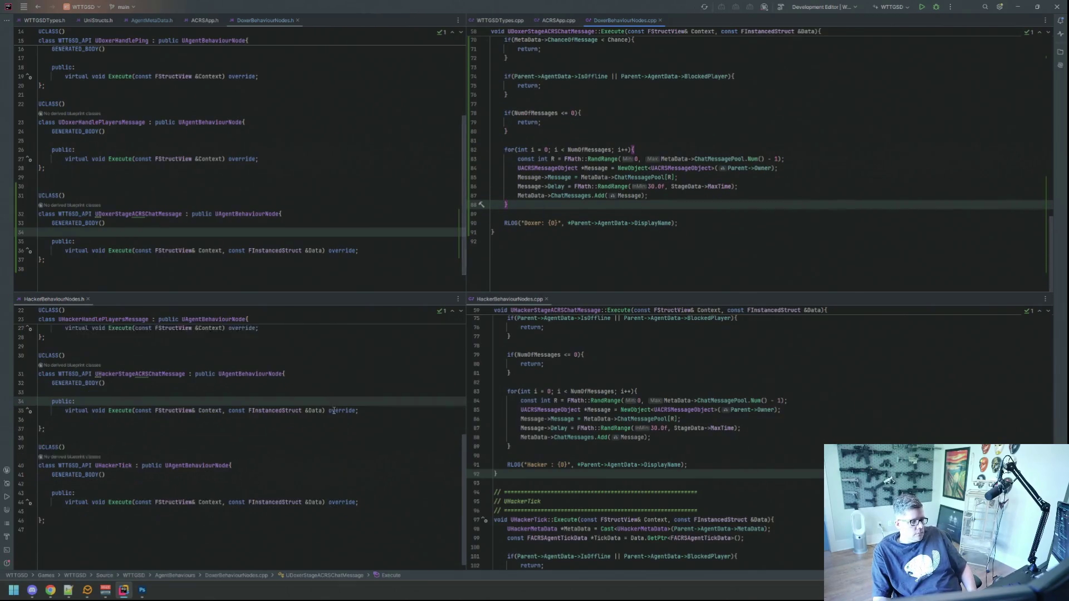
{"action": "scroll", "coordinate": [633, 432], "scroll_direction": "down", "scroll_amount": 7}
{"action": "scroll", "coordinate": [633, 432], "scroll_direction": "up", "scroll_amount": 3}
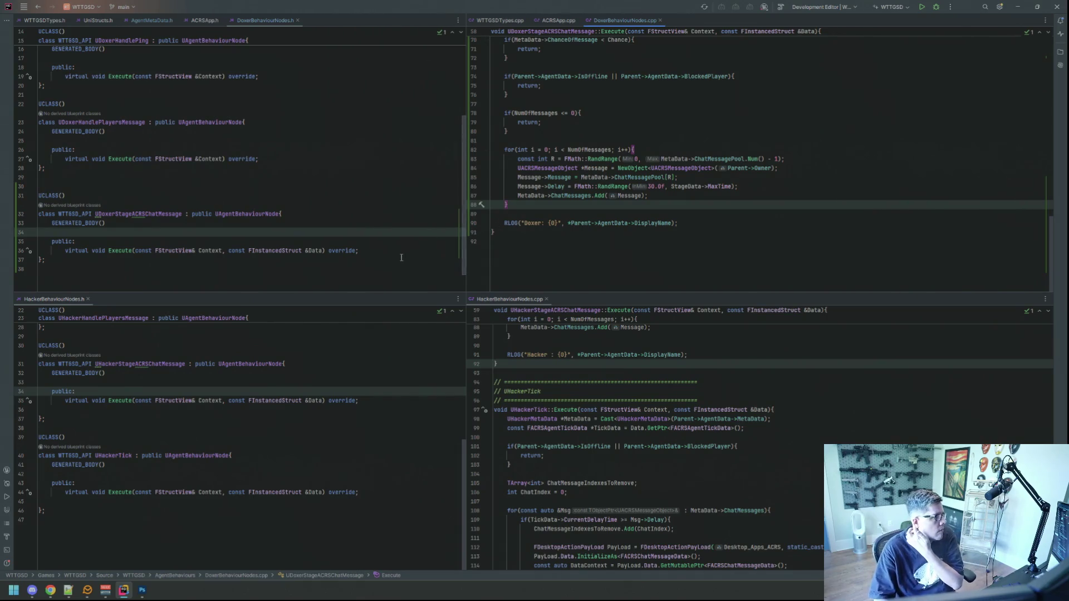
{"action": "scroll", "coordinate": [361, 215], "scroll_direction": "down", "scroll_amount": 1}
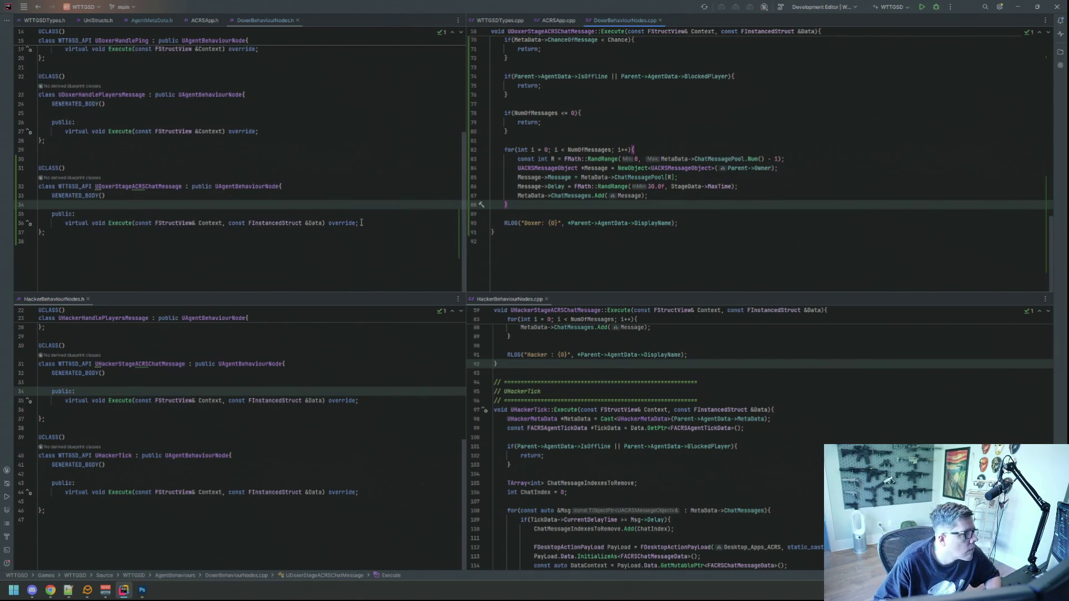
Insert a new UCLASS template below the last Doxer class and mark it WTTGSD_API.
{"action": "left_click", "coordinate": [195, 243]}
{"action": "key", "text": "Return"}
{"action": "type", "text": "uclass"}
{"action": "key", "text": "Tab"}
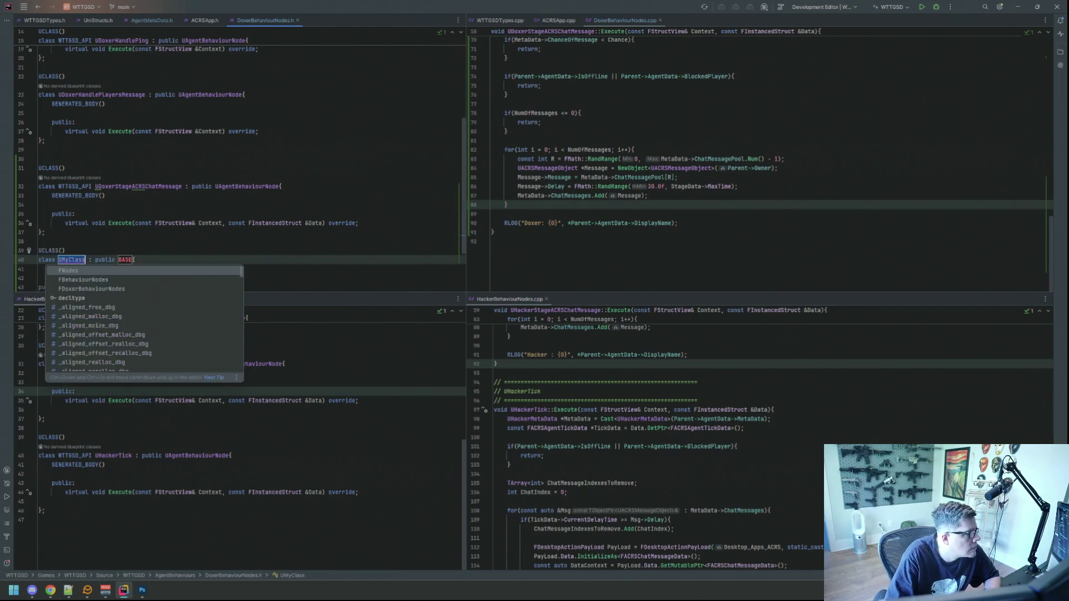
{"action": "key", "text": "Tab"}
{"action": "key", "text": "Tab"}
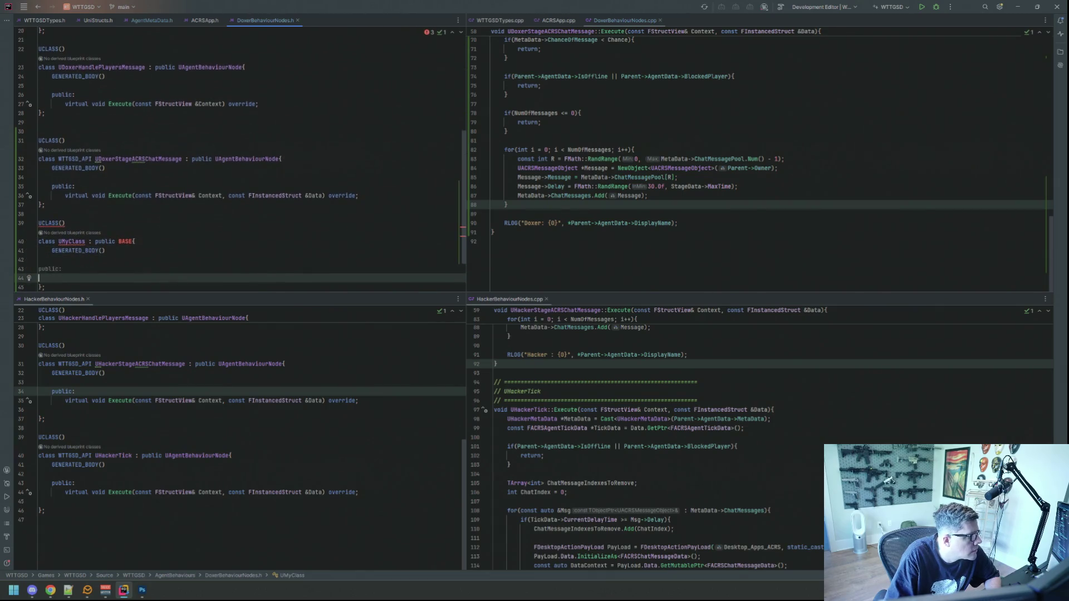
{"action": "left_click", "coordinate": [53, 242]}
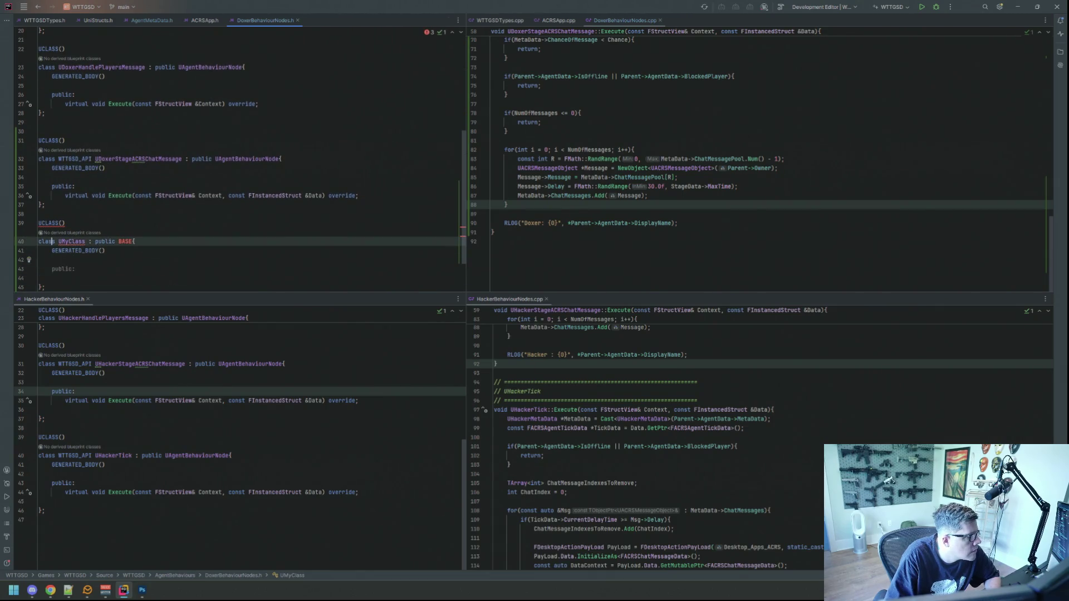
{"action": "type", "text": "WTTGSD_API"}
Rename the class to UDoxerTick and base it on UAgentBehaviourNode.
{"action": "left_click", "coordinate": [170, 241]}
{"action": "key", "text": "BackSpace"}
{"action": "key", "text": "BackSpace"}
{"action": "key", "text": "BackSpace"}
{"action": "type", "text": "UAgene"}
{"action": "key", "text": "BackSpace"}
{"action": "key", "text": "BackSpace"}
{"action": "key", "text": "BackSpace"}
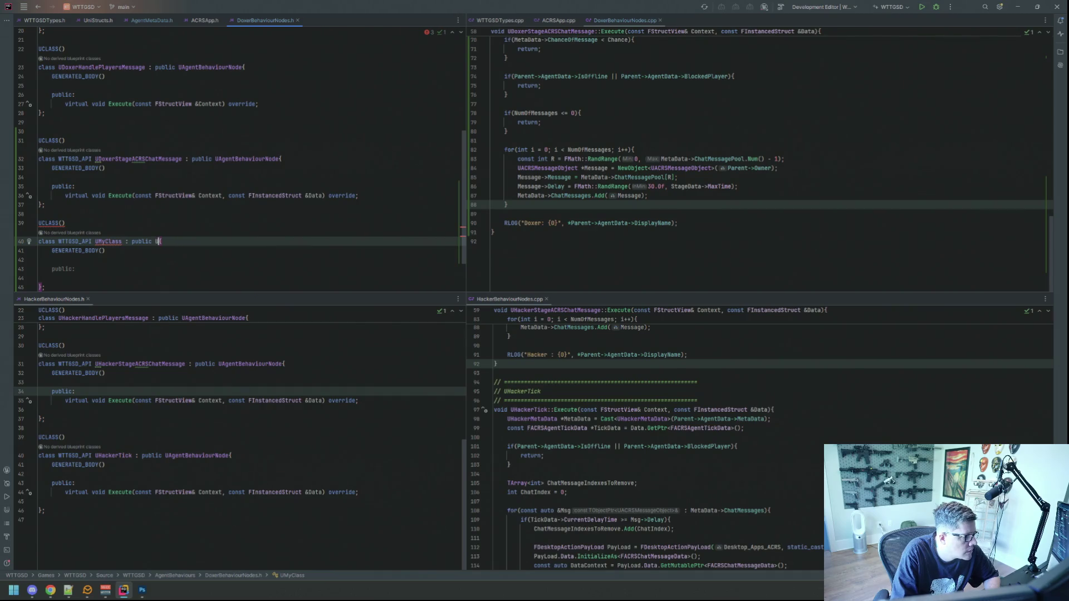
{"action": "type", "text": "Agent"}
{"action": "key", "text": "Return"}
{"action": "key", "text": "Left"}
{"action": "key", "text": "Left"}
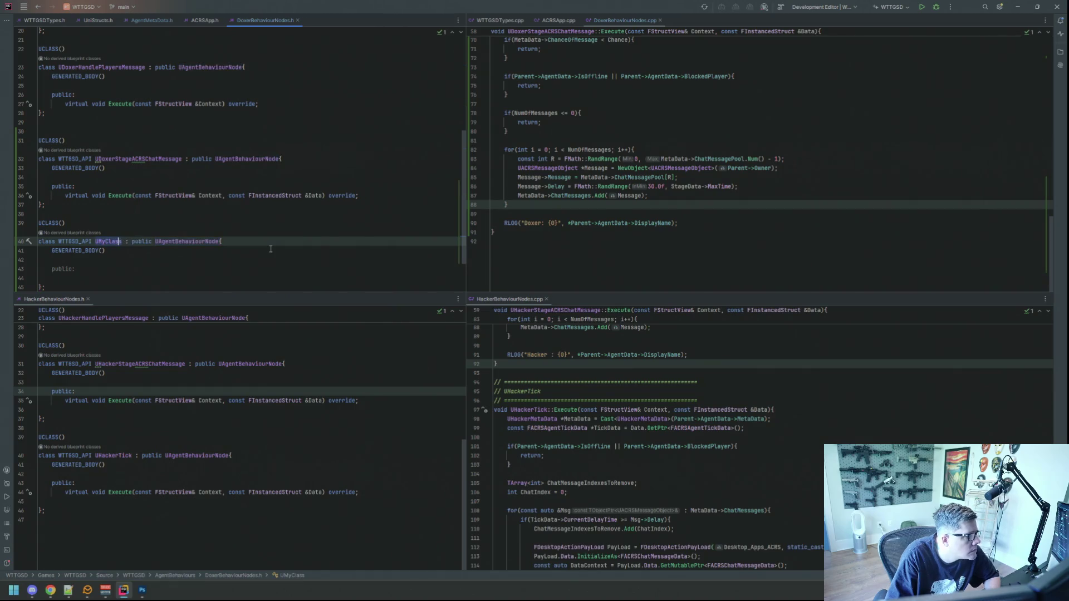
{"action": "key", "text": "BackSpace"}
{"action": "key", "text": "BackSpace"}
{"action": "key", "text": "BackSpace"}
{"action": "type", "text": "DoxerTick"}
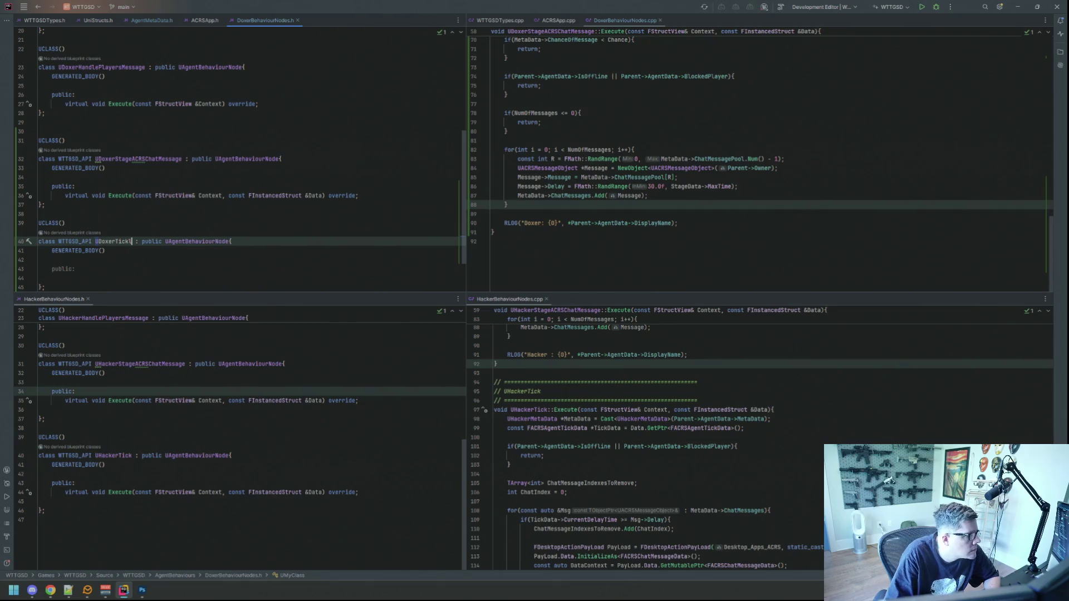
Declare the Execute override and generate its definition in DoxerBehaviourNodes.cpp.
{"action": "key", "text": "Down"}
{"action": "key", "text": "Down"}
{"action": "key", "text": "Down"}
{"action": "key", "text": "Down"}
{"action": "type", "text": "exe"}
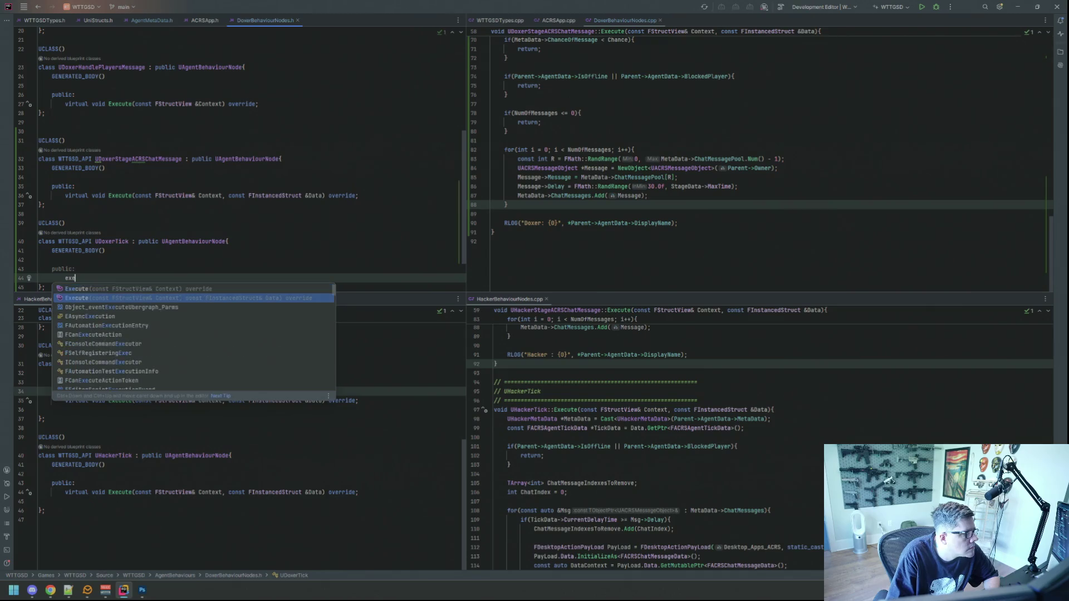
{"action": "key", "text": "Return"}
{"action": "scroll", "coordinate": [314, 211], "scroll_direction": "down", "scroll_amount": 2}
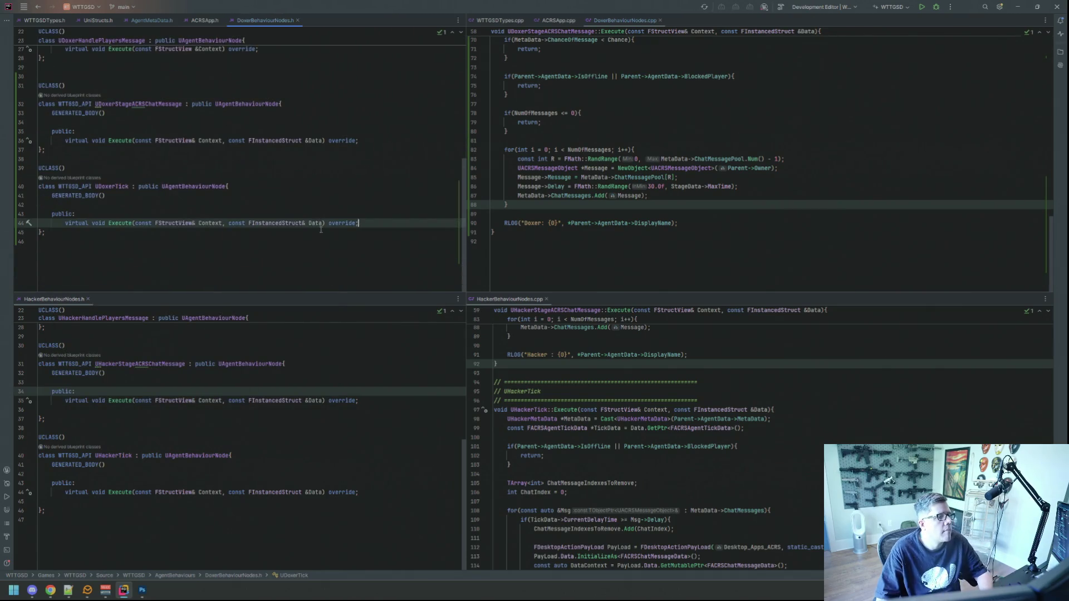
{"action": "left_click", "coordinate": [308, 222]}
{"action": "key", "text": "Delete"}
{"action": "key", "text": "Left"}
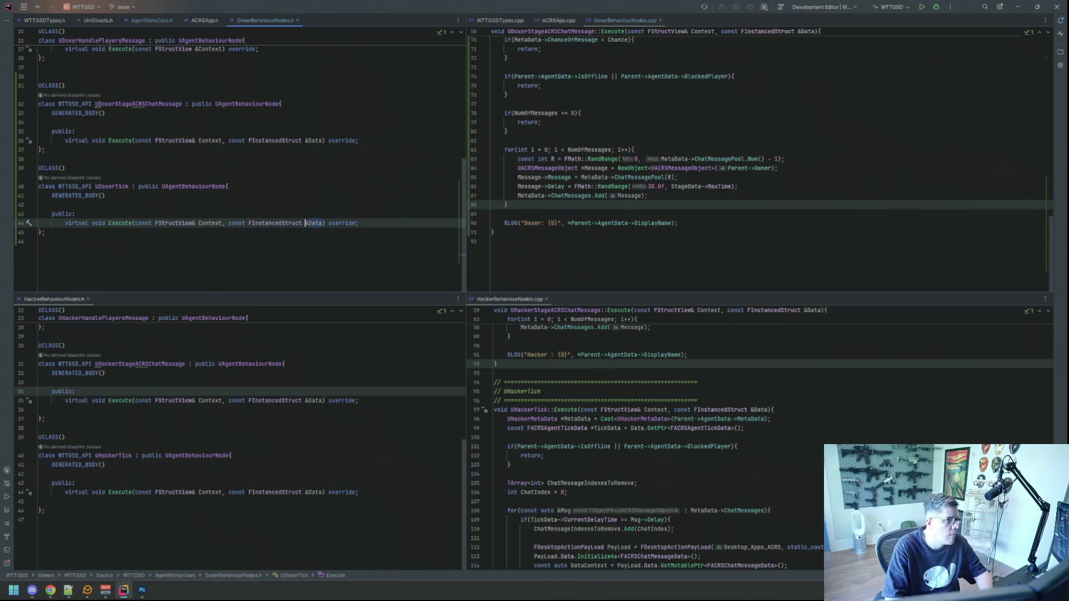
{"action": "key", "text": "End"}
{"action": "key", "text": "alt+Return"}
{"action": "key", "text": "Return"}
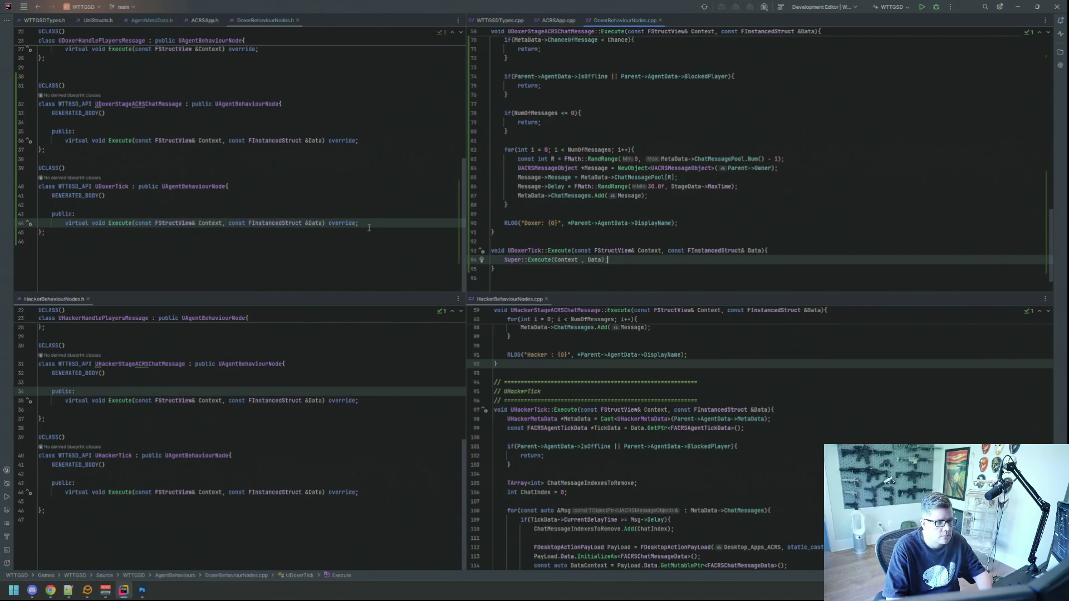
Delete the Super::Execute call and paste the UDoxerStageACRSChatMessage banner above UDoxerTick::Execute.
{"action": "key", "text": "shift+Home"}
{"action": "key", "text": "BackSpace"}
{"action": "scroll", "coordinate": [587, 148], "scroll_direction": "up", "scroll_amount": 8}
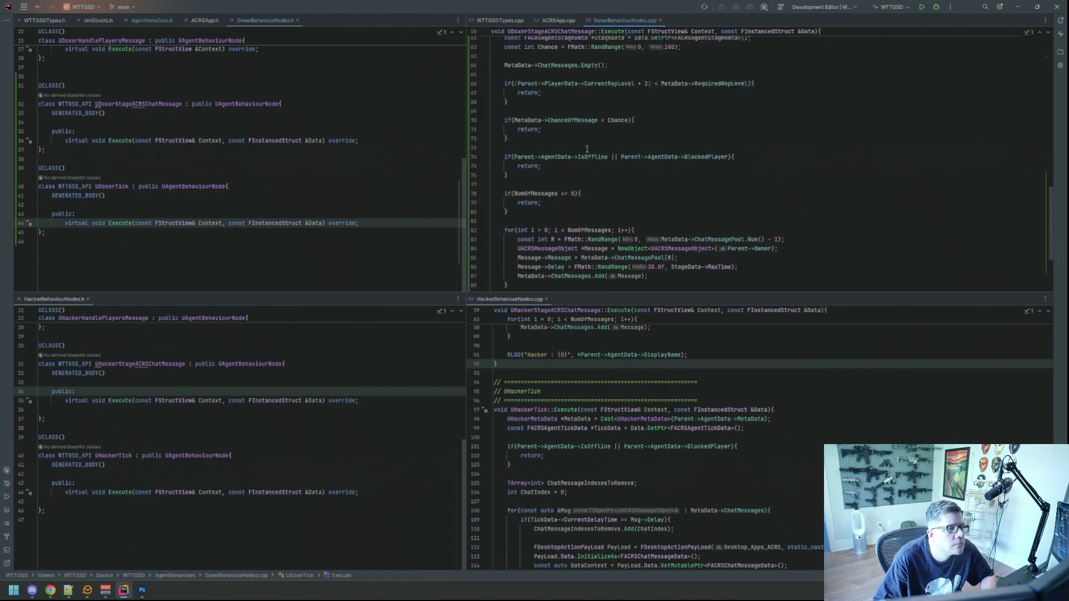
{"action": "left_click_drag", "start_coordinate": [695, 112], "coordinate": [484, 96]}
{"action": "key", "text": "ctrl+c"}
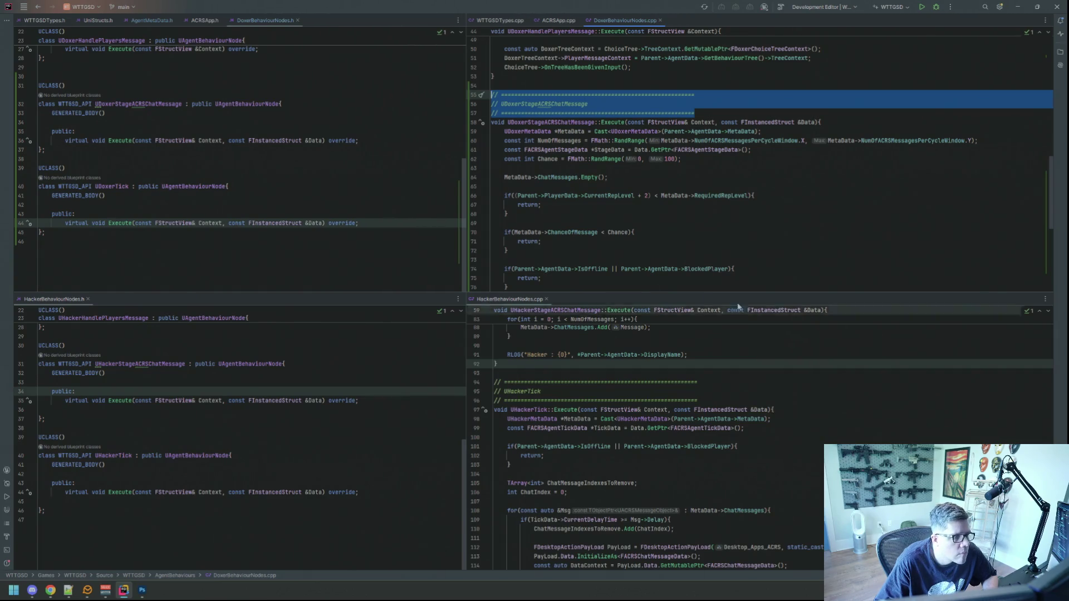
{"action": "scroll", "coordinate": [609, 257], "scroll_direction": "down", "scroll_amount": 8}
{"action": "left_click", "coordinate": [609, 257]}
{"action": "left_click", "coordinate": [570, 205]}
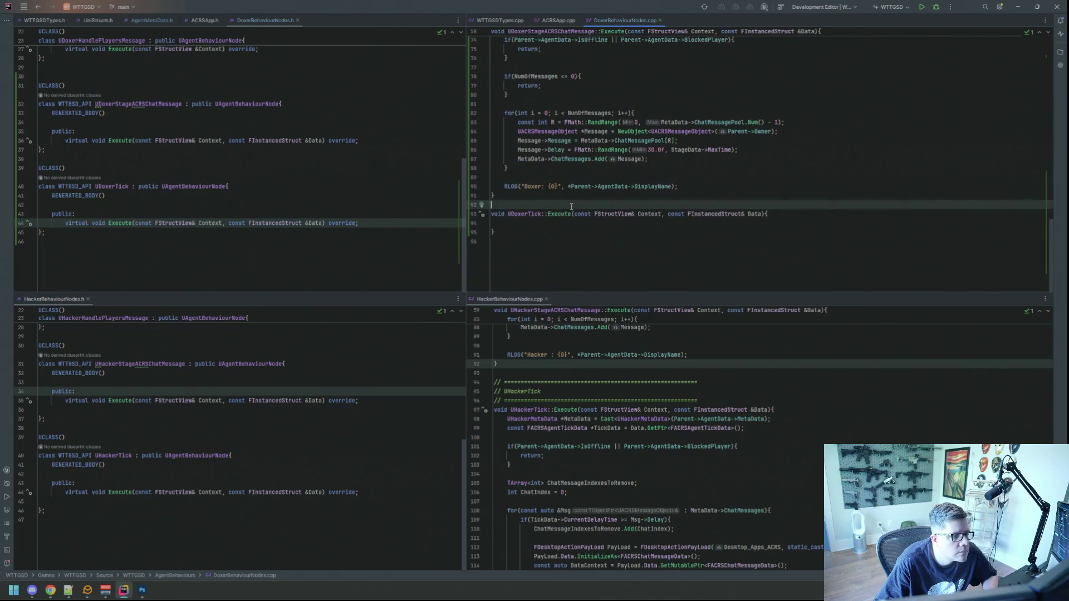
{"action": "key", "text": "ctrl+v"}
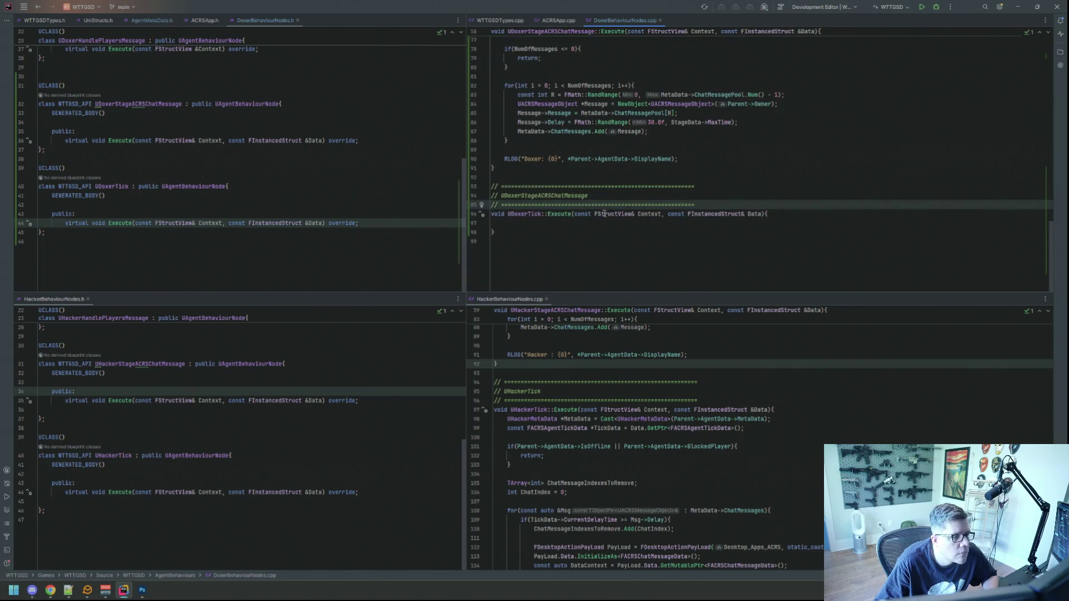
Rename the pasted banner's class name to UDoxerTick.
{"action": "left_click", "coordinate": [541, 214]}
{"action": "mouse_move", "coordinate": [572, 214]}
{"action": "left_mouse_down"}
{"action": "mouse_move", "coordinate": [517, 214]}
{"action": "mouse_move", "coordinate": [695, 205]}
{"action": "left_mouse_up"}
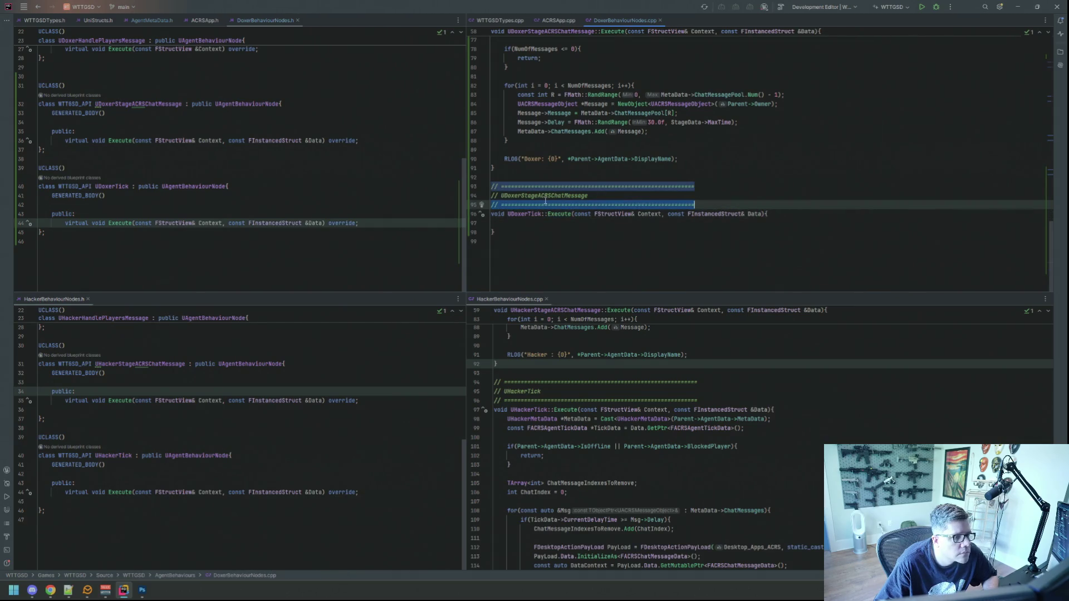
{"action": "double_click", "coordinate": [546, 196]}
{"action": "type", "text": "UDoxerTick"}
{"action": "left_click", "coordinate": [549, 221]}
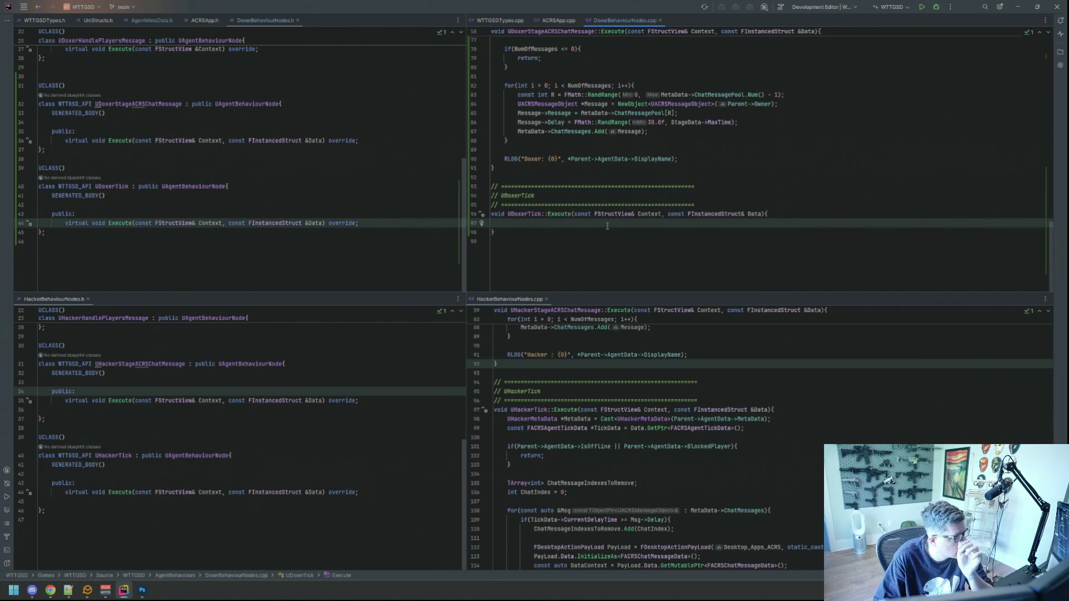
Move the reference marker so the parameter reads &Data.
{"action": "left_click", "coordinate": [747, 214]}
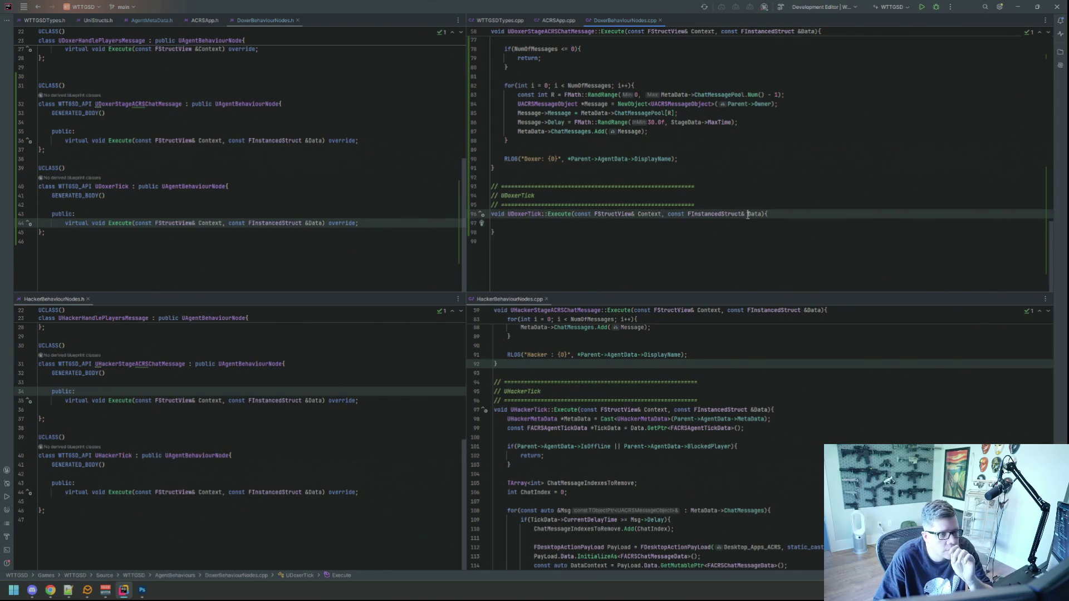
{"action": "key", "text": "BackSpace"}
{"action": "key", "text": "BackSpace"}
{"action": "type", "text": "&"}
{"action": "key", "text": "End"}
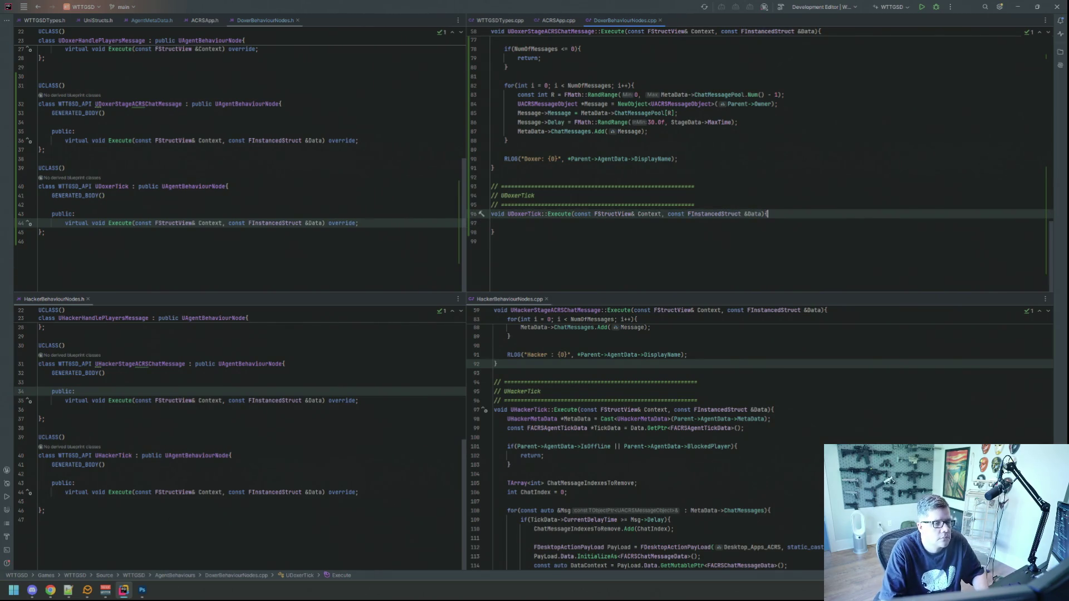
Declare UDoxerMetaData MetaData as Cast<UDoxerMetaData>(Parent->AgentData->MetaData).
{"action": "scroll", "coordinate": [755, 174], "scroll_direction": "up", "scroll_amount": 8}
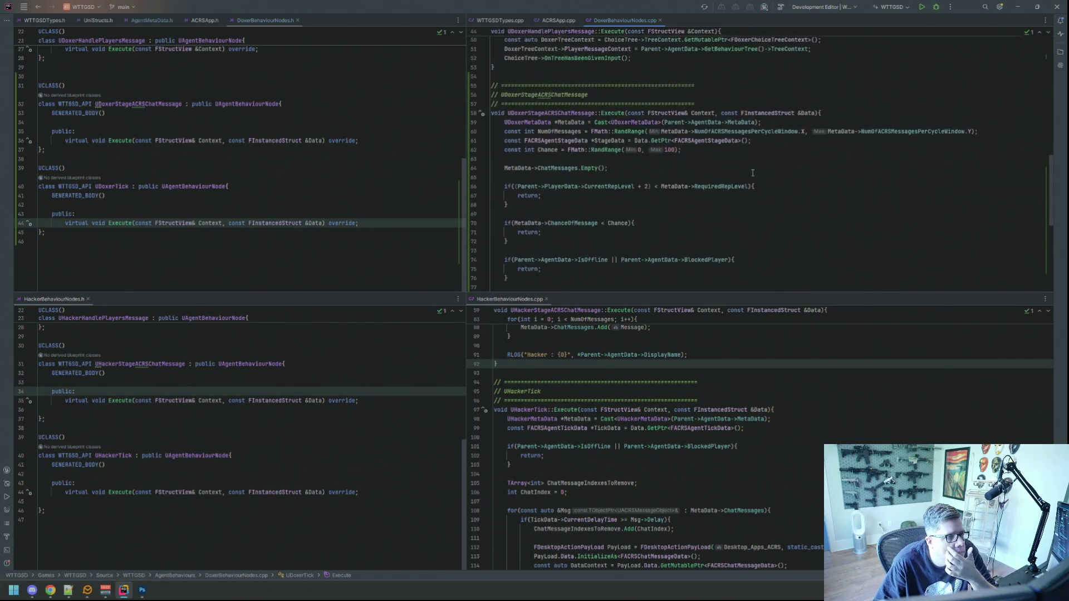
{"action": "scroll", "coordinate": [752, 172], "scroll_direction": "down", "scroll_amount": 8}
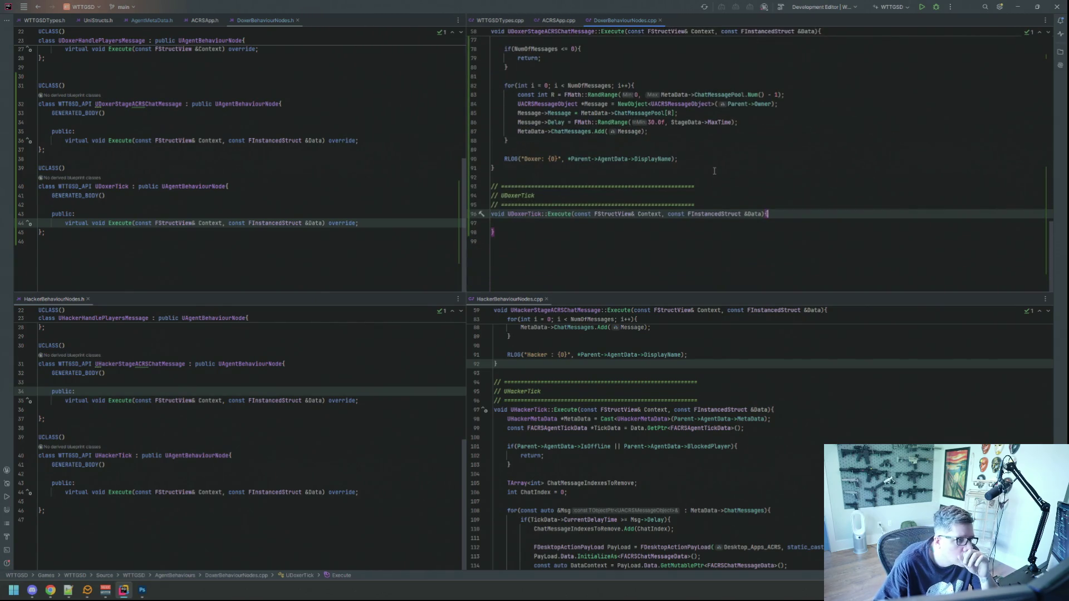
{"action": "scroll", "coordinate": [675, 358], "scroll_direction": "down", "scroll_amount": 3}
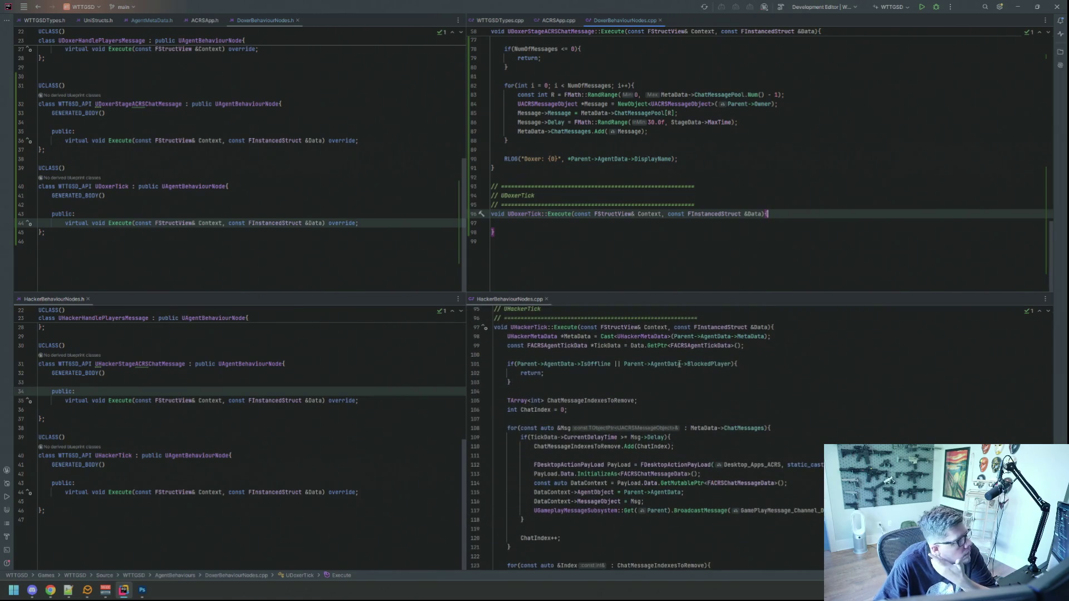
{"action": "mouse_move", "coordinate": [678, 361]}
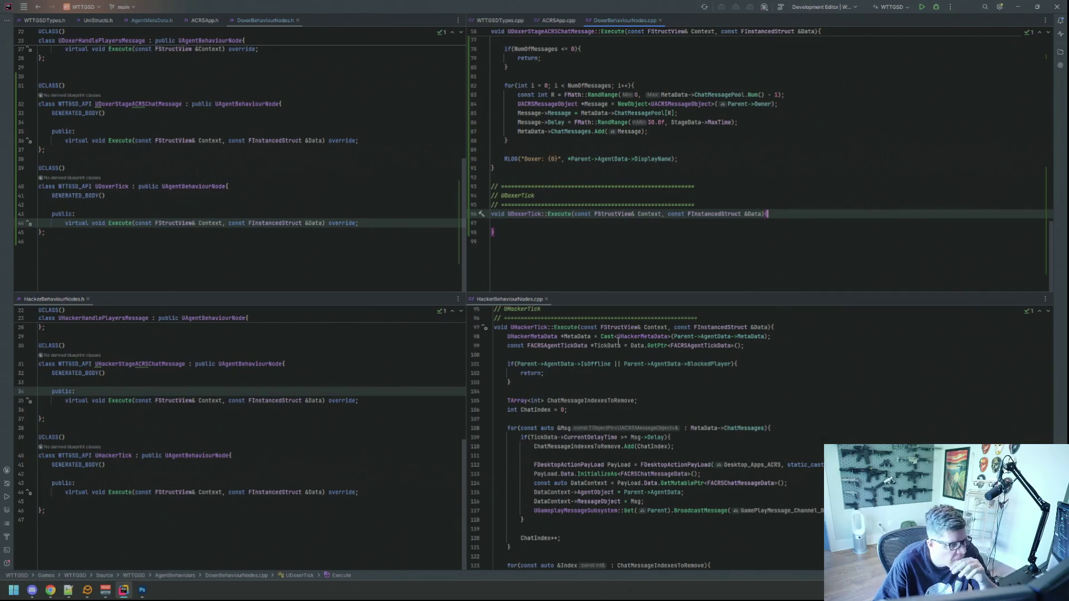
{"action": "left_click", "coordinate": [629, 226]}
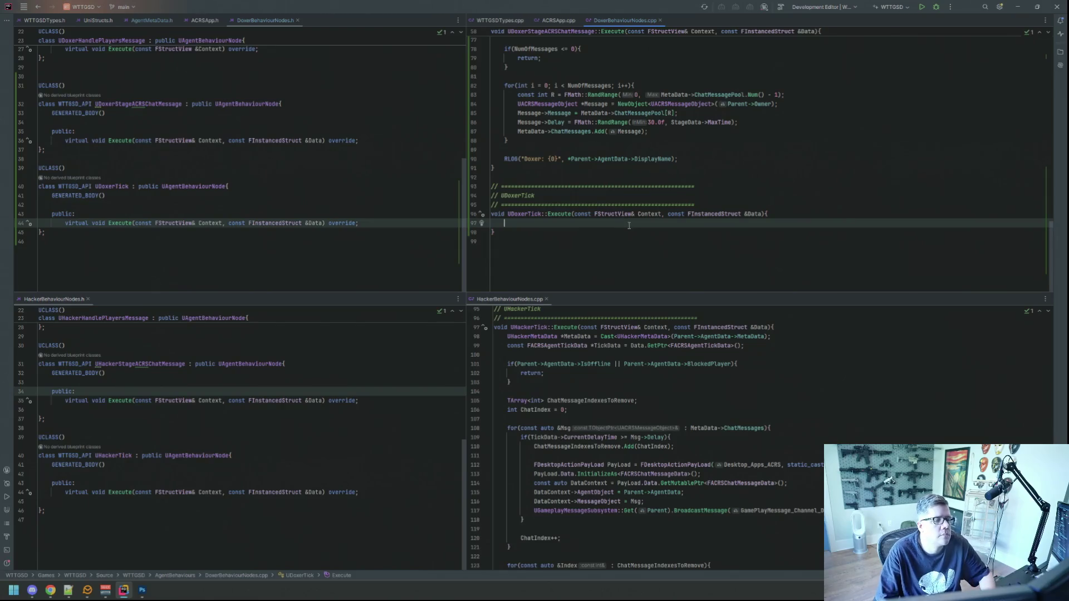
{"action": "type", "text": "U"}
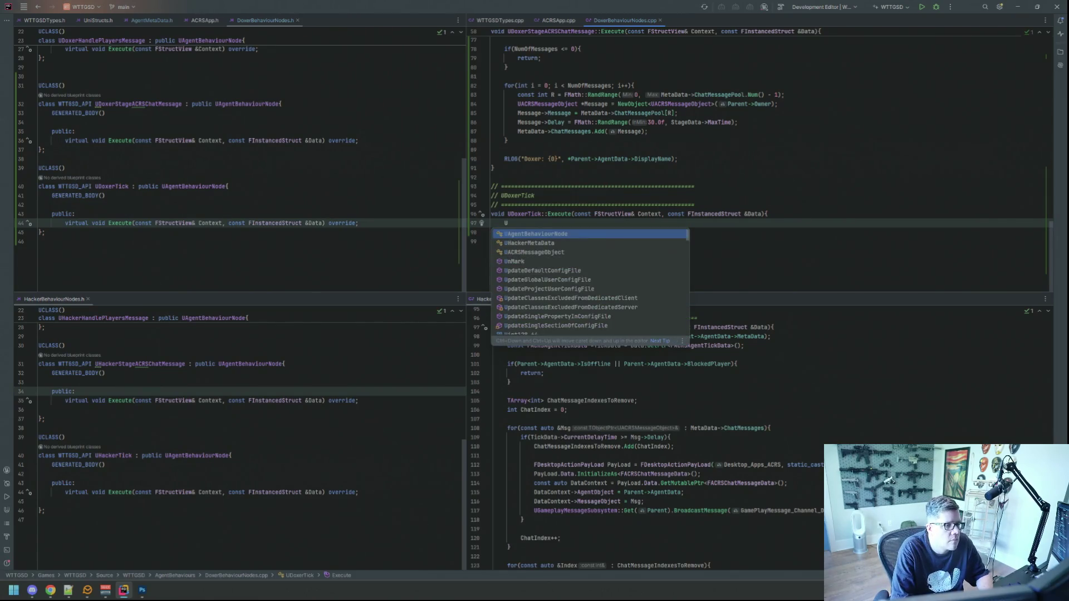
{"action": "type", "text": "DoxerM"}
{"action": "key", "text": "Return"}
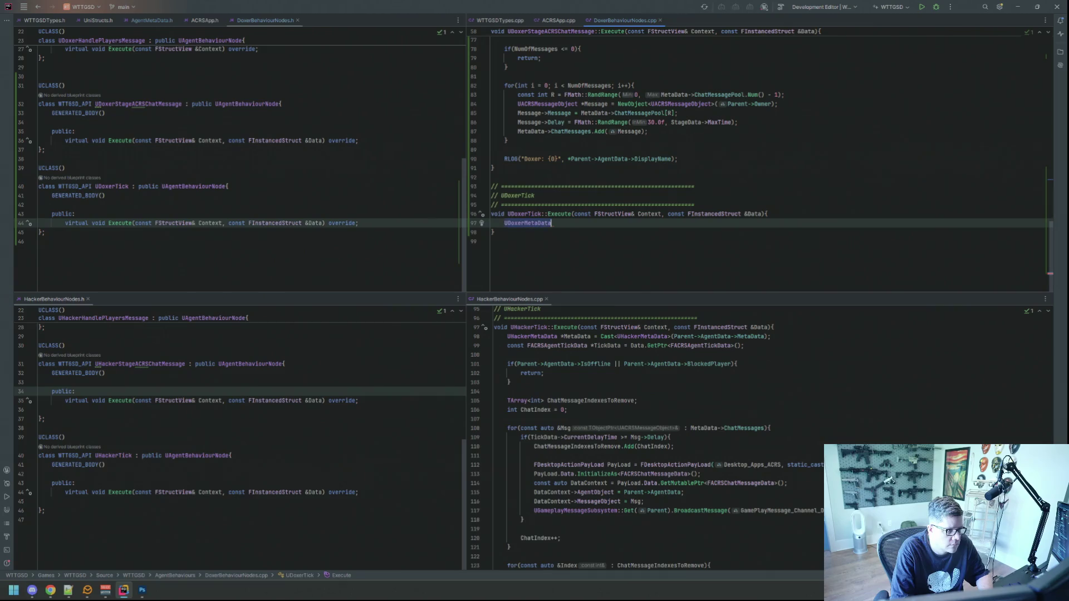
{"action": "type", "text": " *MetaData = Cas"}
{"action": "key", "text": "Return"}
{"action": "type", "text": "UDoxerMeta"}
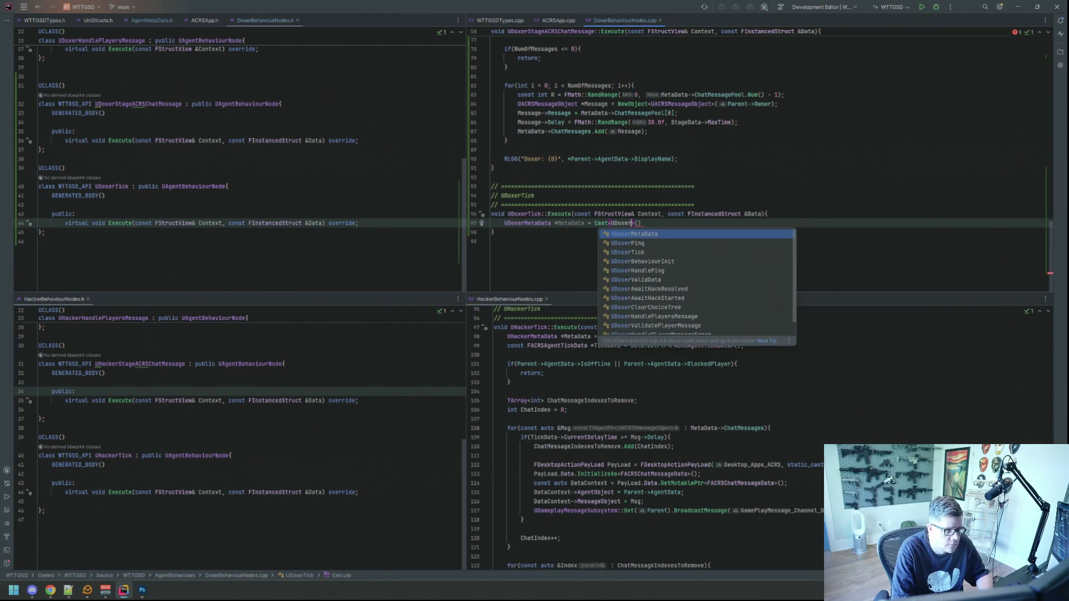
{"action": "key", "text": "Return"}
{"action": "key", "text": "Right"}
{"action": "key", "text": "Right"}
{"action": "type", "text": "Parent-"}
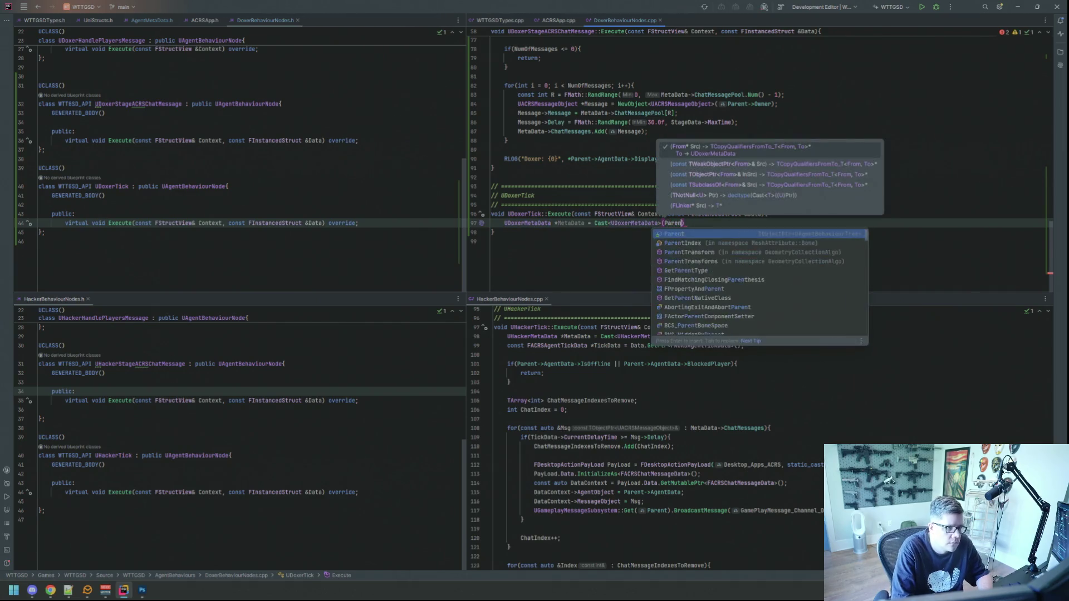
{"action": "type", "text": ">Ag"}
{"action": "key", "text": "Return"}
{"action": "type", "text": "->AgentData->"}
{"action": "key", "text": "Return"}
{"action": "type", "text": ");"}
{"action": "key", "text": "Return"}
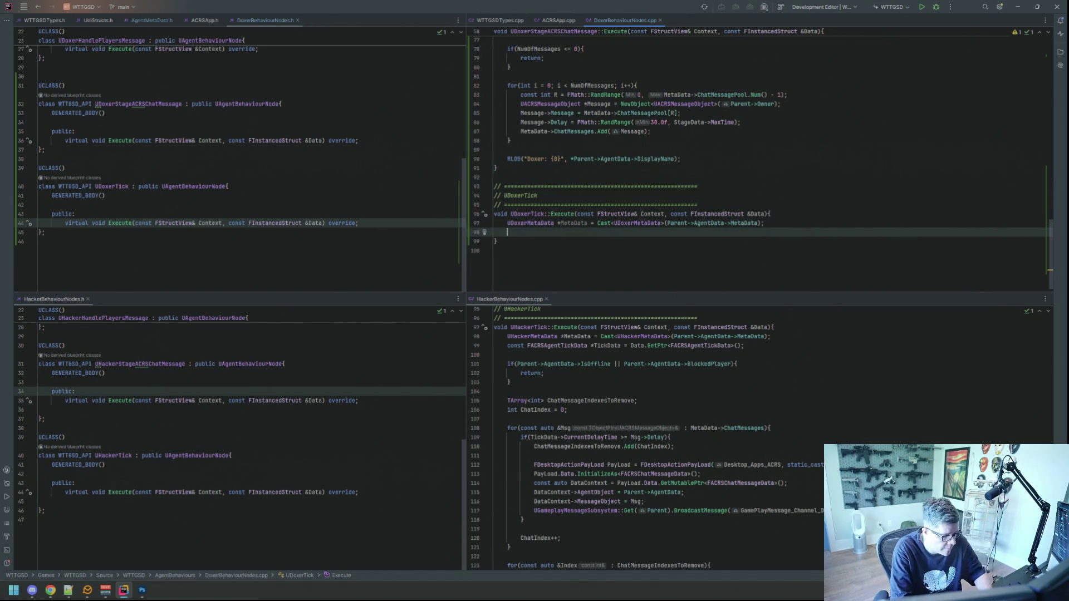
Declare const FACRSAgentTickData *TickData = Data.GetPtr<FACRSAgentTickData>().
{"action": "type", "text": "const FACR"}
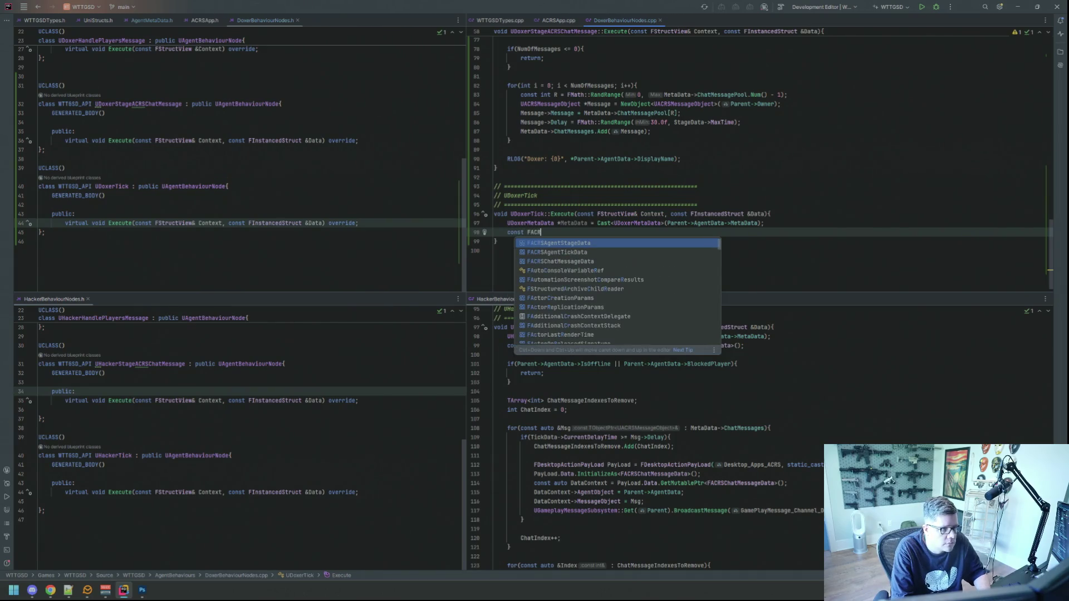
{"action": "key", "text": "Return"}
{"action": "type", "text": "*TickData = "}
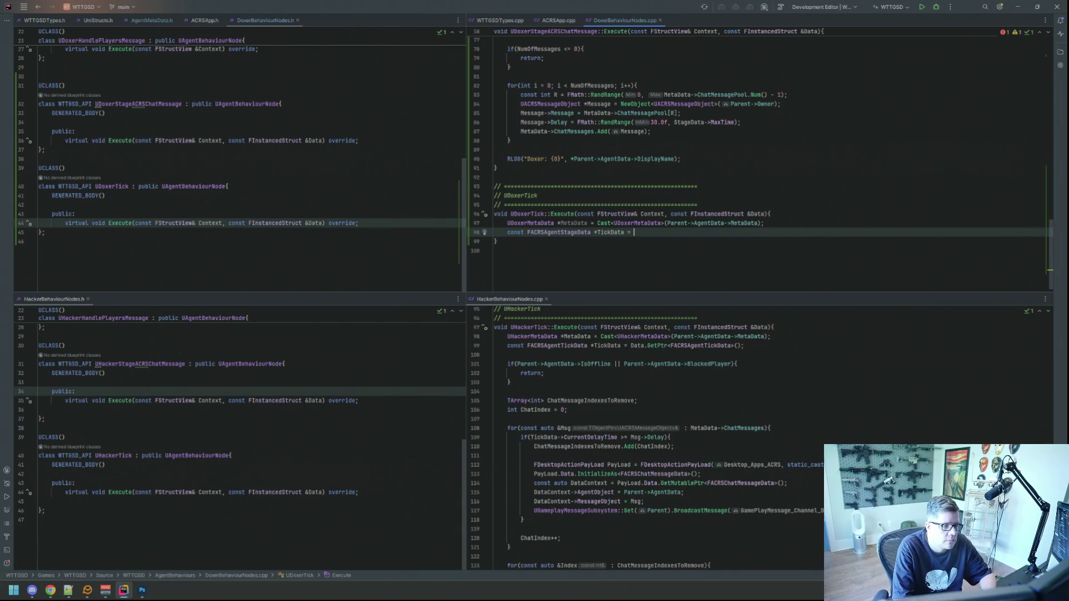
{"action": "type", "text": "Data.GetP"}
{"action": "key", "text": "Return"}
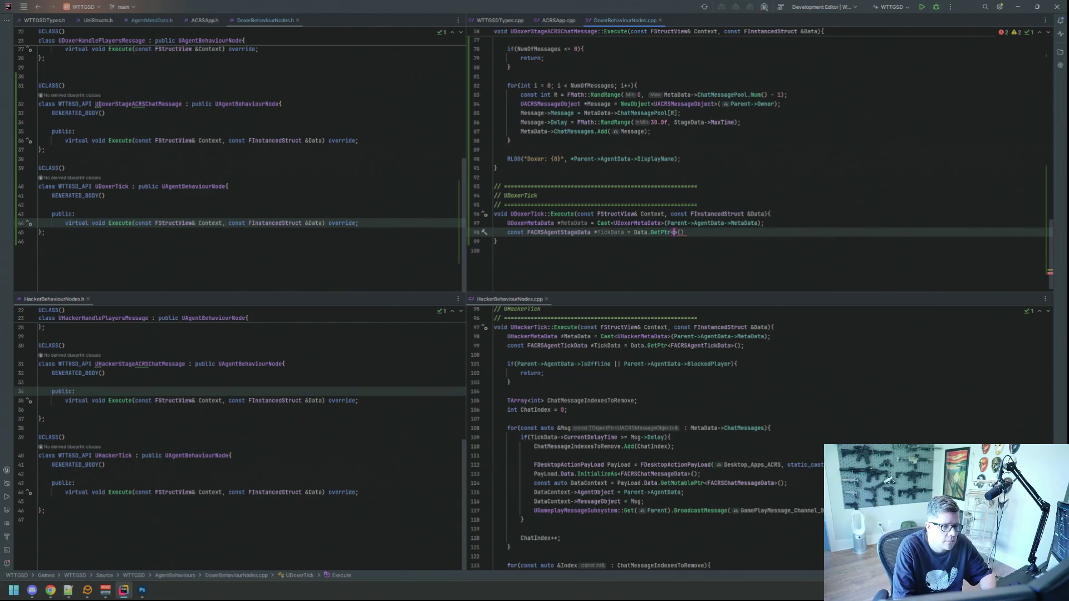
{"action": "type", "text": "FACRSAgent"}
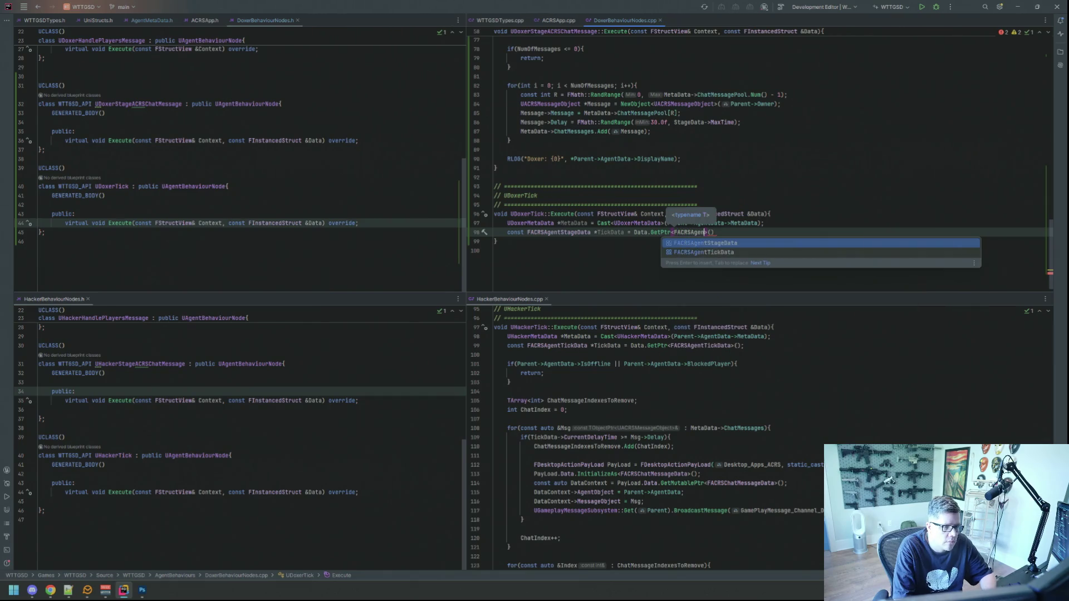
{"action": "type", "text": "T"}
{"action": "key", "text": "Return"}
{"action": "type", "text": ";"}
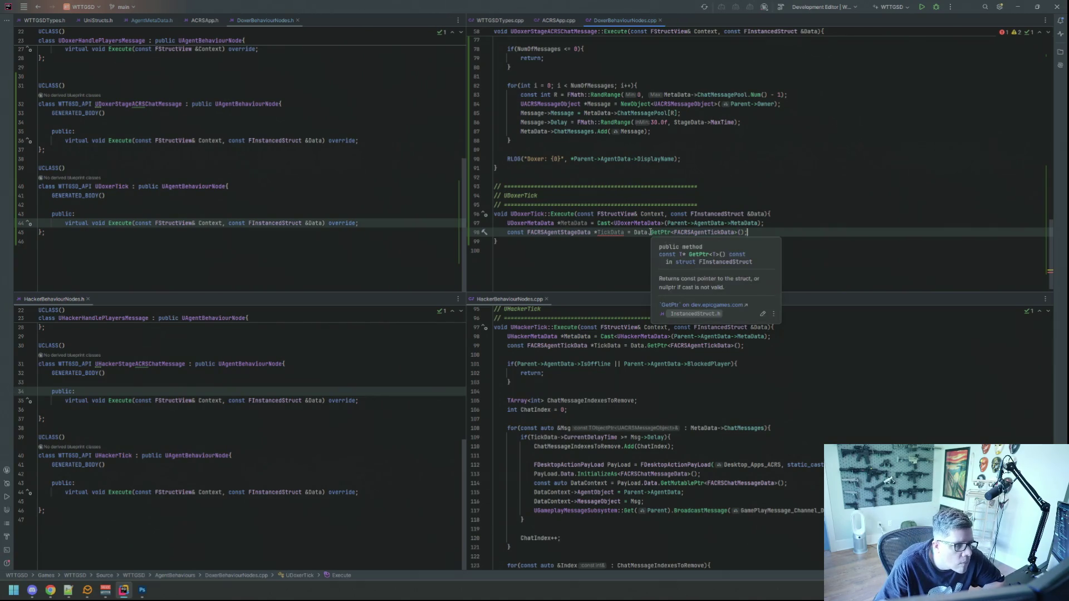
{"action": "key", "text": "alt+Return"}
{"action": "key", "text": "Return"}
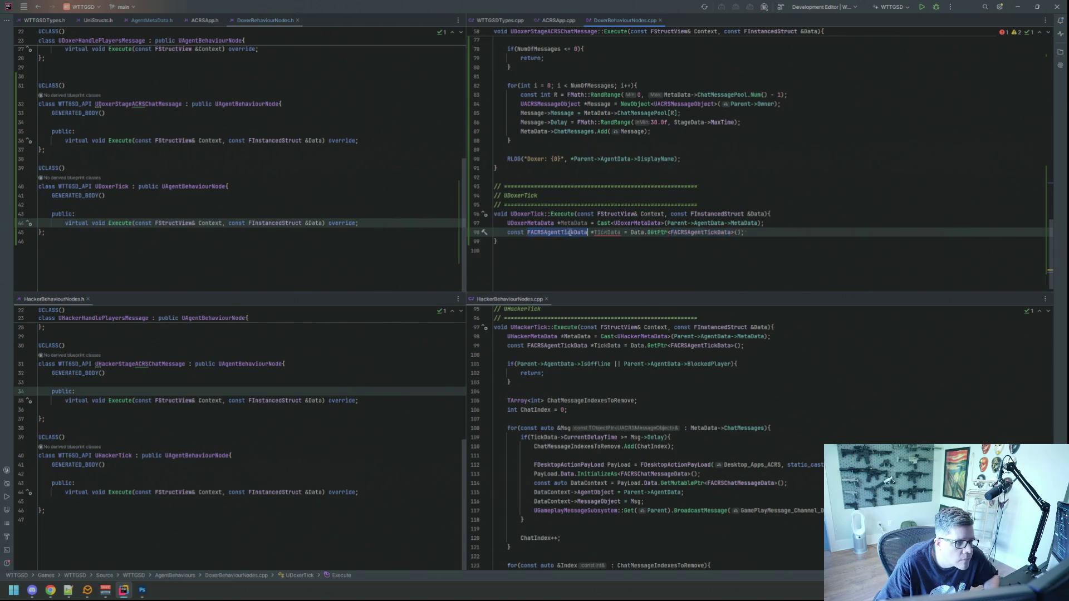
Return early if Parent->AgentData->IsOffline || Parent->AgentData->BlockedPlayer.
{"action": "left_click", "coordinate": [736, 239]}
{"action": "key", "text": "Return"}
{"action": "key", "text": "Return"}
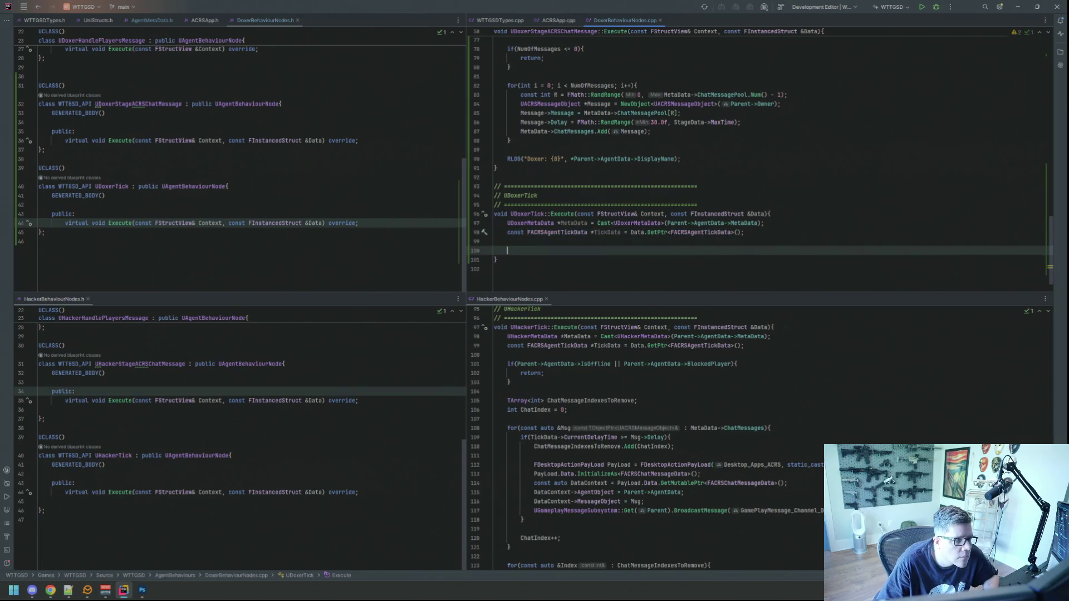
{"action": "scroll", "coordinate": [709, 355], "scroll_direction": "down", "scroll_amount": 3}
{"action": "scroll", "coordinate": [709, 355], "scroll_direction": "up", "scroll_amount": 3}
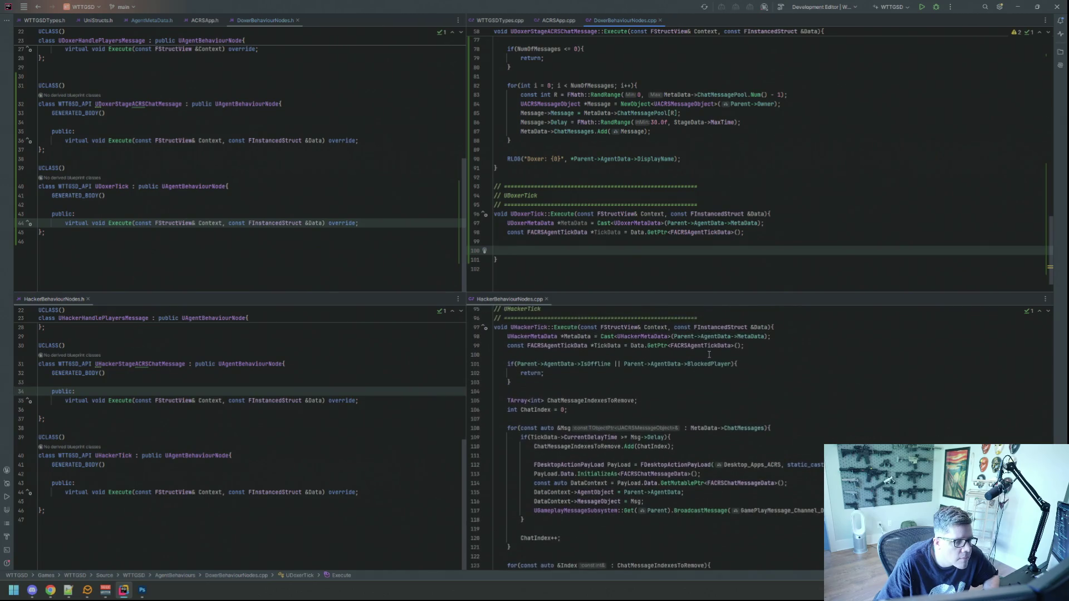
{"action": "scroll", "coordinate": [612, 346], "scroll_direction": "down", "scroll_amount": 3}
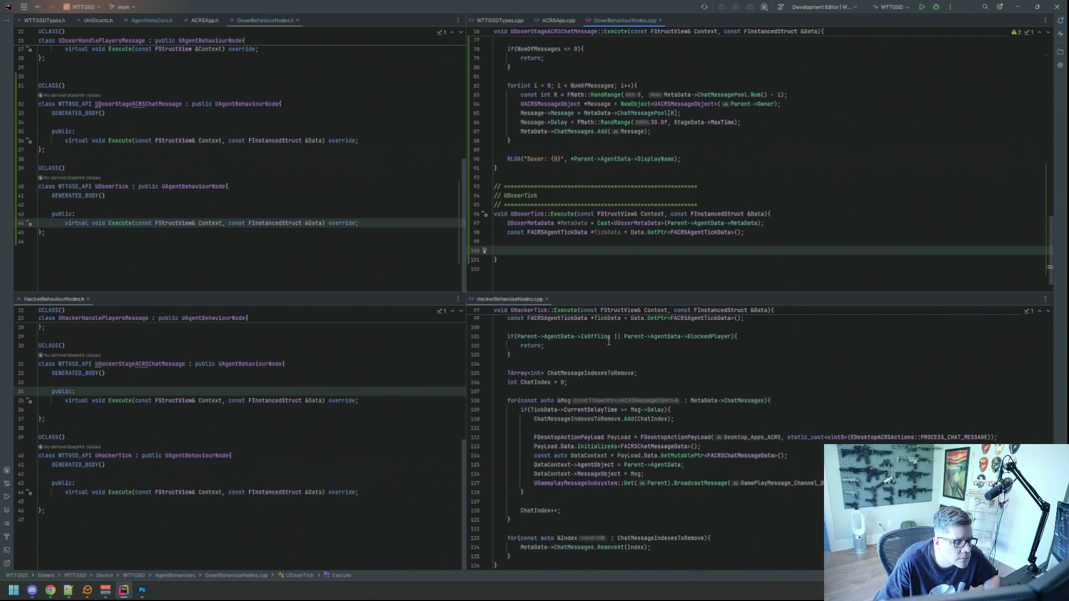
{"action": "scroll", "coordinate": [590, 275], "scroll_direction": "up", "scroll_amount": 3}
{"action": "scroll", "coordinate": [641, 390], "scroll_direction": "up", "scroll_amount": 3}
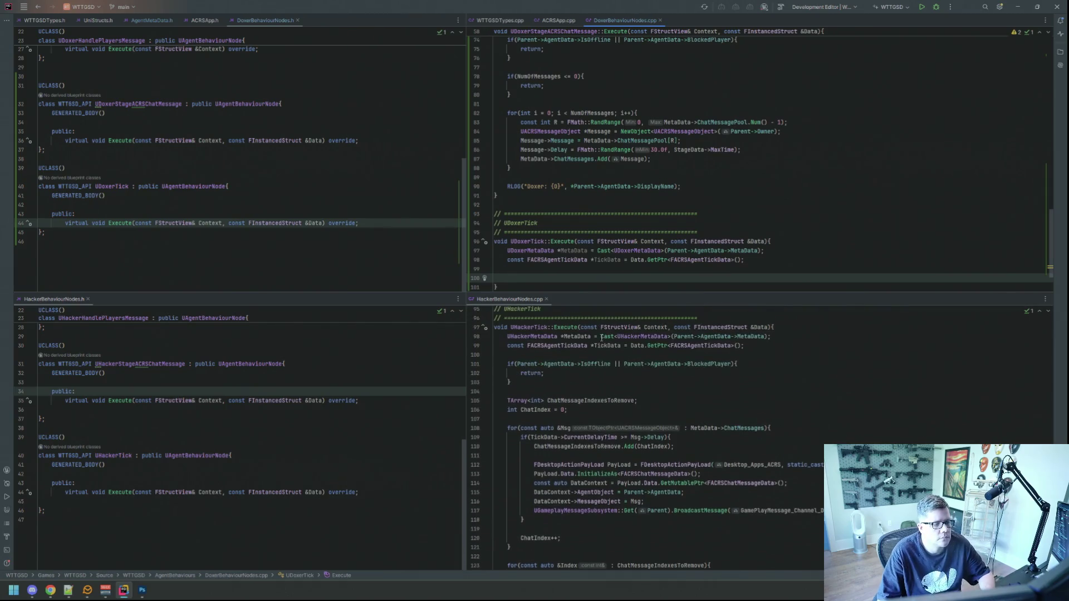
{"action": "scroll", "coordinate": [596, 240], "scroll_direction": "down", "scroll_amount": 6}
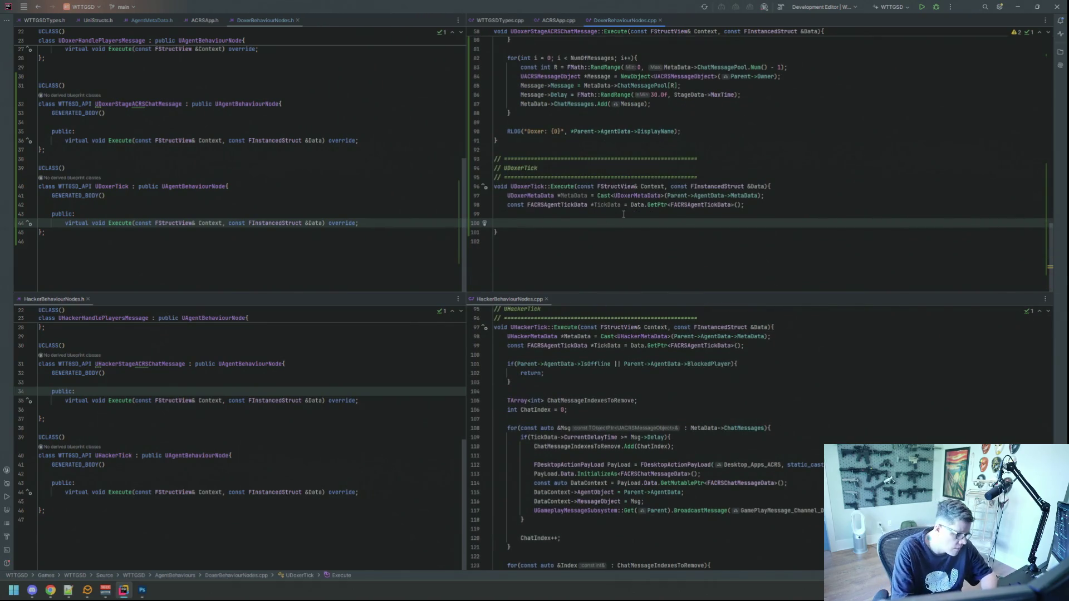
{"action": "type", "text": "if(Parent->Age"}
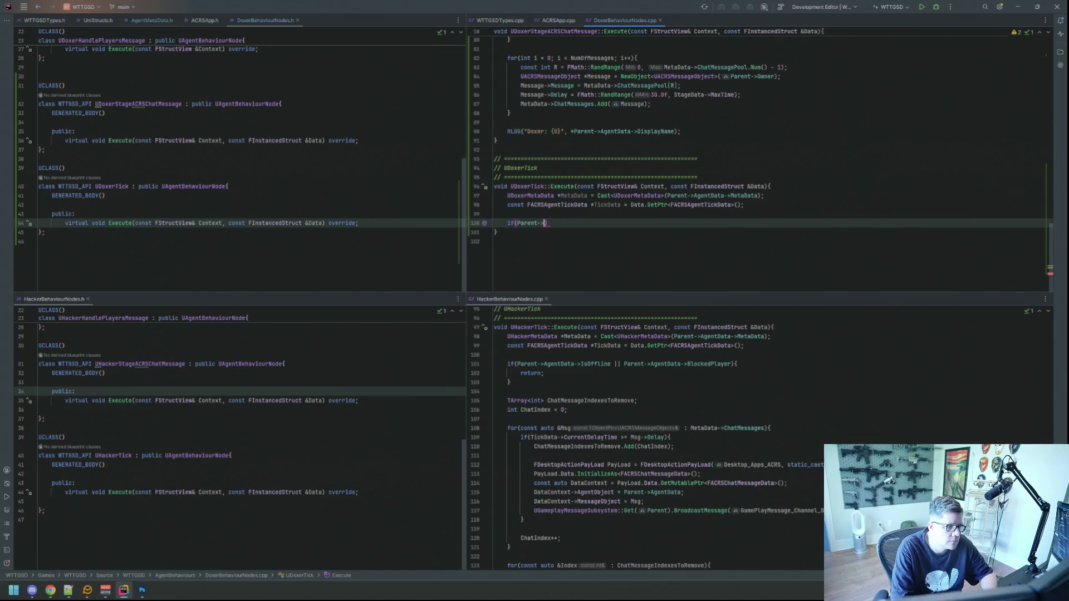
{"action": "key", "text": "Return"}
{"action": "type", "text": "->IsOf"}
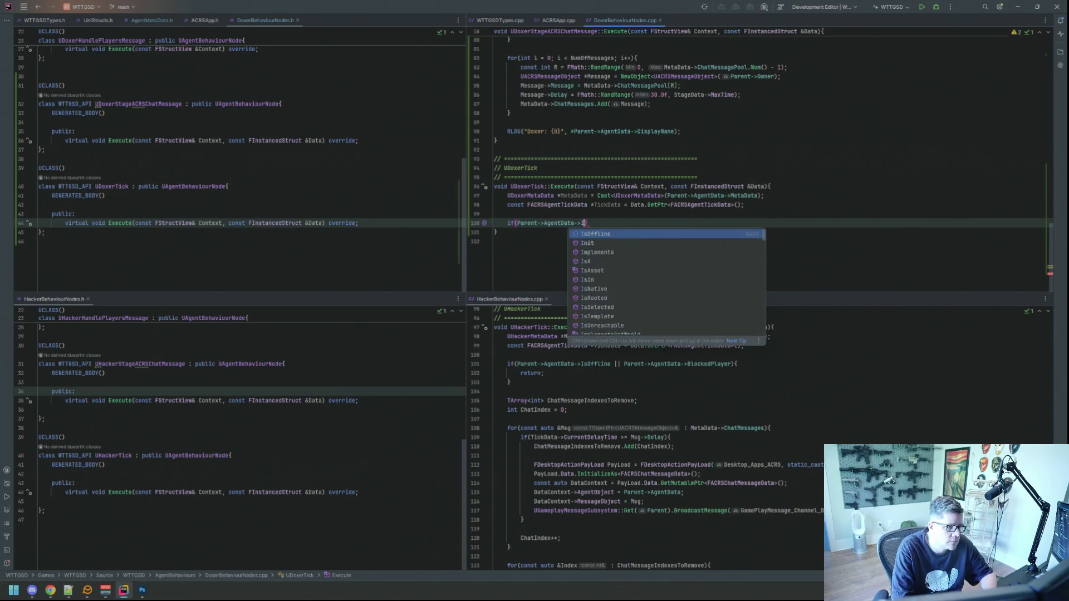
{"action": "key", "text": "BackSpace"}
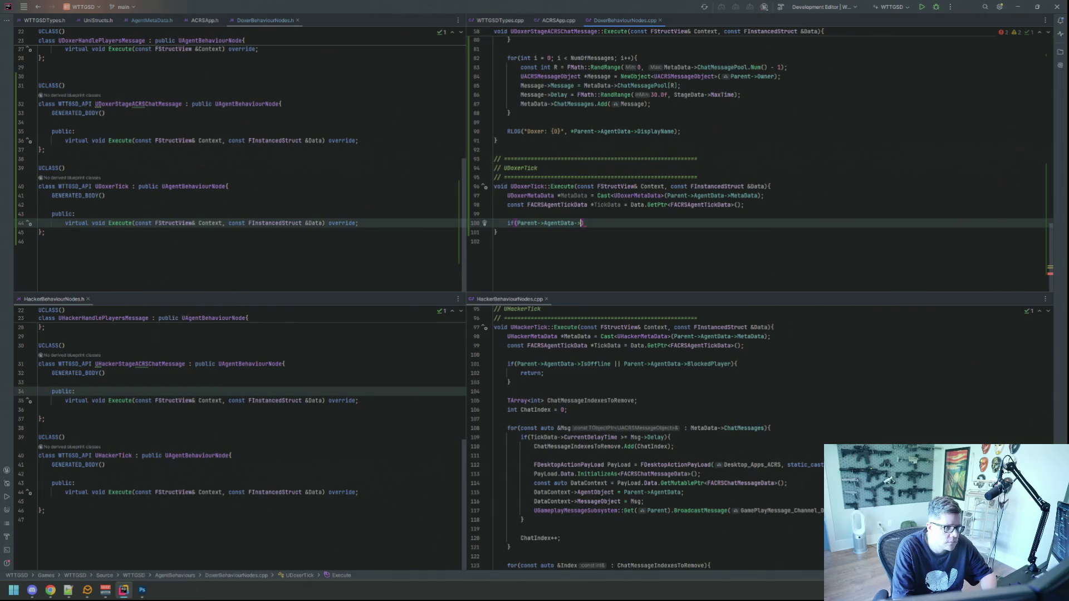
{"action": "type", "text": "IsOf"}
{"action": "key", "text": "Return"}
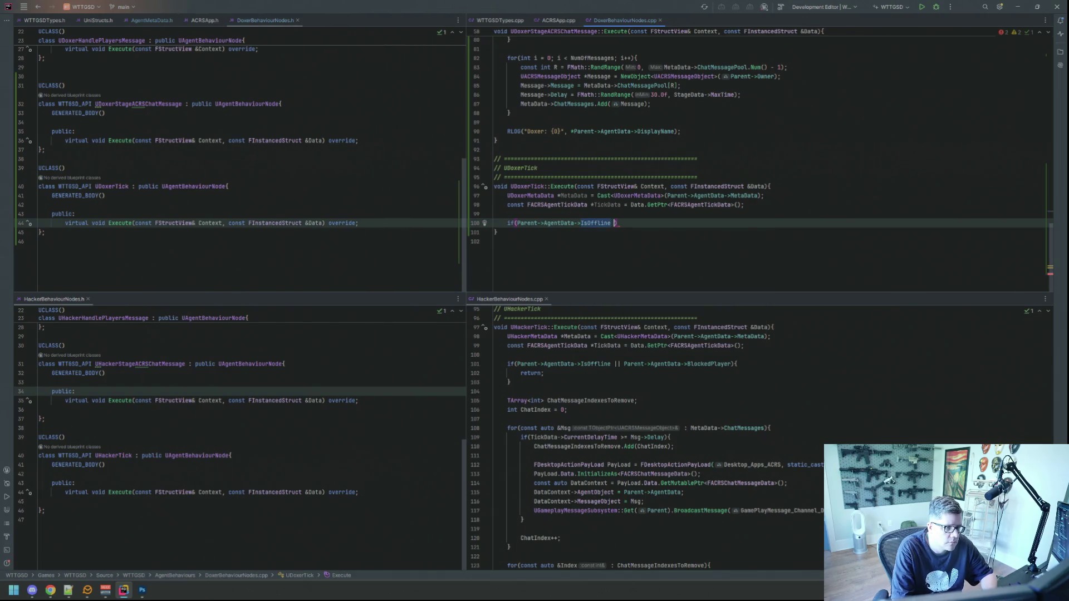
{"action": "type", "text": "|| Parent->"}
{"action": "key", "text": "Return"}
{"action": "type", "text": "->Block"}
{"action": "key", "text": "Return"}
{"action": "type", "text": "{"}
{"action": "key", "text": "Tab"}
{"action": "key", "text": "Return"}
{"action": "key", "text": "Return"}
{"action": "scroll", "coordinate": [613, 423], "scroll_direction": "down", "scroll_amount": 2}
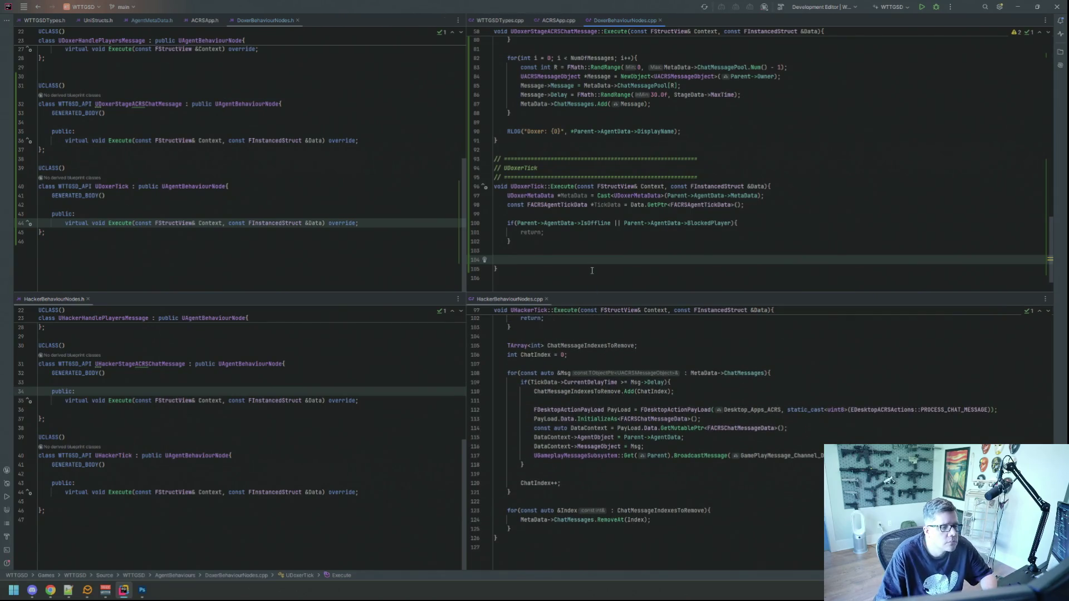
{"action": "scroll", "coordinate": [613, 424], "scroll_direction": "up", "scroll_amount": 1}
{"action": "scroll", "coordinate": [592, 262], "scroll_direction": "down", "scroll_amount": 1}
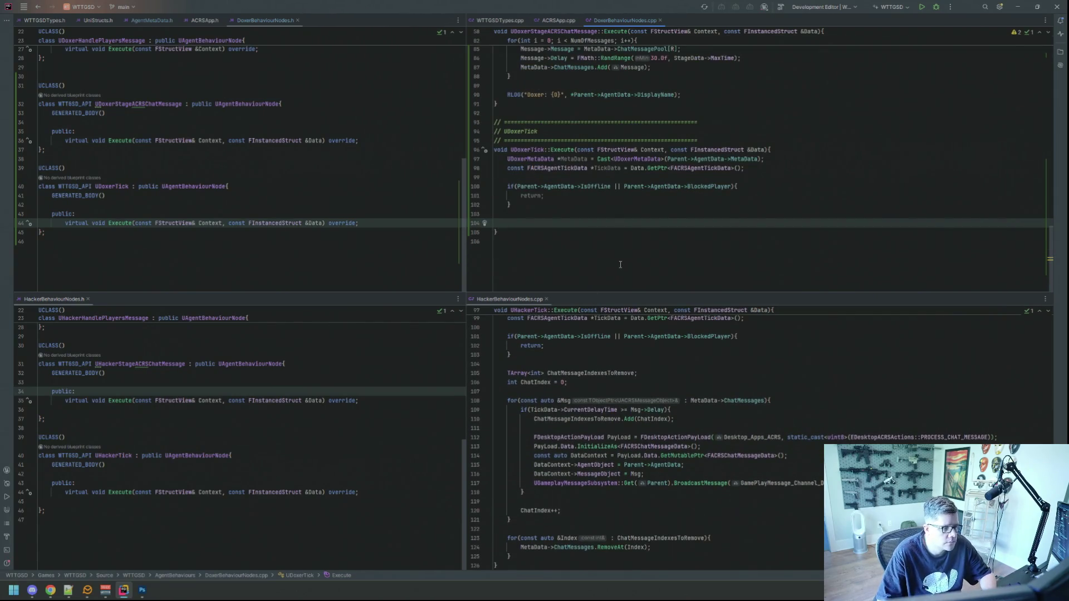
Declare TArray<int> ChatMessageIndexesToRemove and int ChatIndex = 0.
{"action": "type", "text": "TArray<>"}
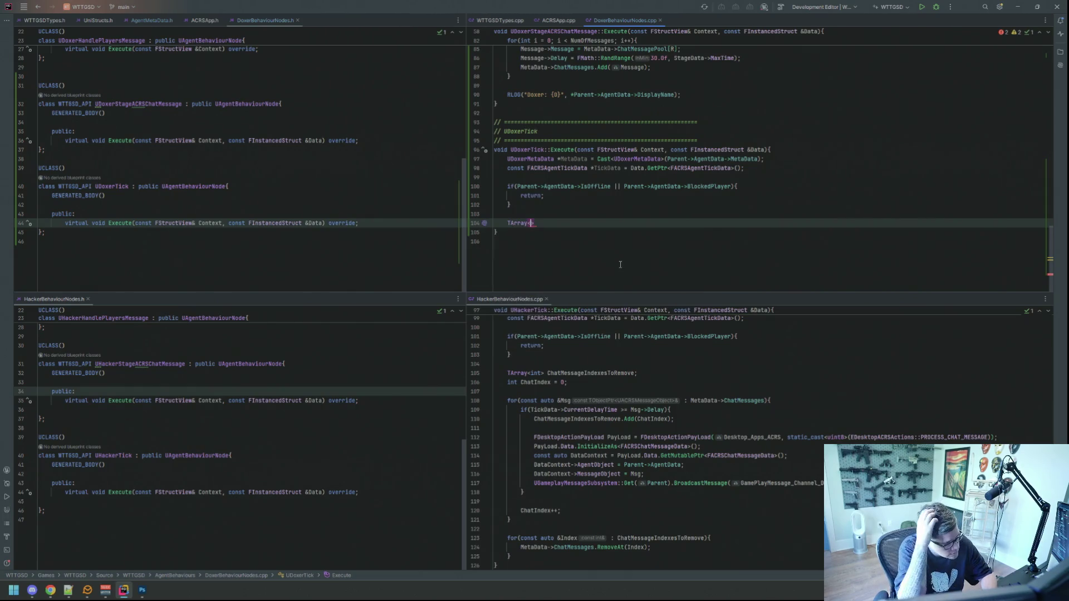
{"action": "type", "text": "in"}
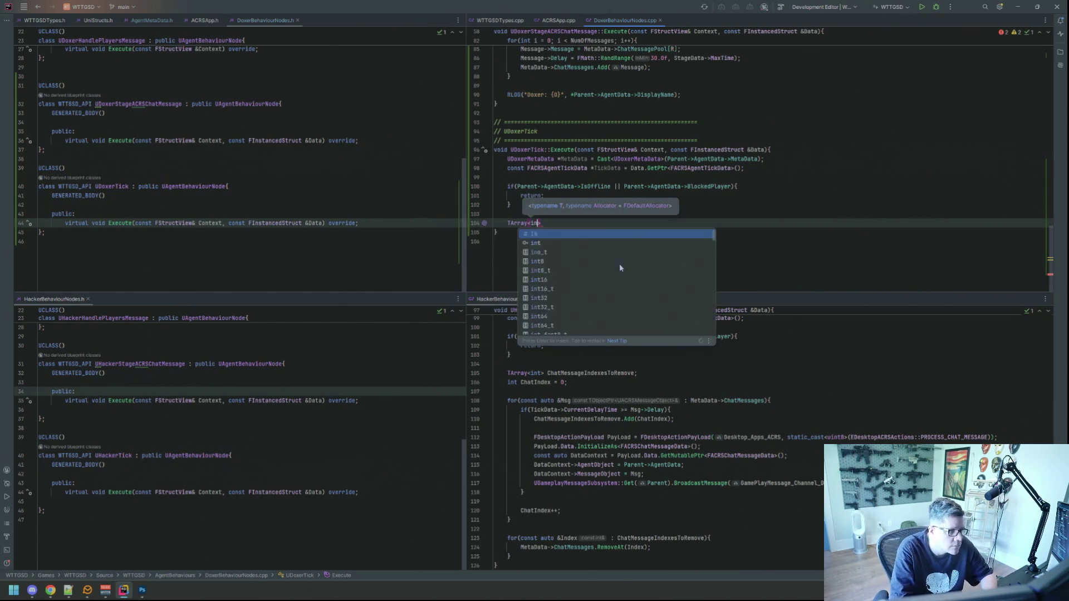
{"action": "type", "text": "t> ChatMessageIndexesT"}
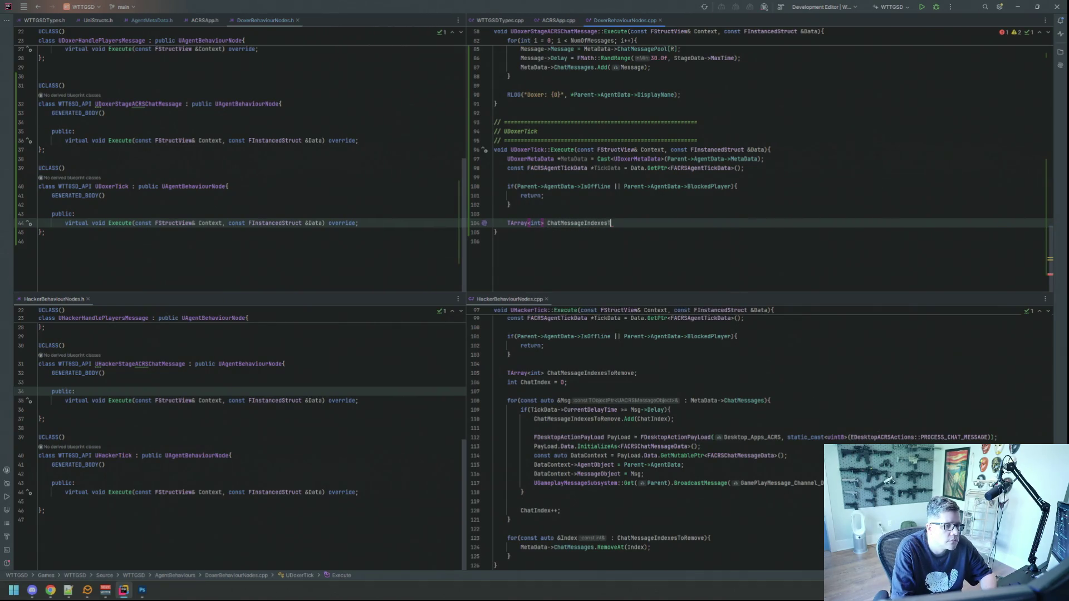
{"action": "key", "text": "Return"}
{"action": "key", "text": "Return"}
{"action": "key", "text": "Up"}
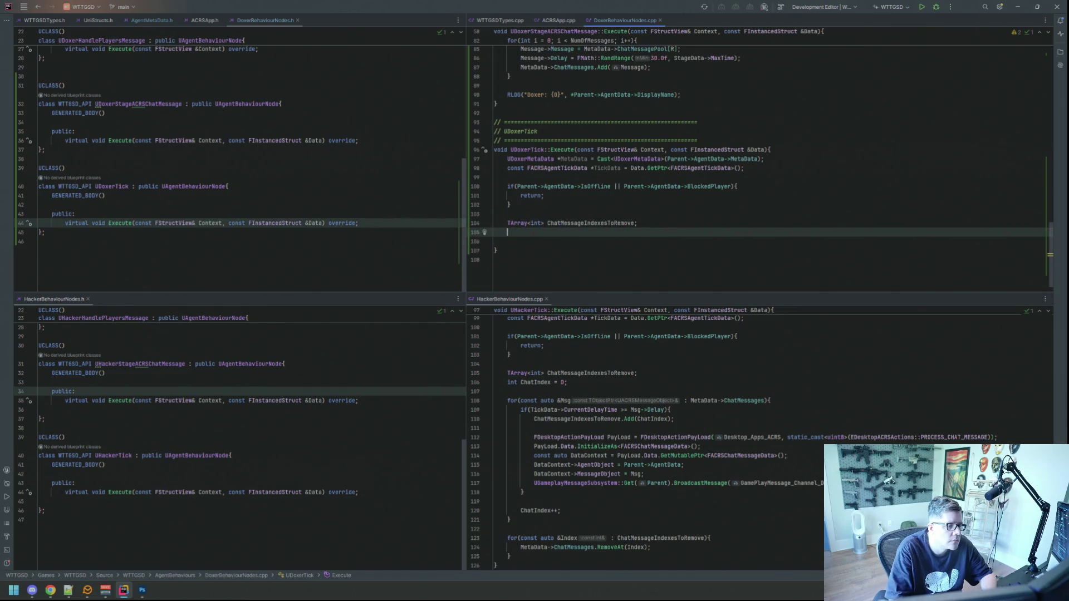
{"action": "type", "text": "int "}
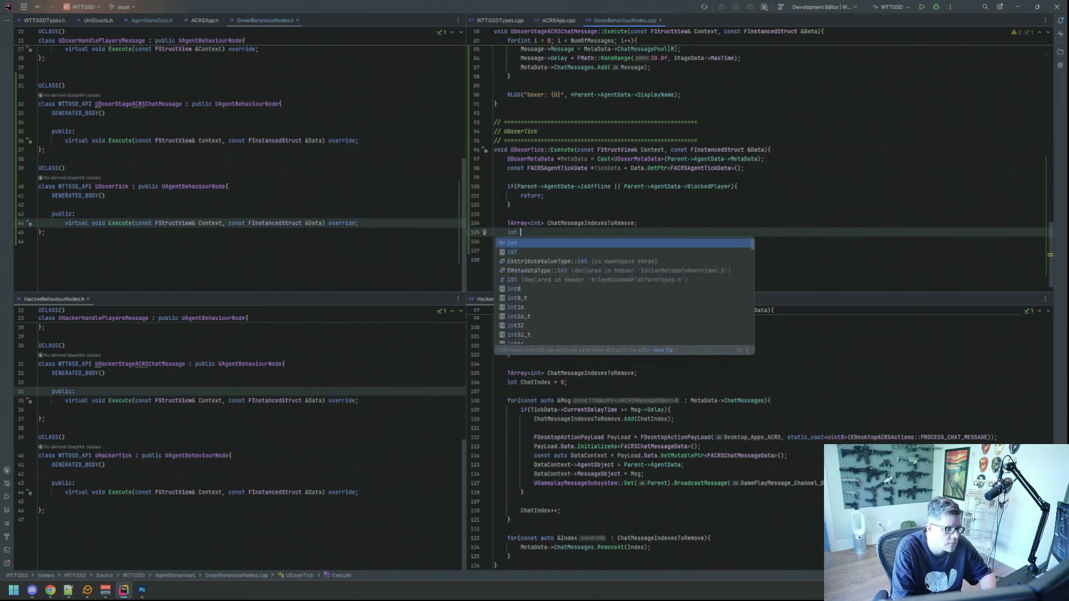
{"action": "type", "text": "ChatIndex = 0;"}
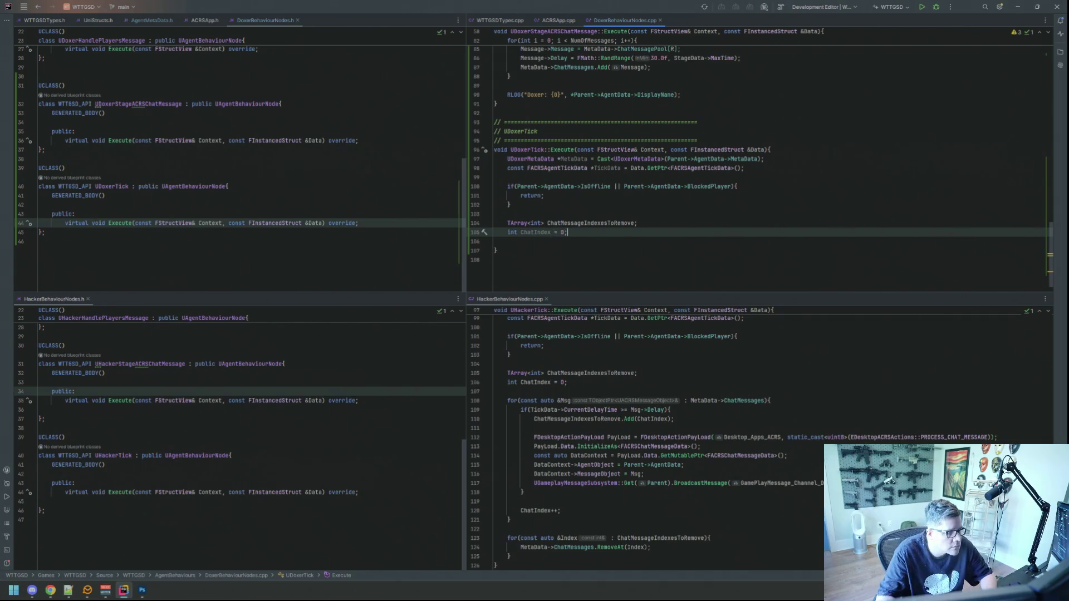
{"action": "scroll", "coordinate": [634, 394], "scroll_direction": "down", "scroll_amount": 1}
{"action": "scroll", "coordinate": [639, 223], "scroll_direction": "down", "scroll_amount": 1}
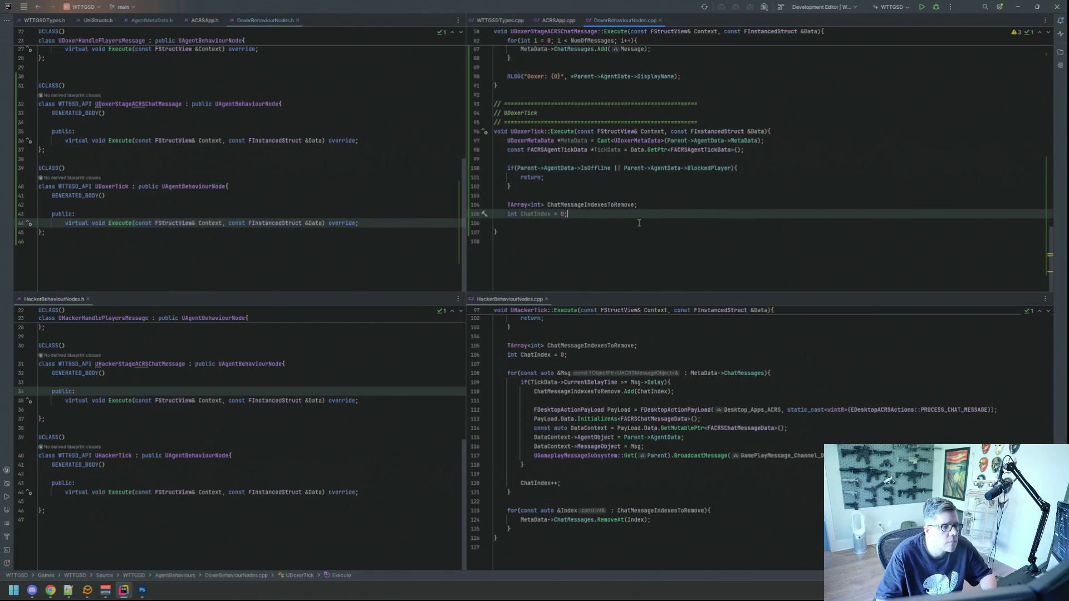
Add an empty for(const auto &Msg : MetaData->ChatMessages) loop.
{"action": "key", "text": "Return"}
{"action": "key", "text": "Return"}
{"action": "type", "text": "for(const a"}
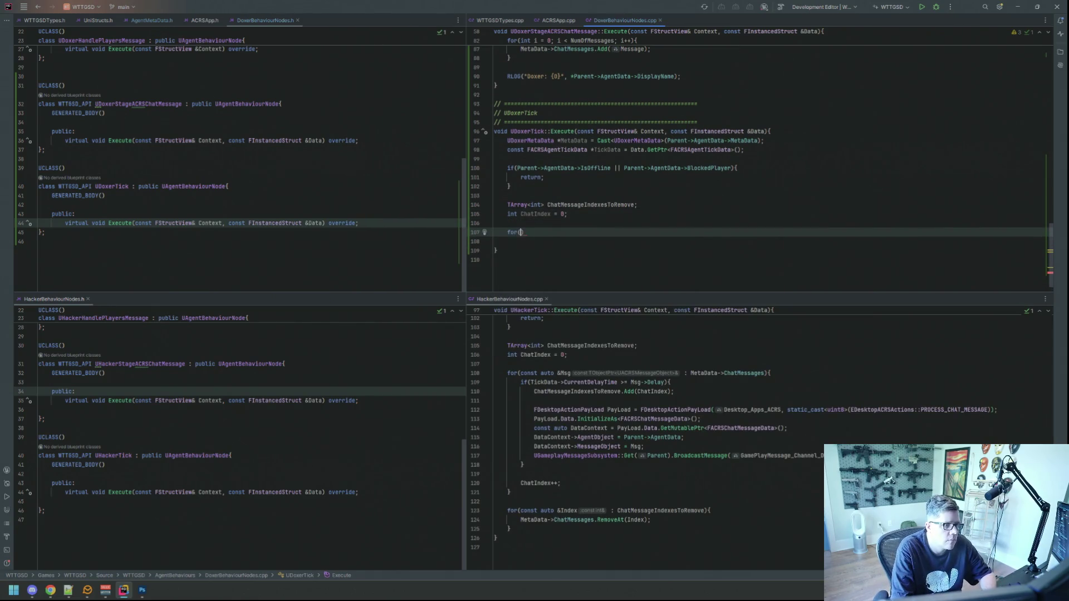
{"action": "type", "text": "uto &"}
{"action": "type", "text": "Msg : M"}
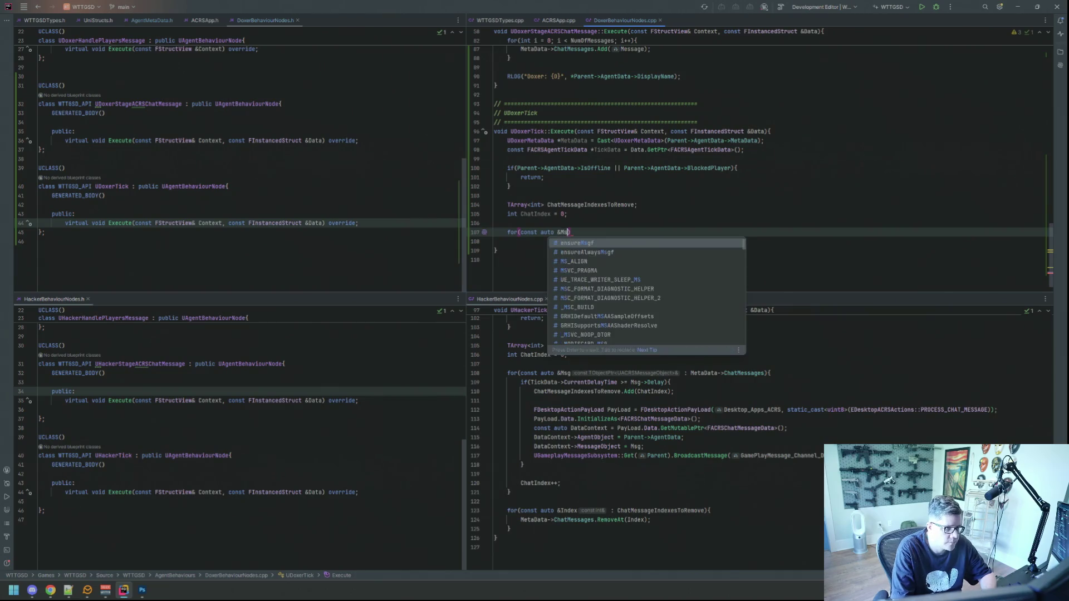
{"action": "type", "text": "etaData->Chatme"}
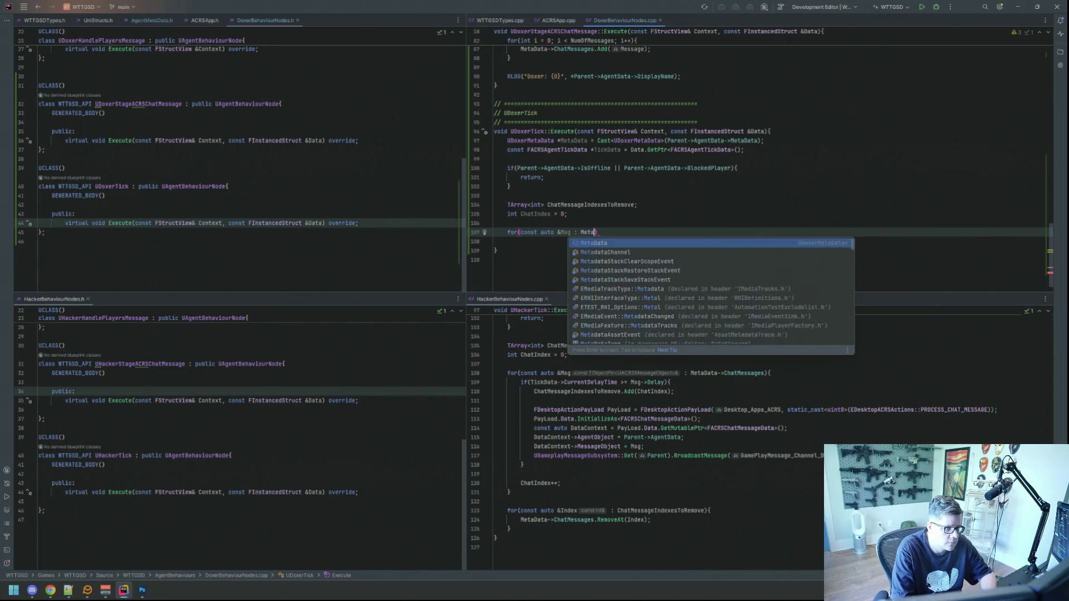
{"action": "key", "text": "Return"}
{"action": "type", "text": "{"}
{"action": "key", "text": "Return"}
{"action": "key", "text": "Up"}
{"action": "left_click", "coordinate": [494, 241]}
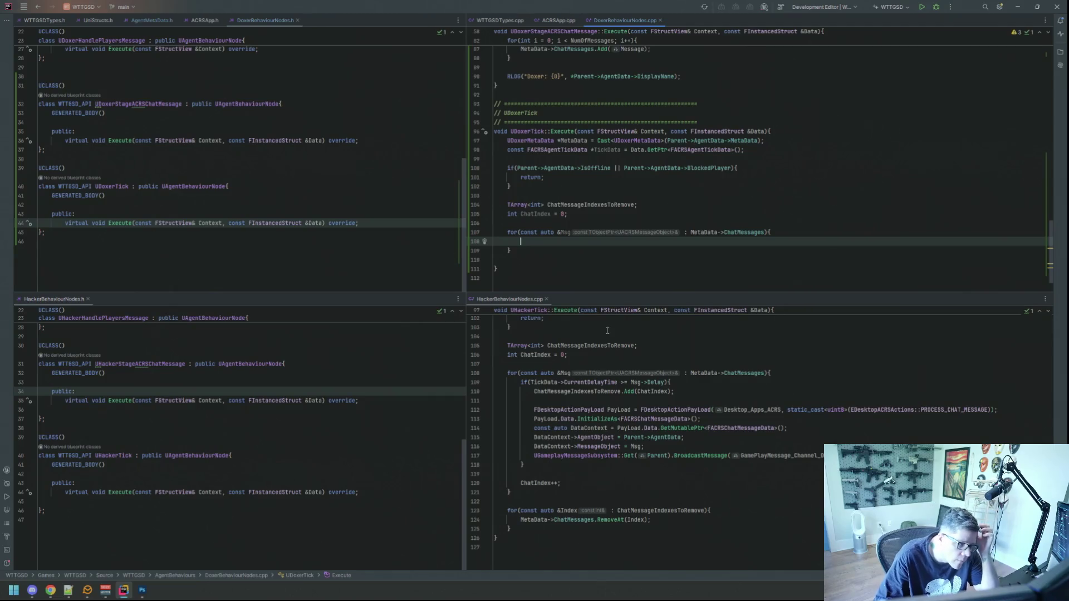
{"action": "scroll", "coordinate": [630, 230], "scroll_direction": "down", "scroll_amount": 2}
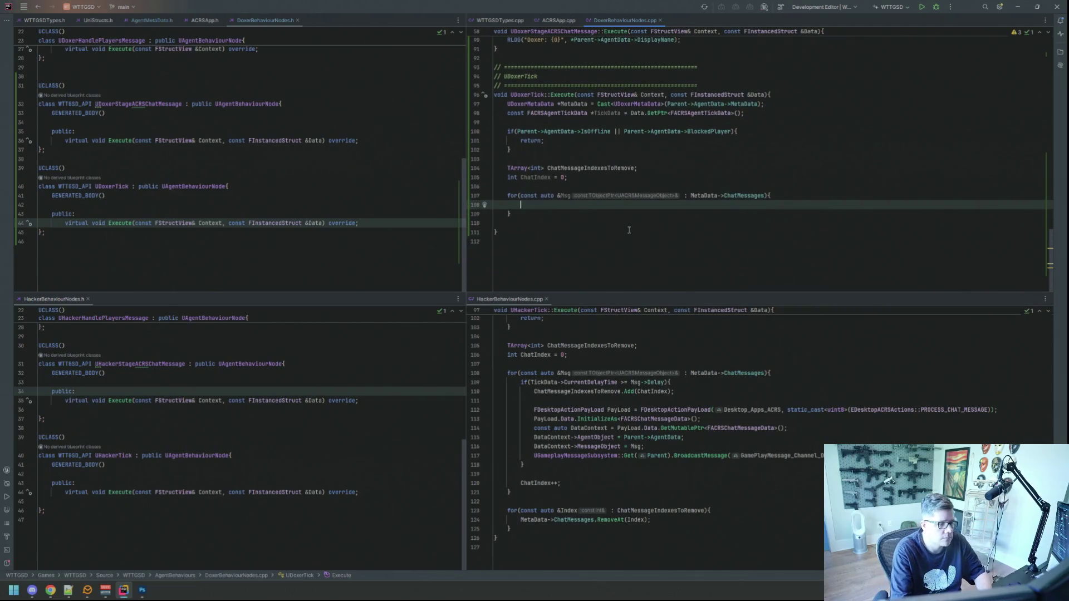
Add an if(TickData->CurrentDelayTime >= Msg->Delay) block followed by ChatIndex++.
{"action": "type", "text": "if(Ticke"}
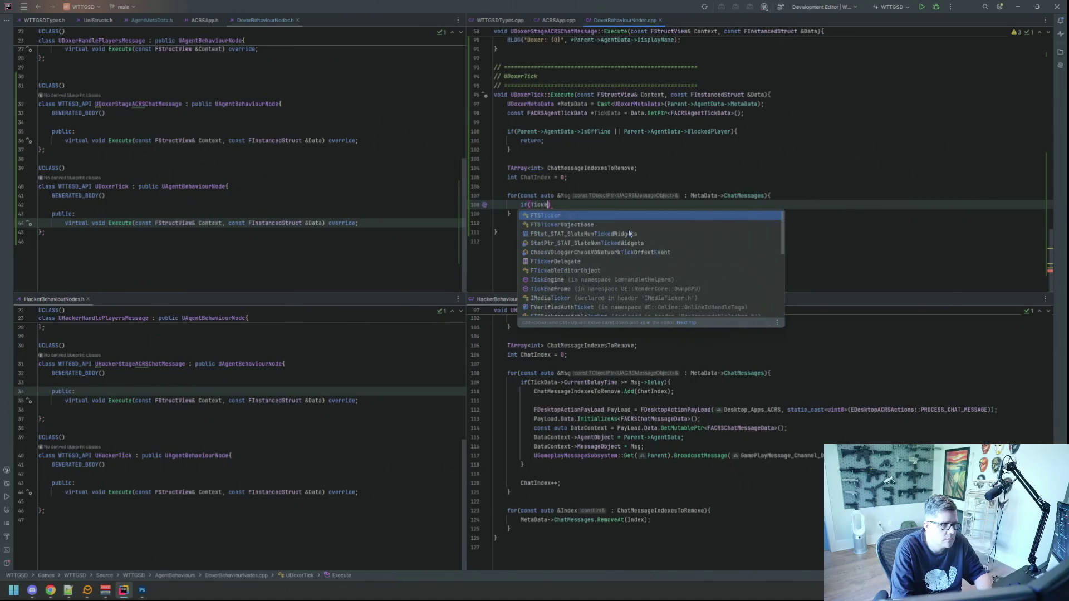
{"action": "key", "text": "BackSpace"}
{"action": "type", "text": "Data->"}
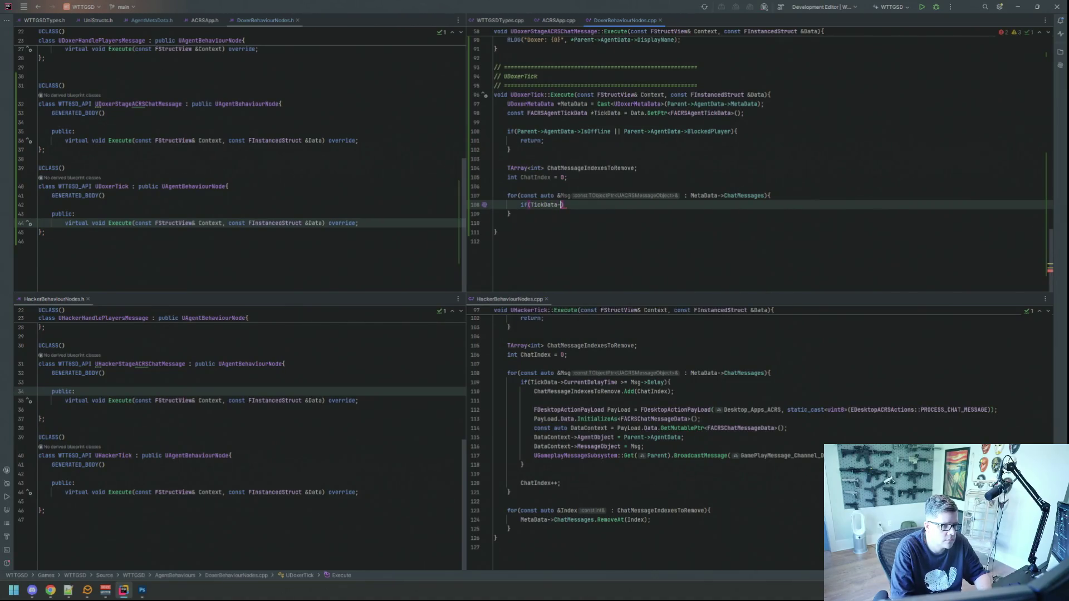
{"action": "type", "text": "Curre"}
{"action": "key", "text": "Return"}
{"action": "type", "text": ">="}
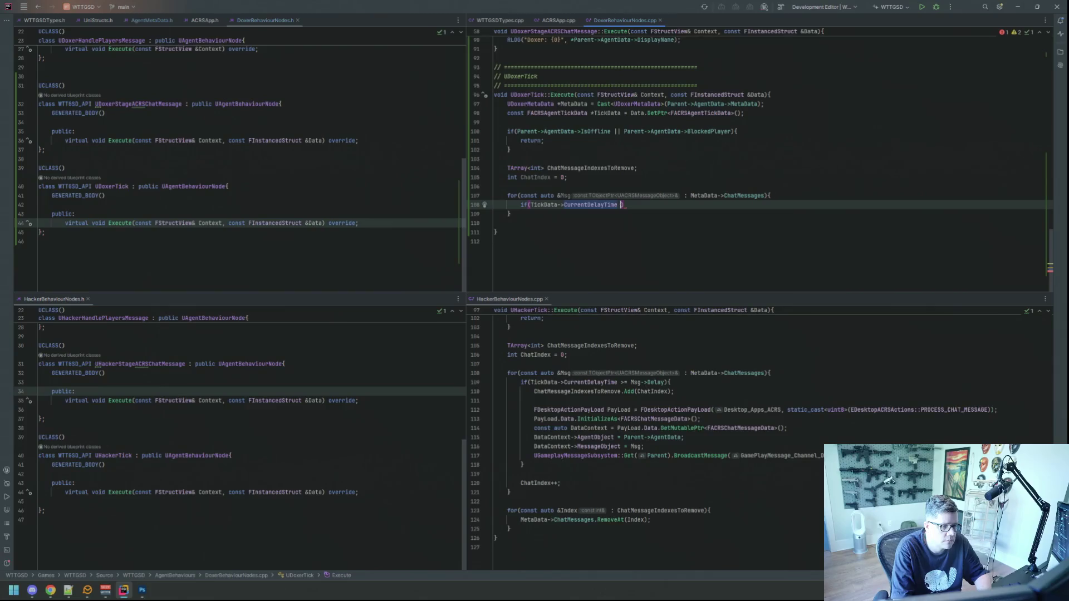
{"action": "type", "text": " Msg->Delay"}
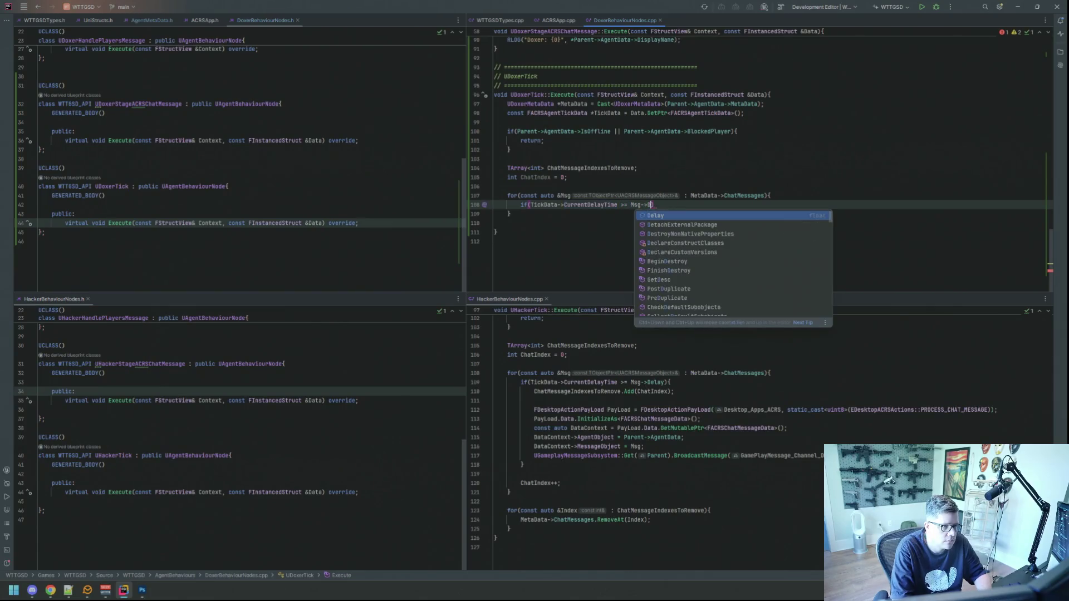
{"action": "type", "text": ") {"}
{"action": "key", "text": "Return"}
{"action": "key", "text": "Return"}
{"action": "key", "text": "Down"}
{"action": "key", "text": "Return"}
{"action": "key", "text": "Return"}
{"action": "type", "text": "hat"}
{"action": "key", "text": "Return"}
{"action": "type", "text": "++;"}
Inside the if block, add ChatMessageIndexesToRemove.Add(ChatIndex);.
{"action": "left_click", "coordinate": [523, 232]}
{"action": "left_click", "coordinate": [671, 205]}
{"action": "key", "text": "BackSpace"}
{"action": "key", "text": "Down"}
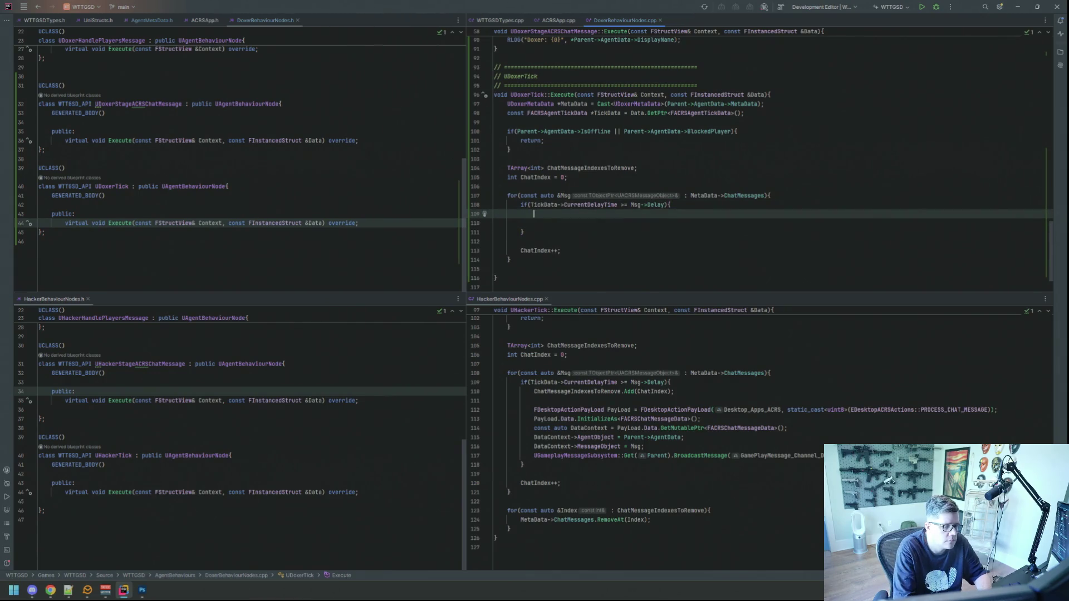
{"action": "type", "text": "ChatMessageIndexesToRemove."}
{"action": "key", "text": "Escape"}
{"action": "type", "text": "Add(ChatIndex);"}
{"action": "key", "text": "Return"}
{"action": "key", "text": "Return"}
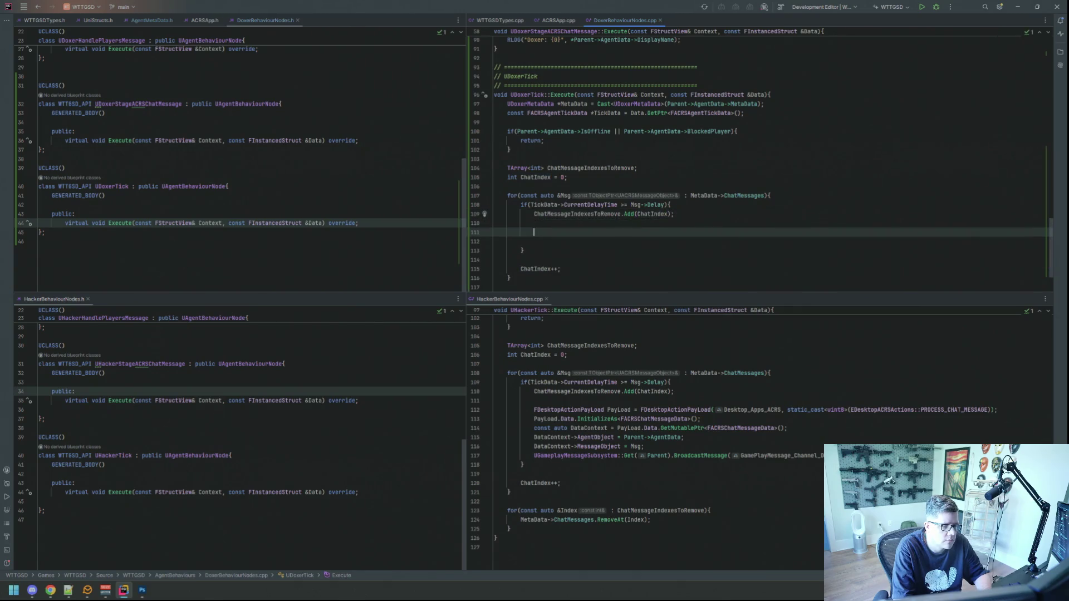
Declare FDesktopActionPayLoad PayLoad with Desktop_Apps_ACRS and static_cast<uint8>(EDesktopACRSActions::PROCESS_CHAT_MESSAGE).
{"action": "type", "text": "FDesktopac"}
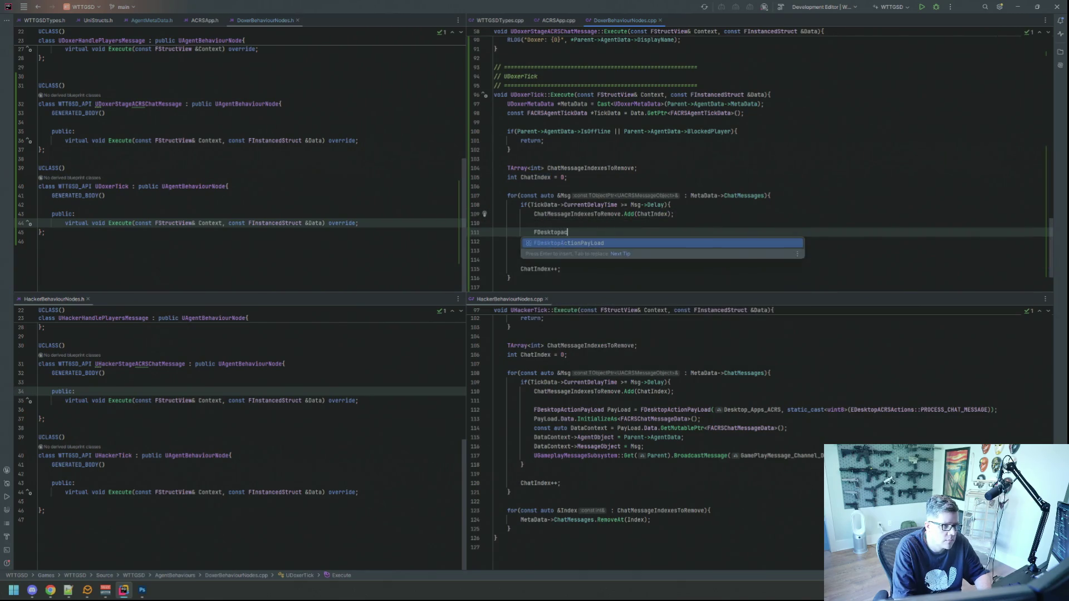
{"action": "key", "text": "Return"}
{"action": "type", "text": "PayLoad PayLoad = FDesktop"}
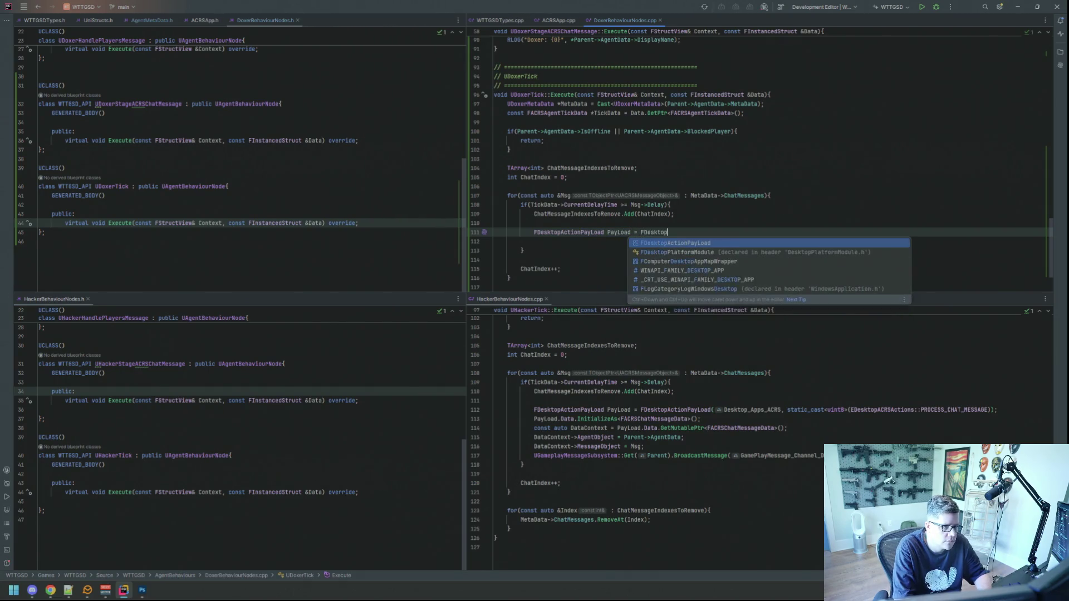
{"action": "key", "text": "Return"}
{"action": "type", "text": "(Desktop_a"}
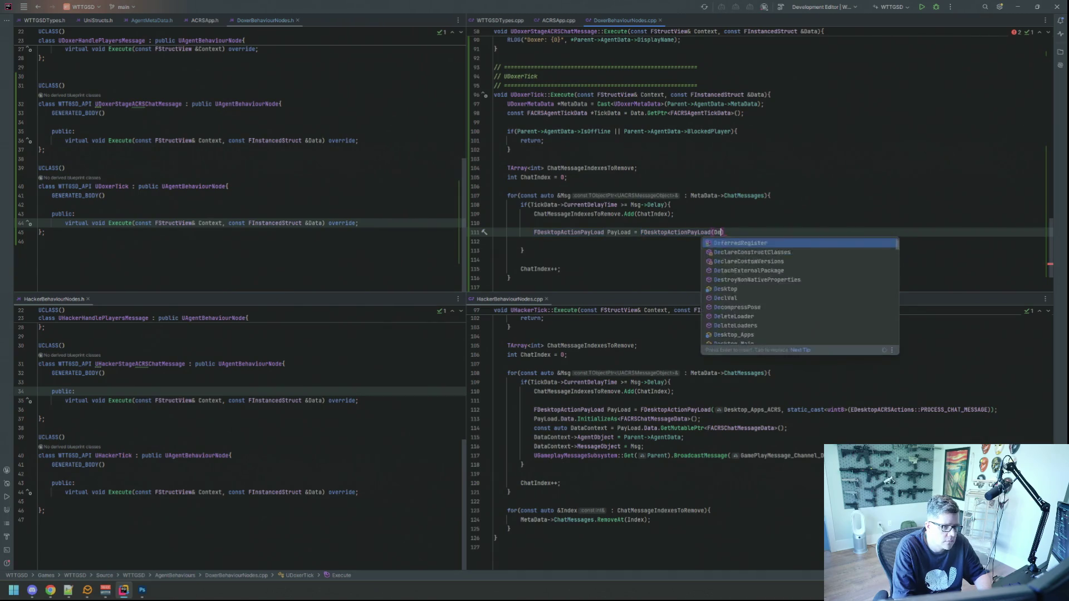
{"action": "type", "text": "pps_AC"}
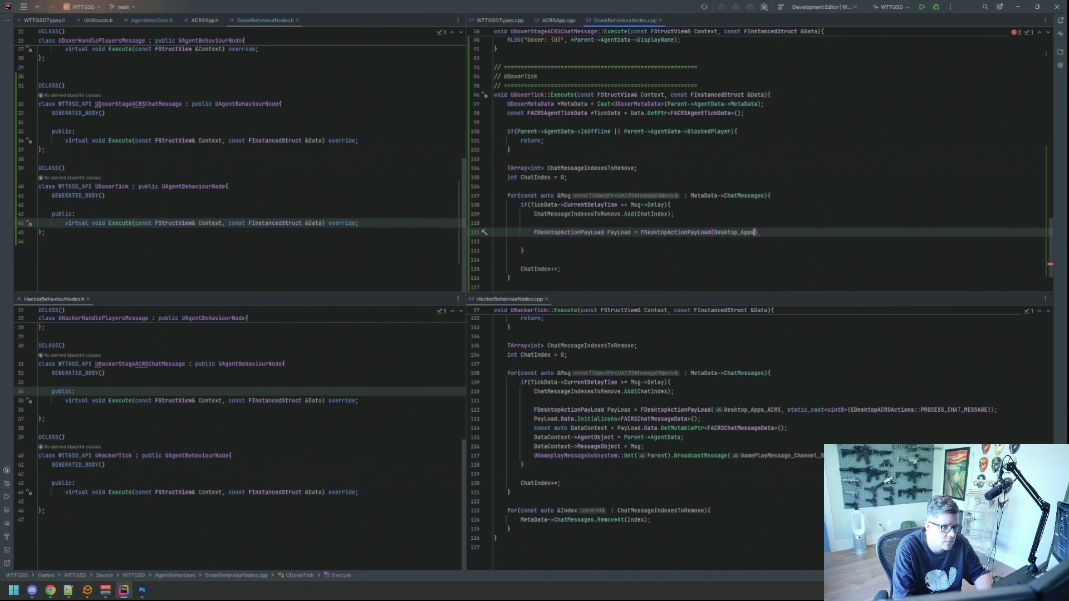
{"action": "key", "text": "Return"}
{"action": "type", "text": ", static_c"}
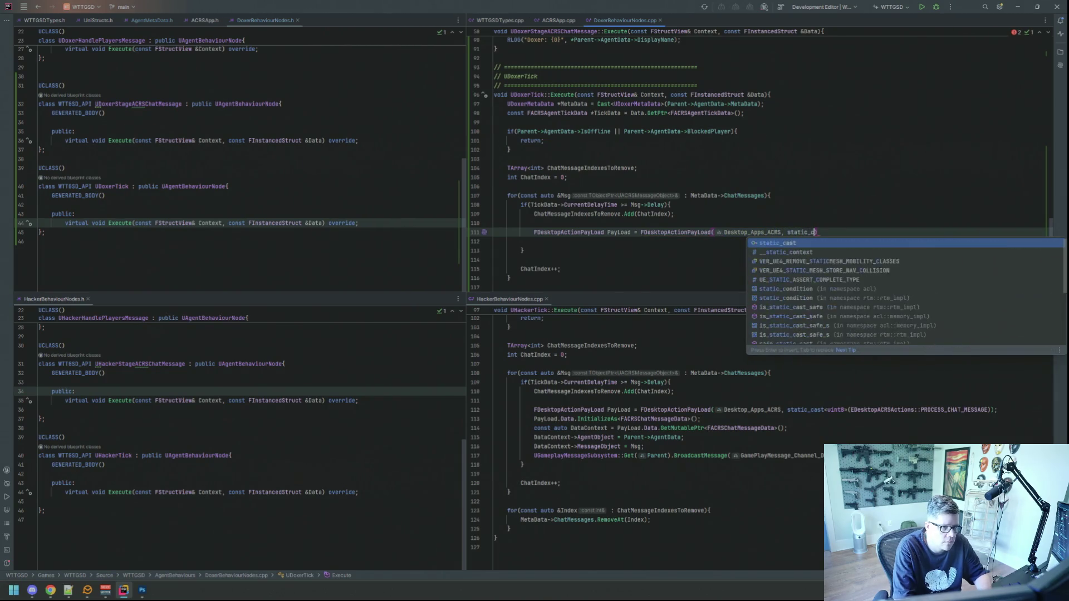
{"action": "key", "text": "Return"}
{"action": "type", "text": "uint8>"}
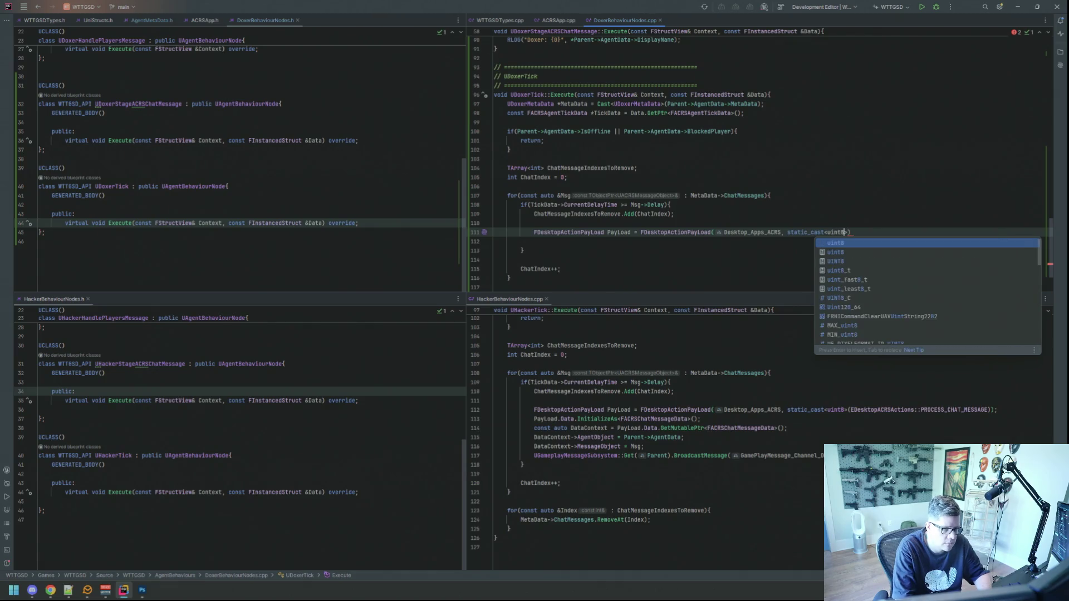
{"action": "key", "text": "Return"}
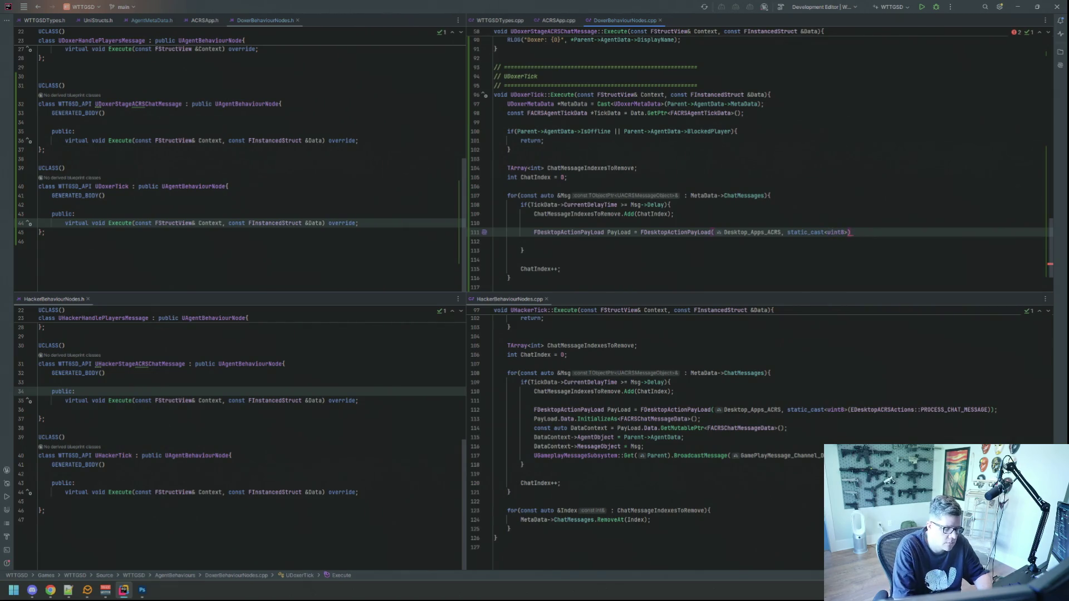
{"action": "type", "text": "(EDesktopacr"}
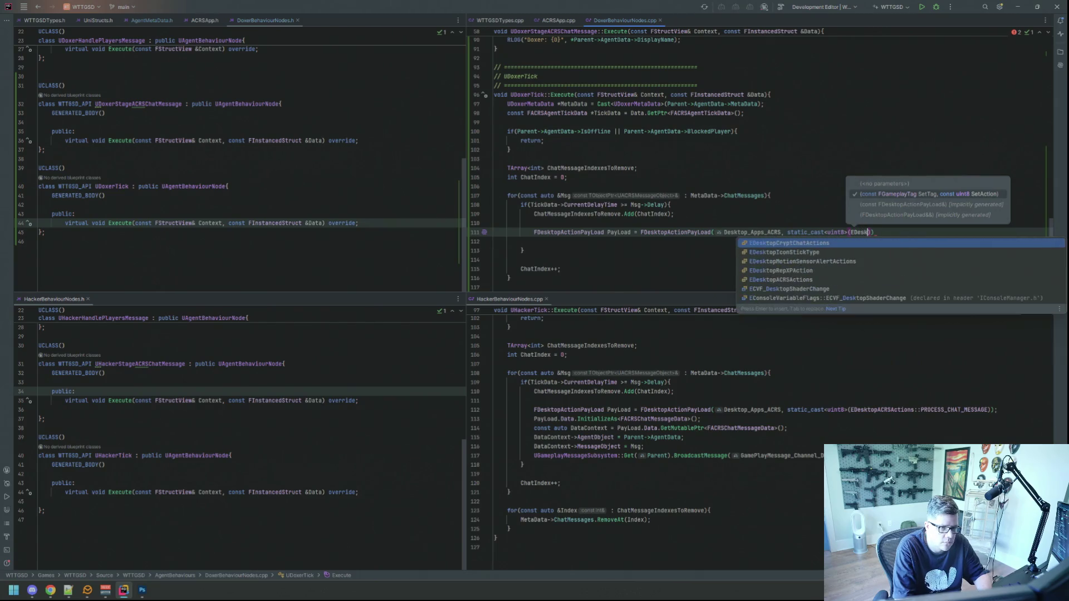
{"action": "key", "text": "Return"}
{"action": "type", "text": "::PROC"}
{"action": "key", "text": "Return"}
{"action": "type", "text": "));"}
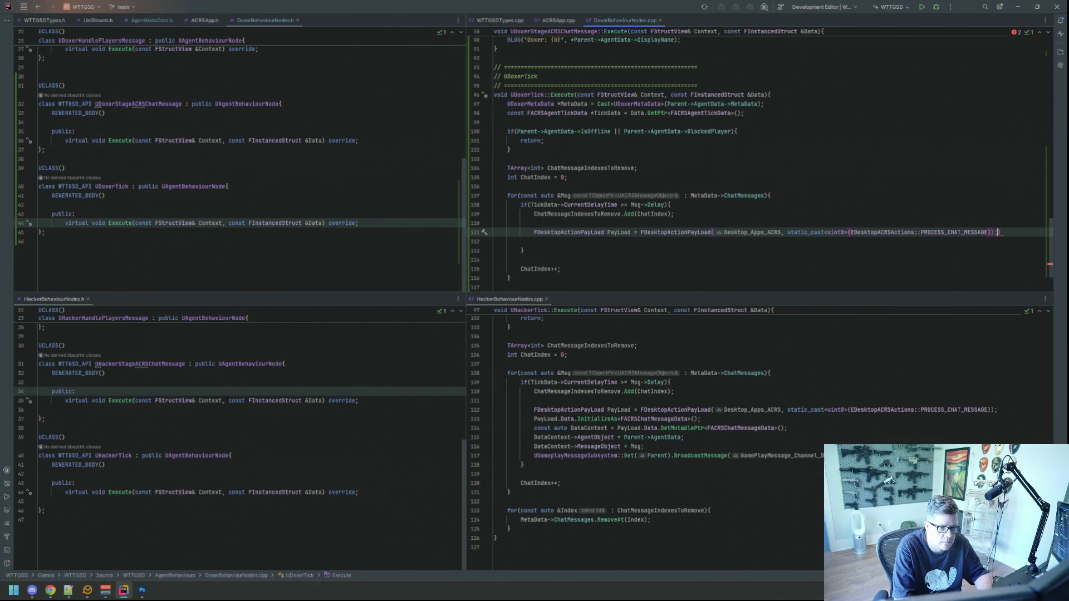
{"action": "key", "text": "Return"}
Initialize PayLoad.Data as FACRSChatMessageData with InitializeAs.
{"action": "type", "text": "PayLoad."}
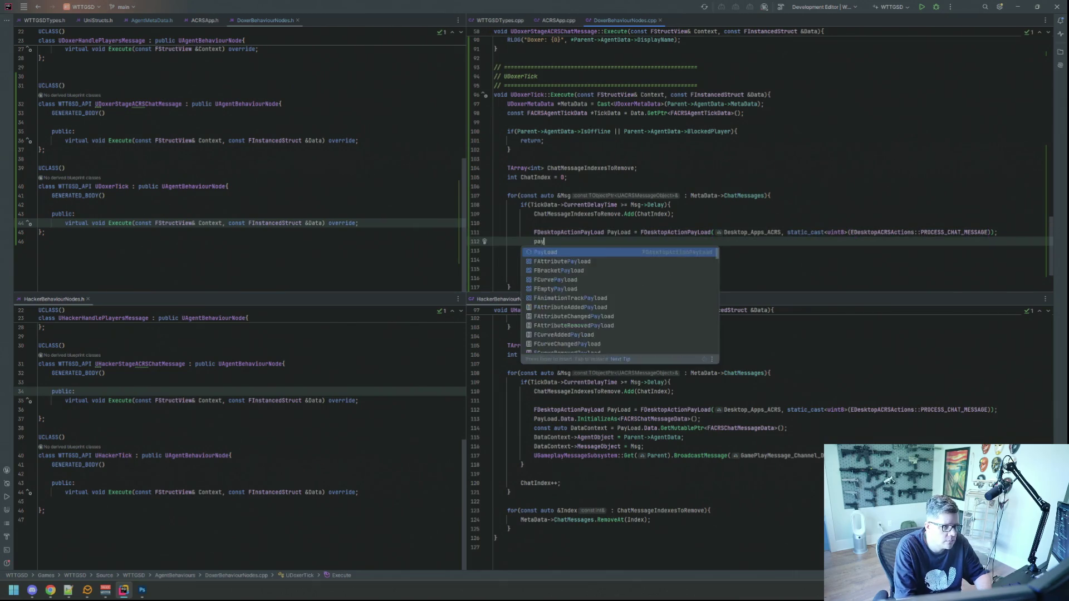
{"action": "key", "text": "Return"}
{"action": "type", "text": ".Ini"}
{"action": "key", "text": "Return"}
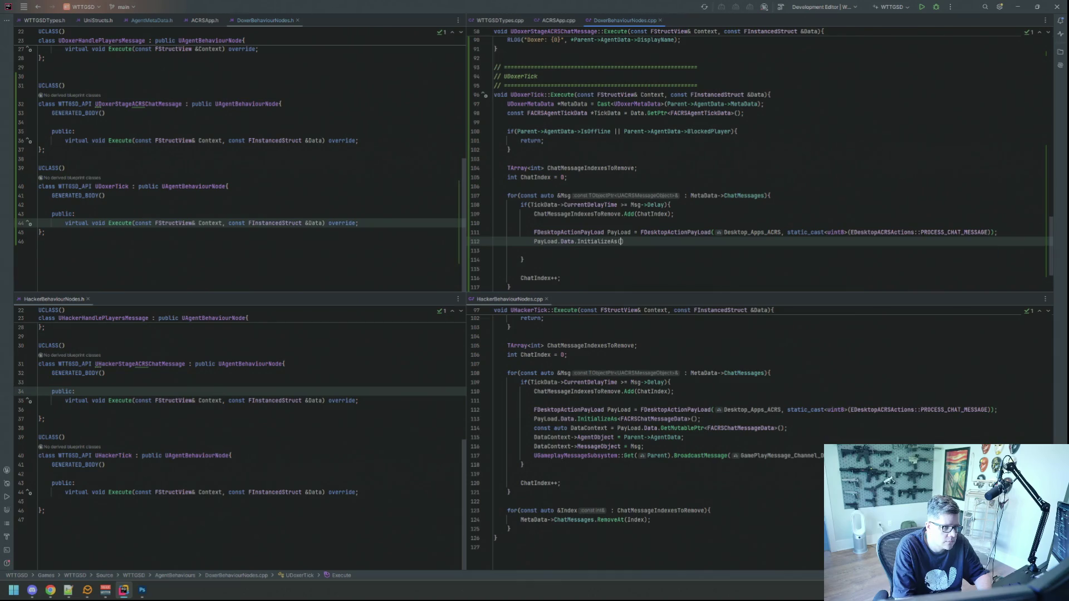
{"action": "type", "text": "<FACRSChat"}
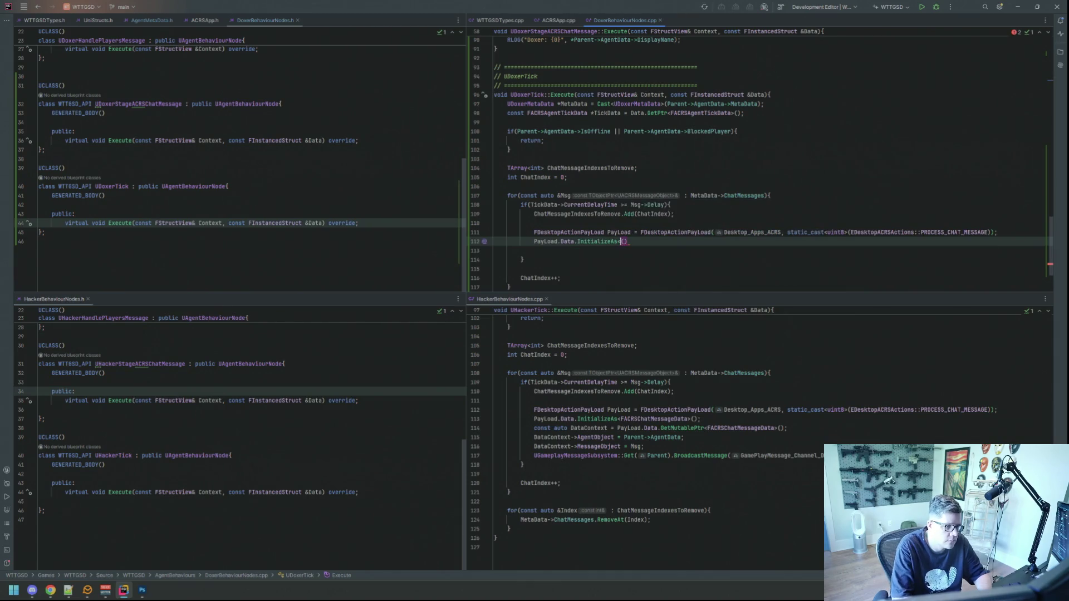
{"action": "key", "text": "Return"}
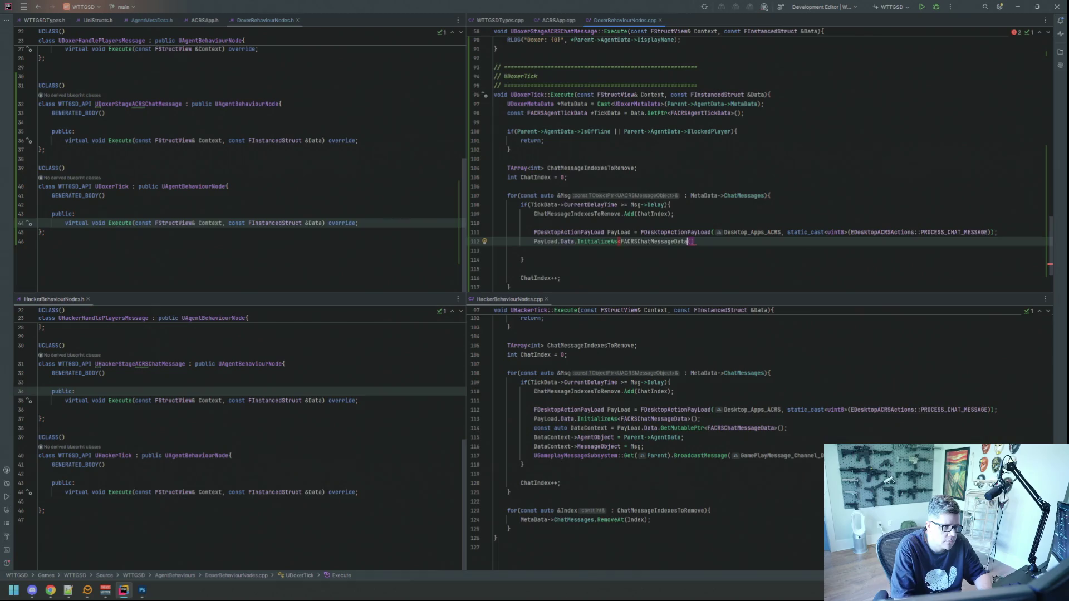
{"action": "type", "text": ">"}
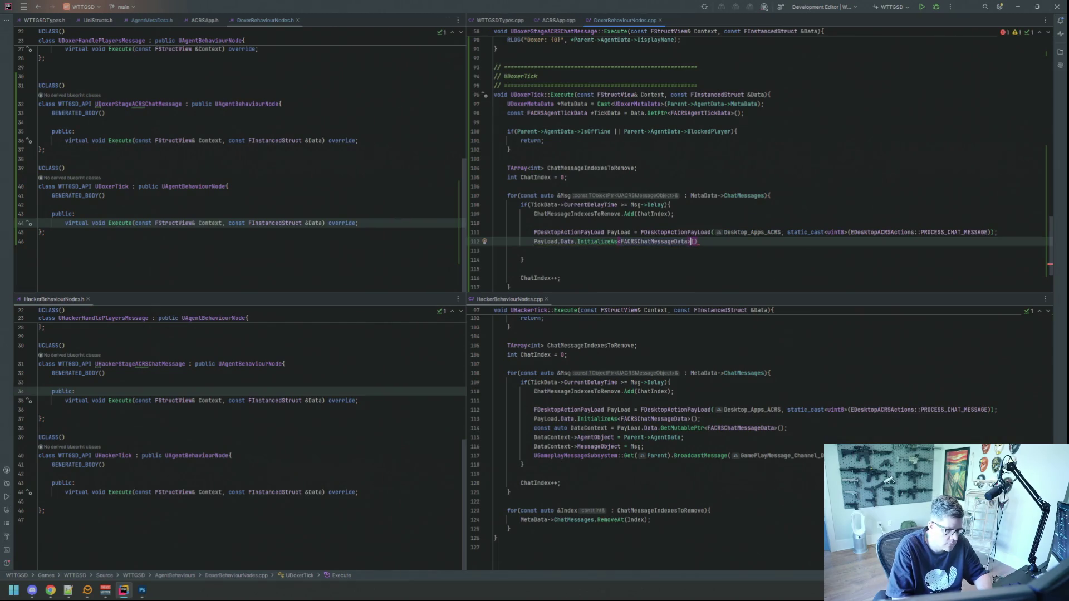
{"action": "key", "text": "End"}
{"action": "type", "text": ";"}
{"action": "key", "text": "Return"}
{"action": "key", "text": "Tab"}
{"action": "key", "text": "Tab"}
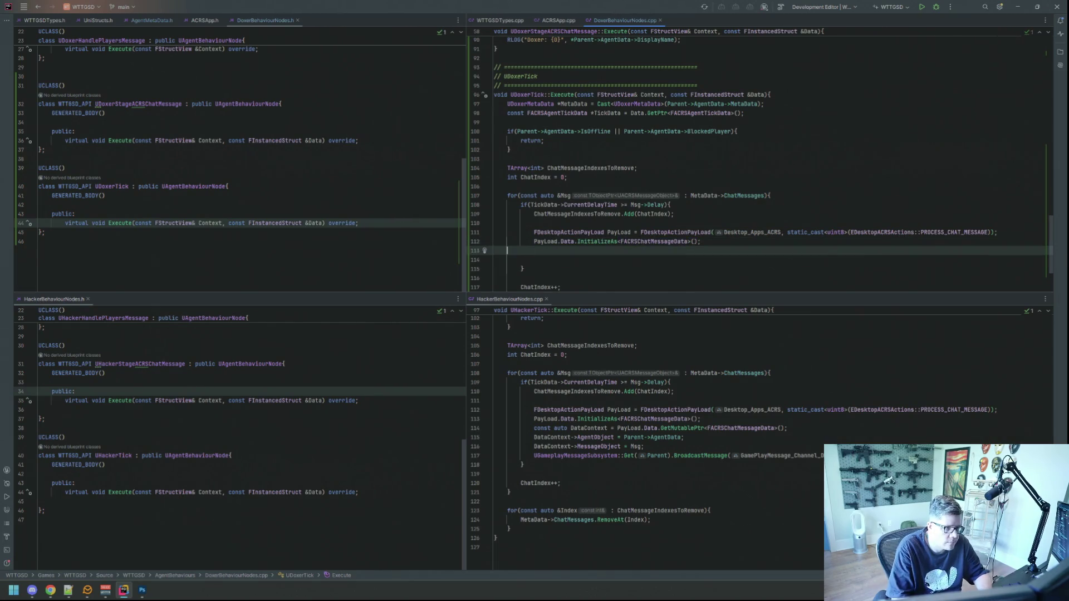
Get DataContext via PayLoad.Data.GetMutablePtr<FACRSChatMessageData>().
{"action": "type", "text": "const aut"}
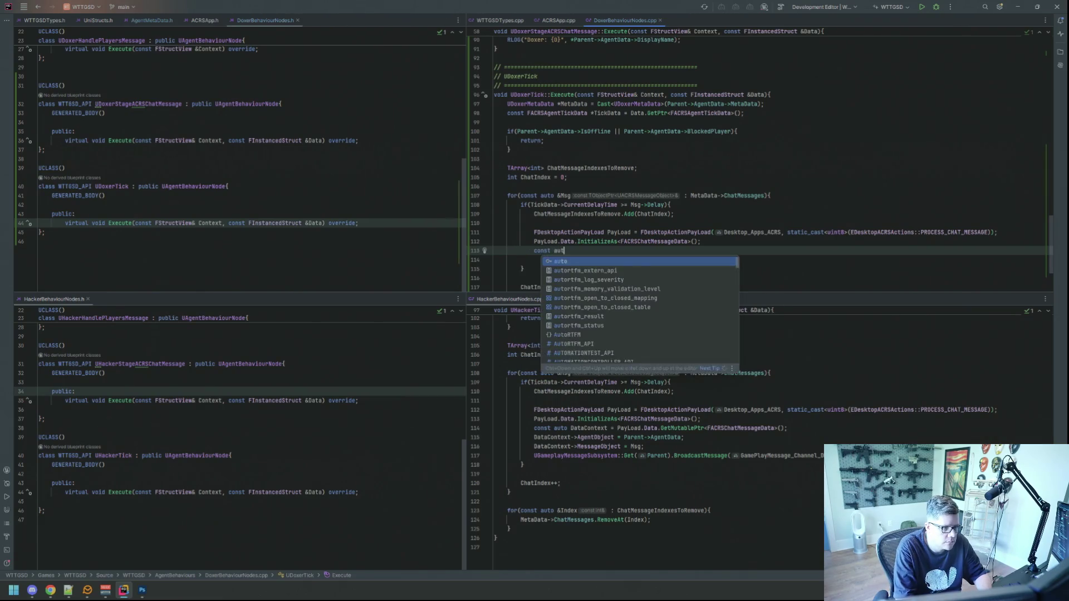
{"action": "type", "text": "o DataContext = "}
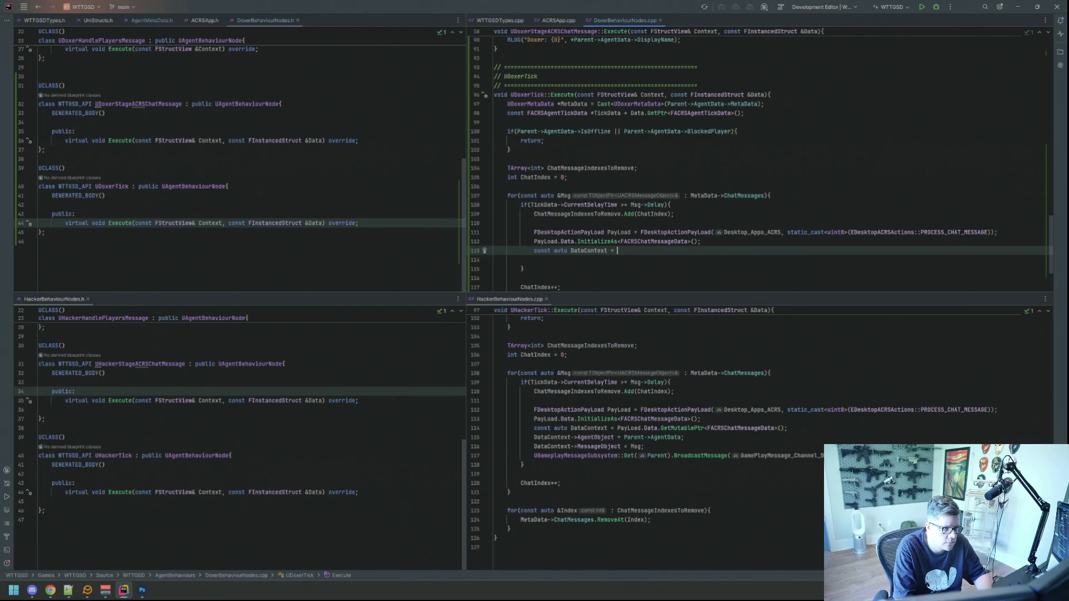
{"action": "type", "text": "PayLoad."}
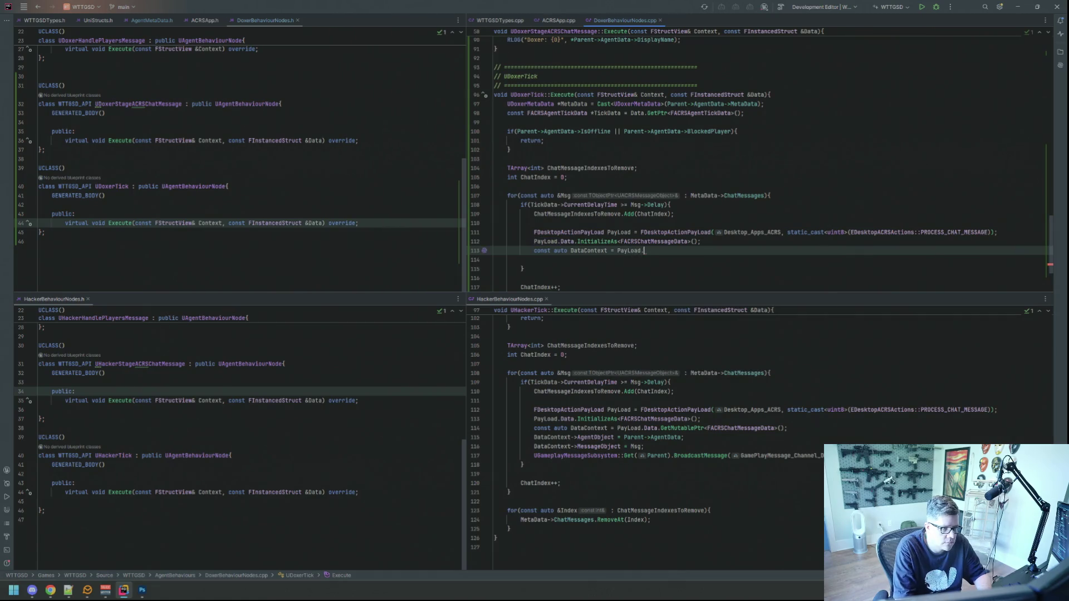
{"action": "type", "text": "Data.GetM"}
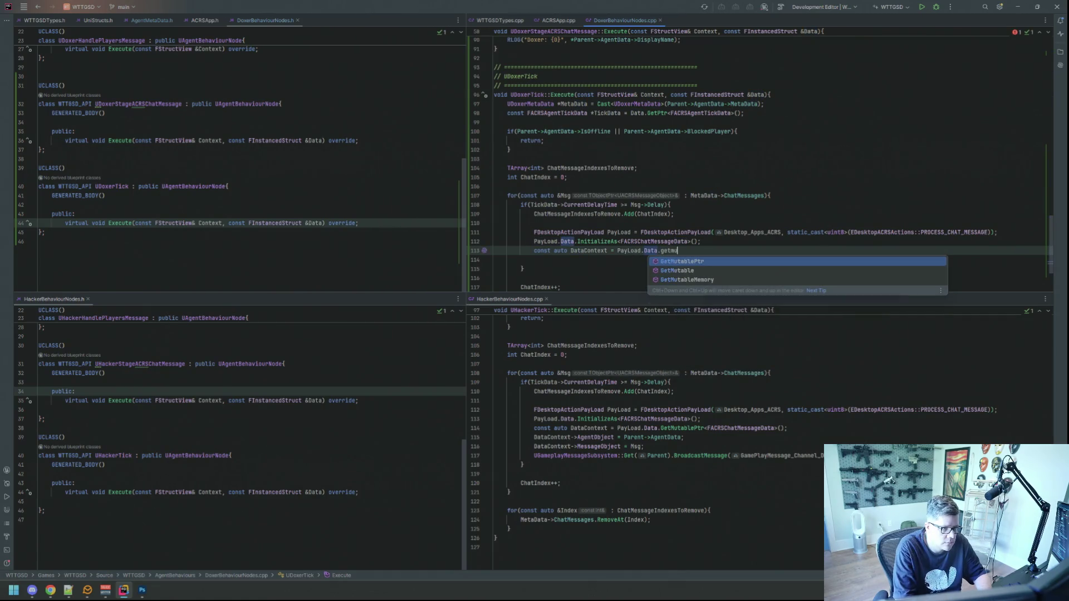
{"action": "key", "text": "Return"}
{"action": "type", "text": "FACRSChatm>("}
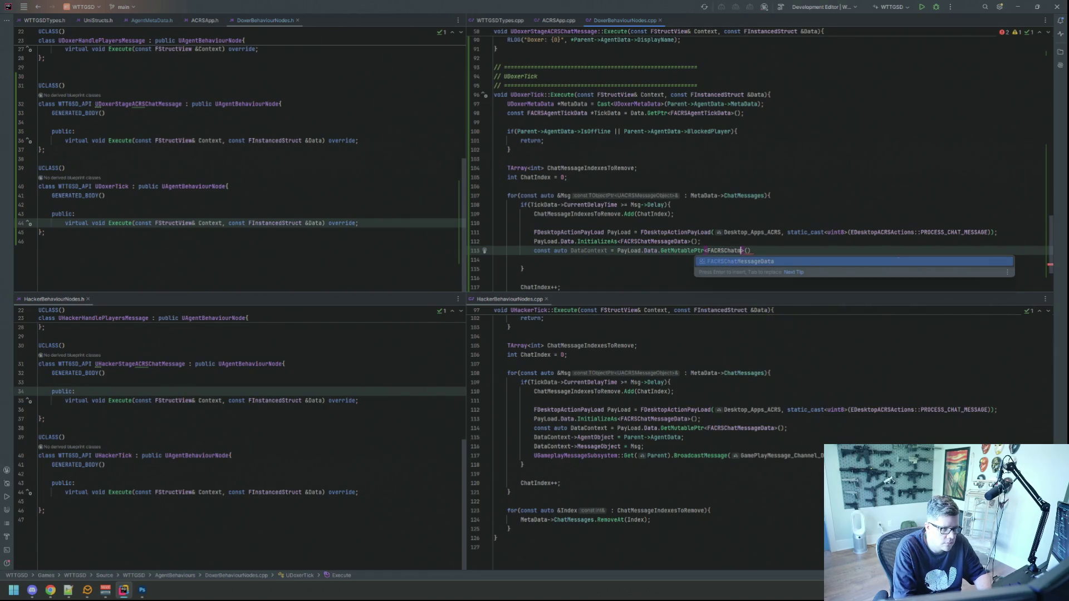
{"action": "key", "text": "Return"}
{"action": "key", "text": "End"}
{"action": "key", "text": "Return"}
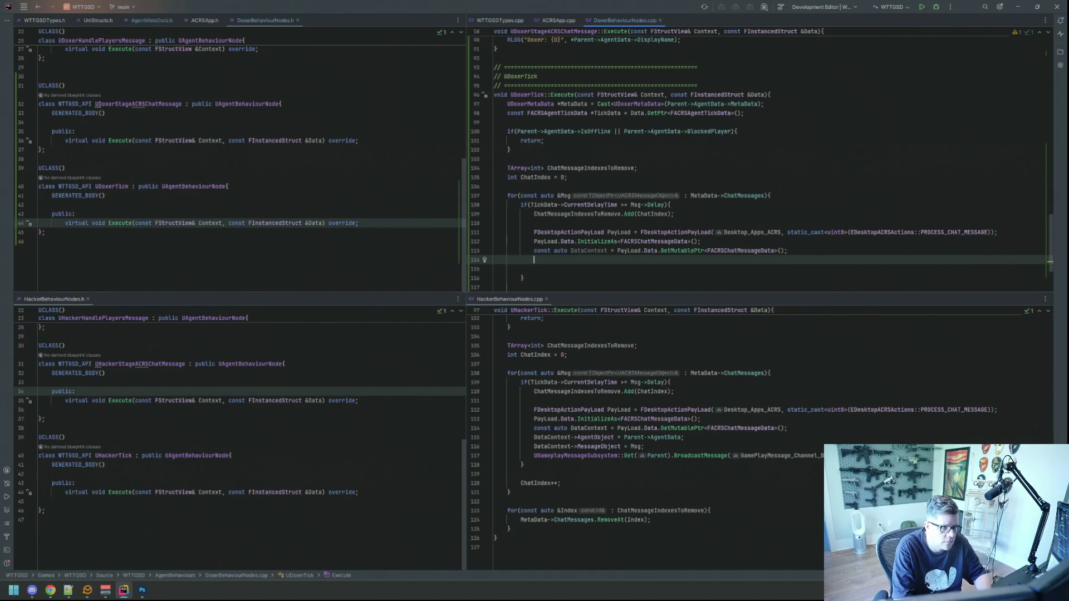
Set DataContext->AgentObject to Parent->AgentData and MessageObject to Msg.
{"action": "type", "text": "DataCo"}
{"action": "key", "text": "Return"}
{"action": "type", "text": "->"}
{"action": "key", "text": "Escape"}
{"action": "type", "text": "Ag"}
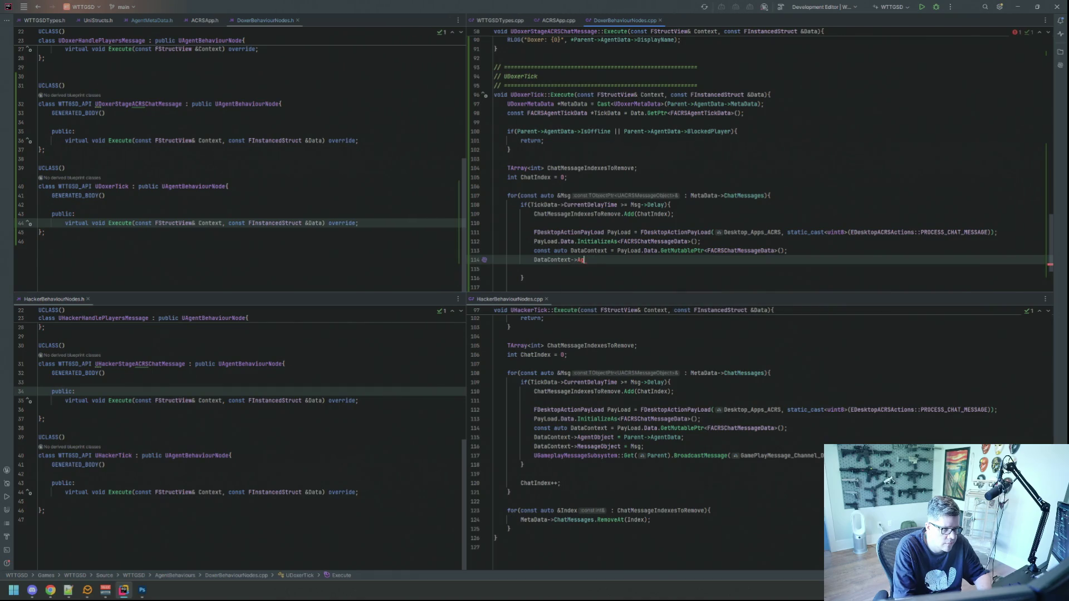
{"action": "type", "text": "ent"}
{"action": "key", "text": "Return"}
{"action": "type", "text": "= Parent->Agen"}
{"action": "key", "text": "Return"}
{"action": "type", "text": ";"}
{"action": "key", "text": "Return"}
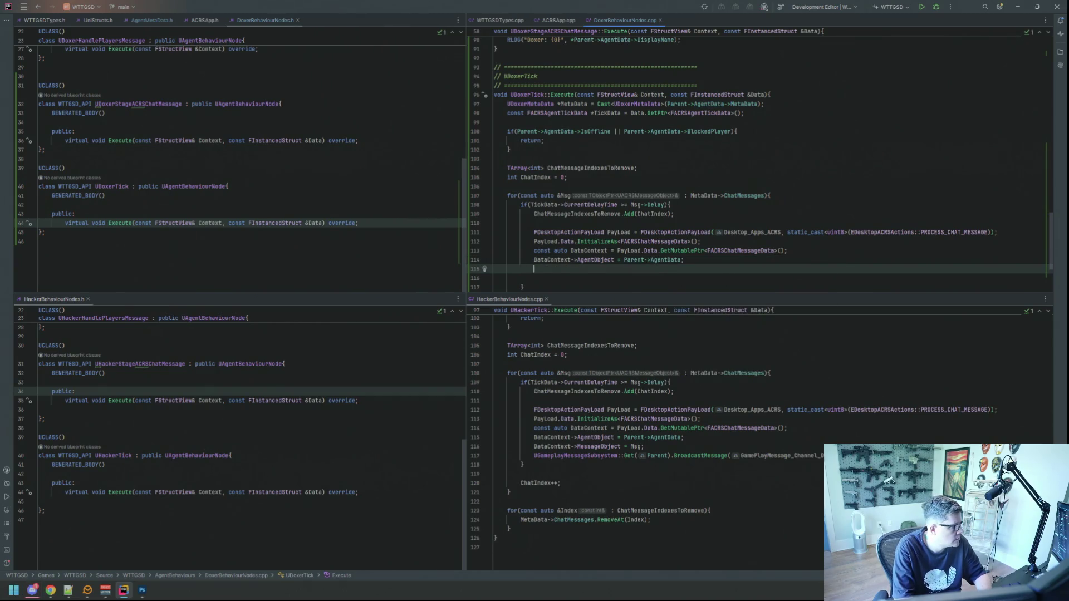
{"action": "type", "text": "Data"}
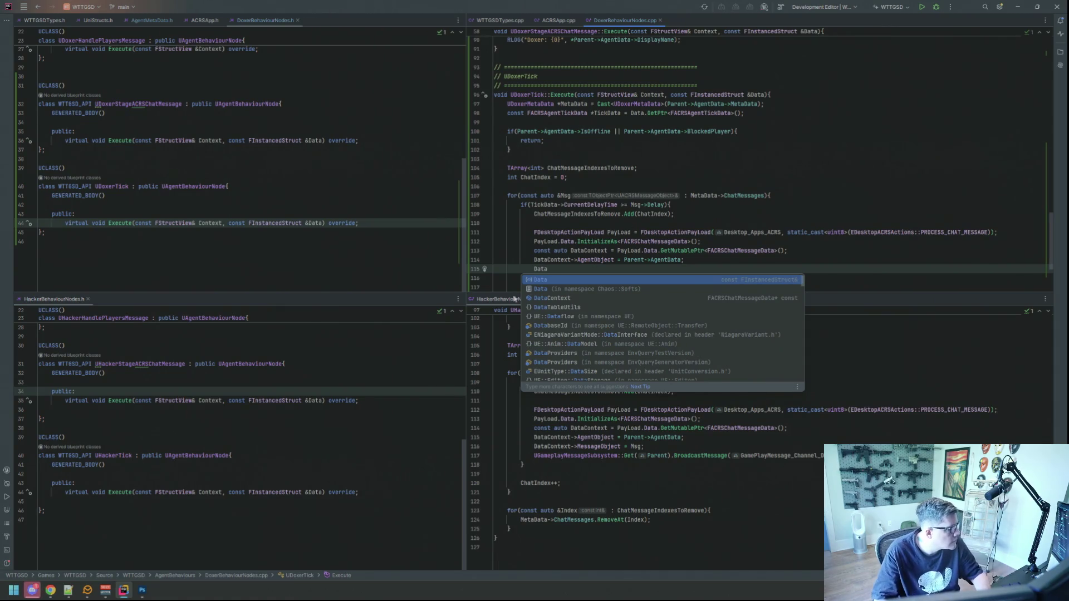
{"action": "key", "text": "Escape"}
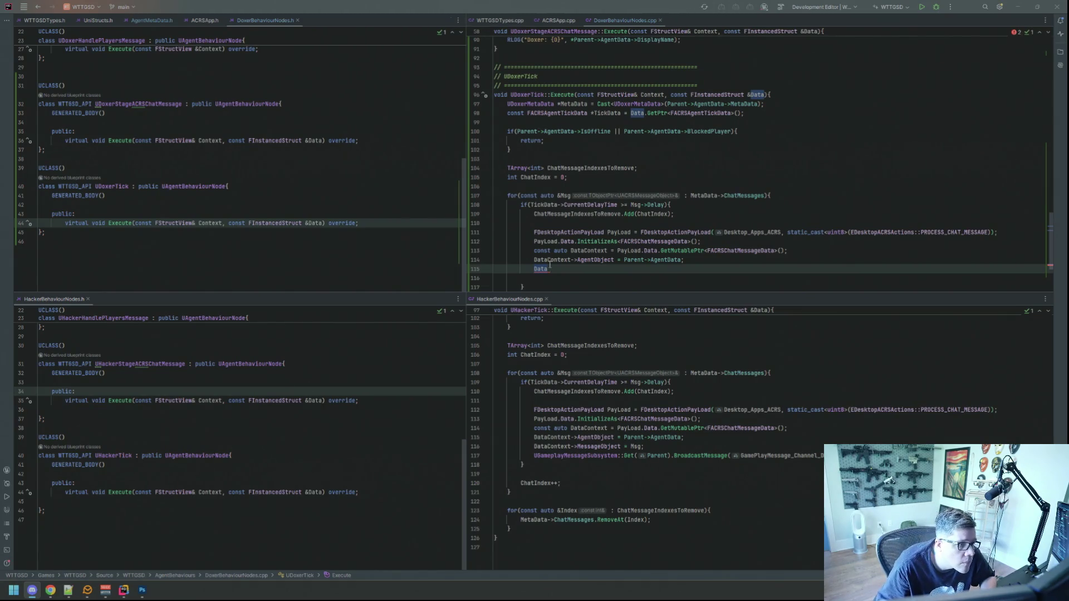
{"action": "left_click", "coordinate": [581, 272]}
{"action": "type", "text": "Context->MessageObject "}
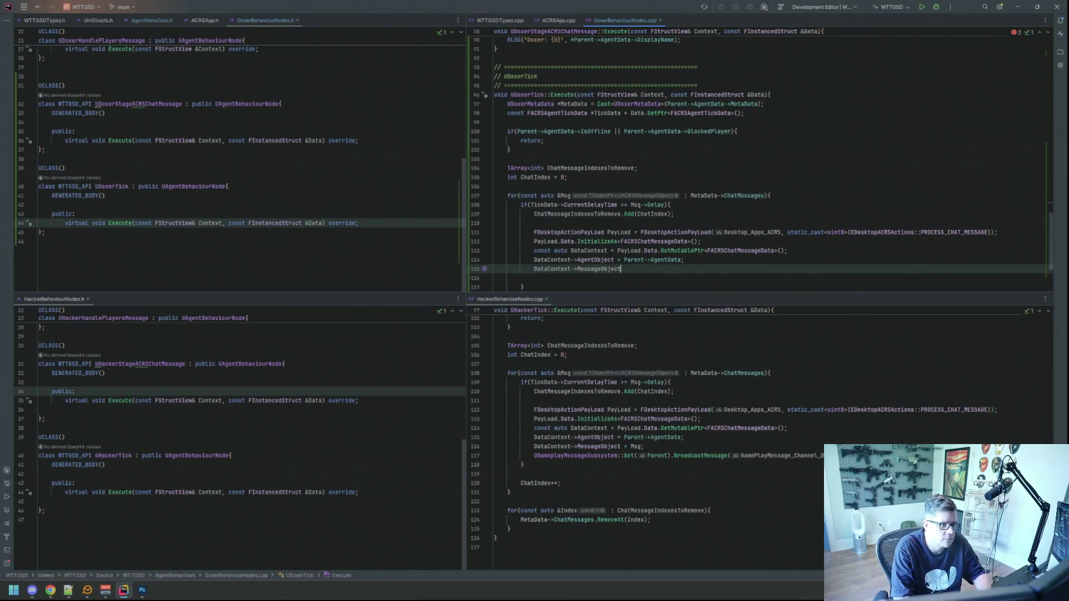
{"action": "type", "text": "= Msg;"}
{"action": "scroll", "coordinate": [642, 381], "scroll_direction": "down", "scroll_amount": 1}
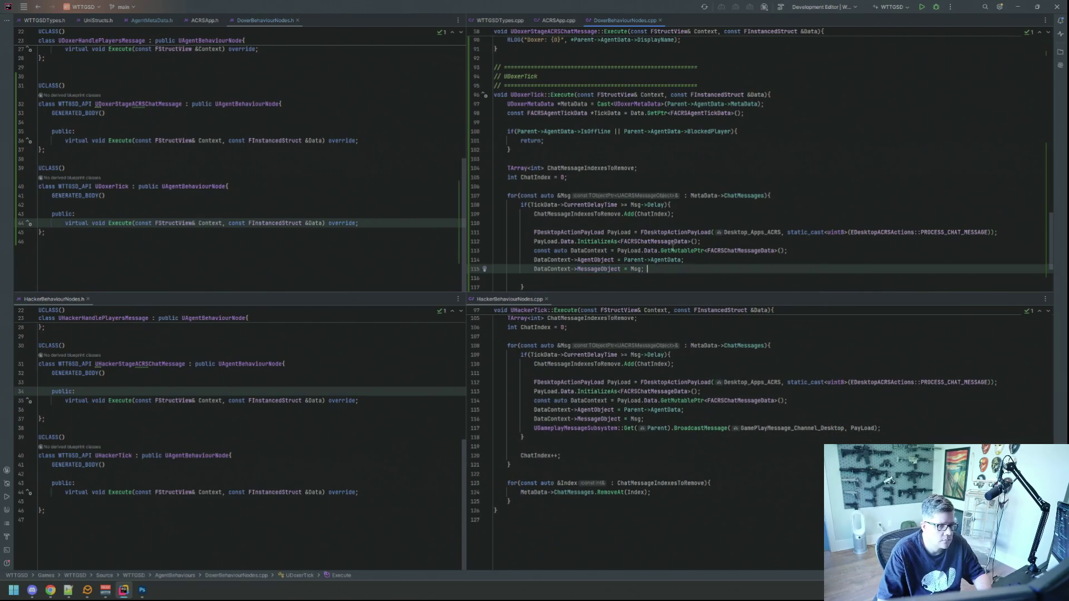
{"action": "scroll", "coordinate": [683, 225], "scroll_direction": "down", "scroll_amount": 4}
{"action": "key", "text": "Down"}
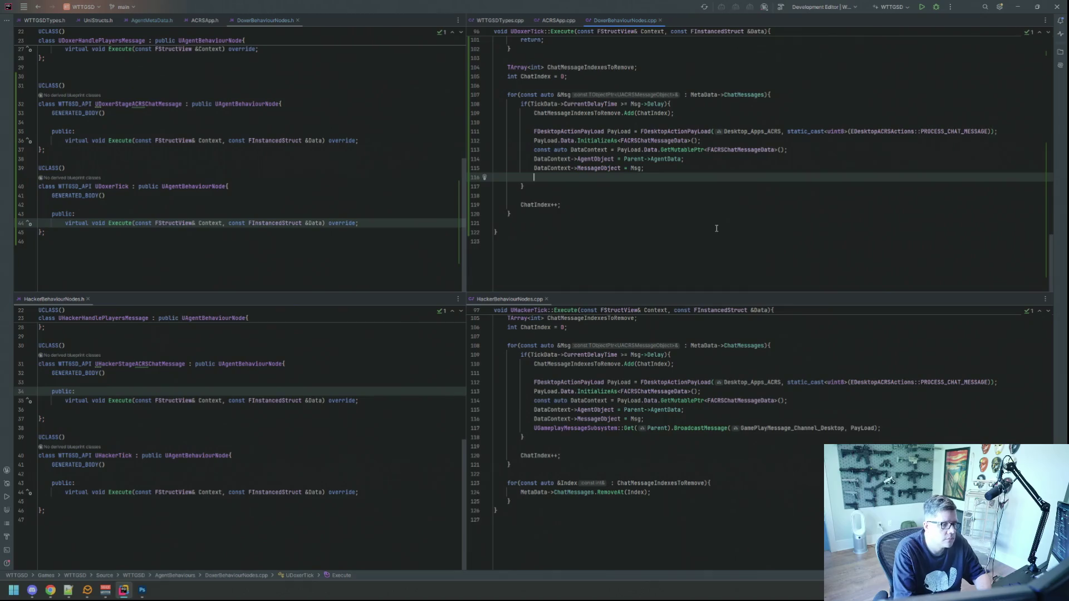
Broadcast the PayLoad on GamePlayMessage_Channel_Desktop via UGameplayMessageSubsystem::Get(Parent).BroadcastMessage.
{"action": "type", "text": "UGamepla"}
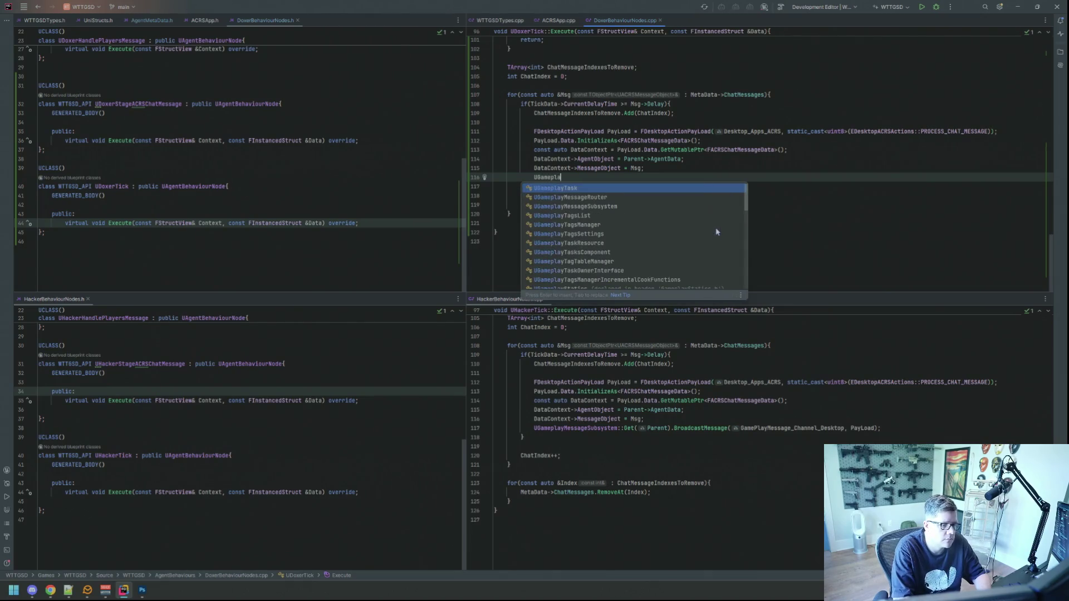
{"action": "type", "text": "ymessageSu"}
{"action": "key", "text": "Return"}
{"action": "type", "text": "::Get(Pare"}
{"action": "key", "text": "Return"}
{"action": "type", "text": ").Broa"}
{"action": "key", "text": "Return"}
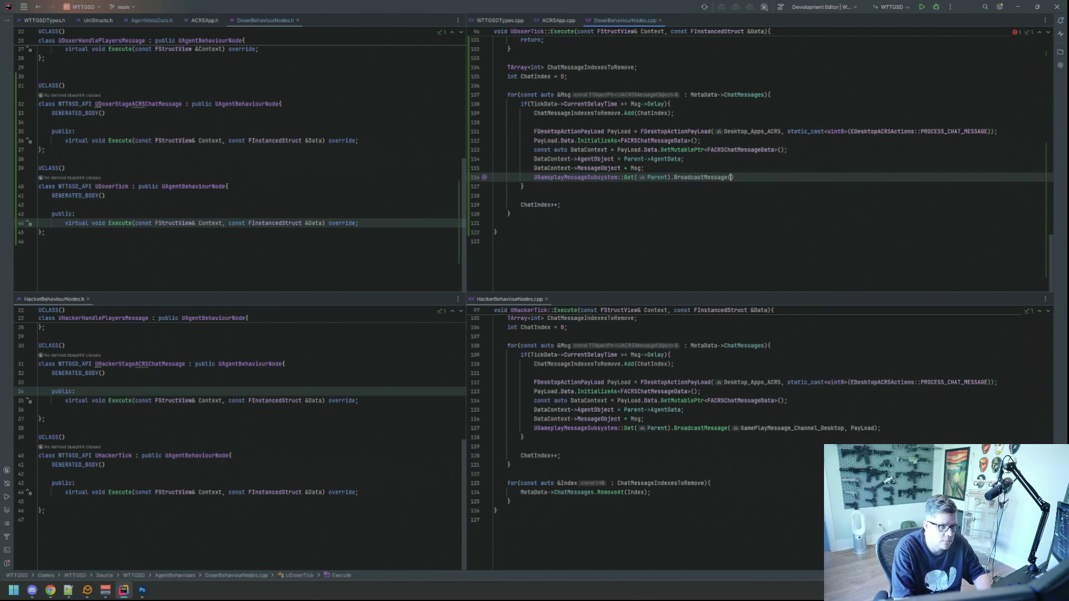
{"action": "type", "text": "Gameplaymess"}
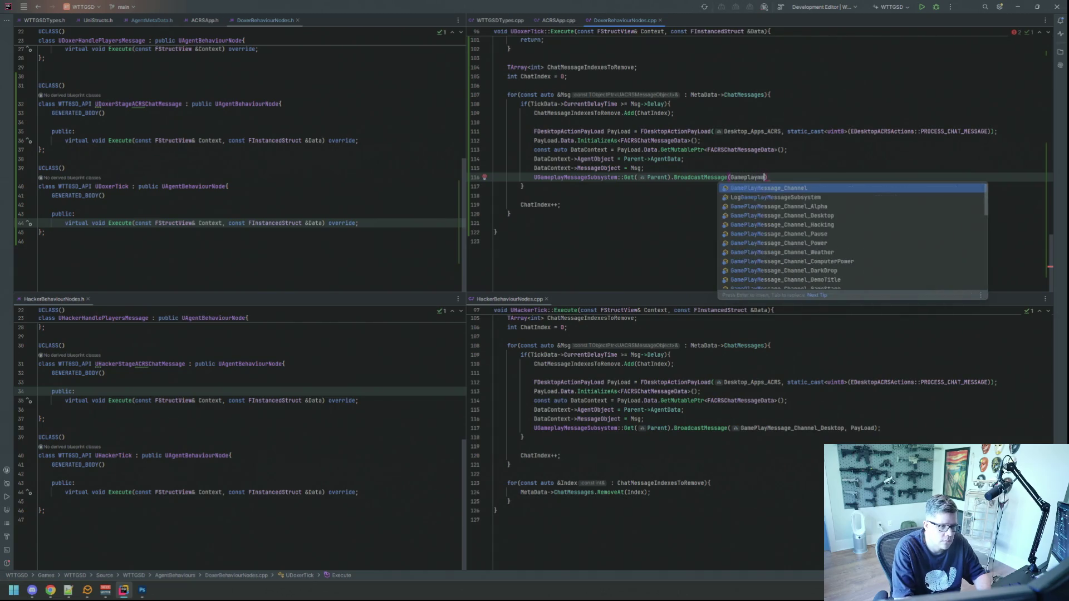
{"action": "type", "text": "age_cha"}
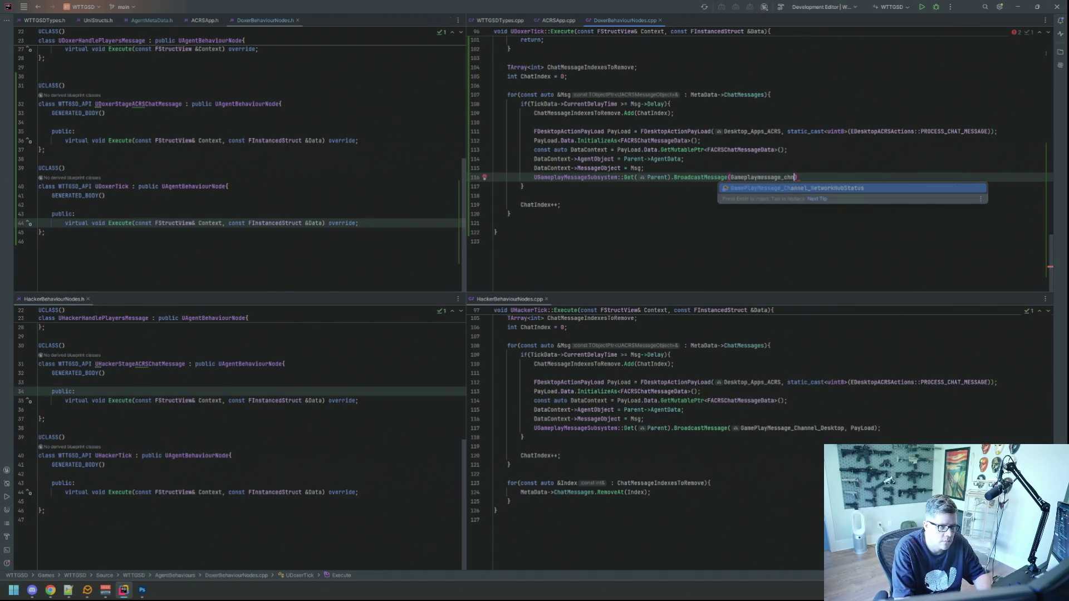
{"action": "type", "text": "de"}
{"action": "key", "text": "Return"}
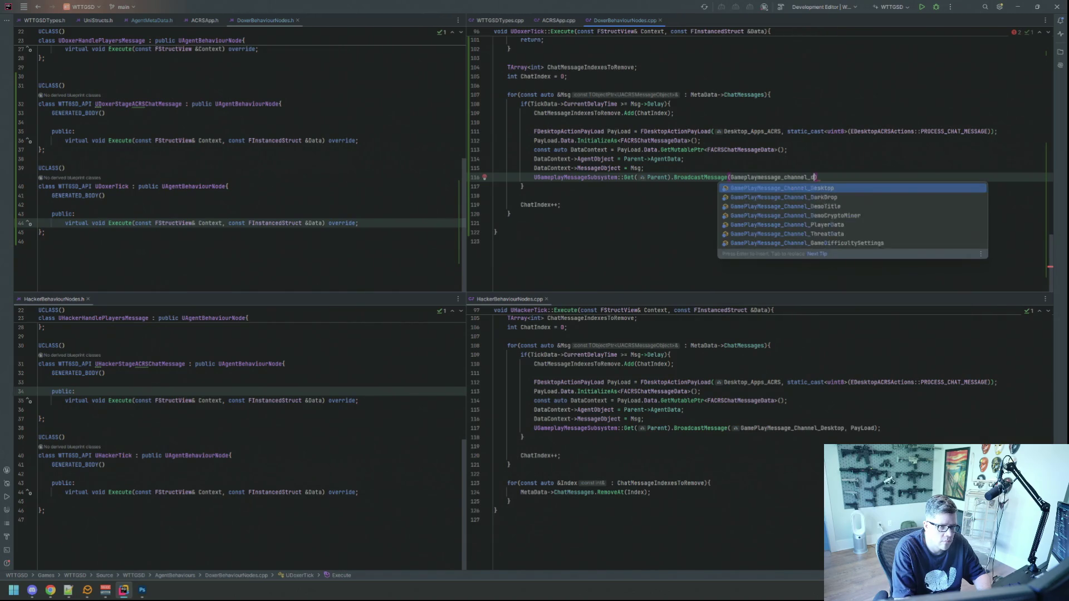
{"action": "type", "text": ", pay"}
{"action": "key", "text": "Return"}
{"action": "type", "text": ");"}
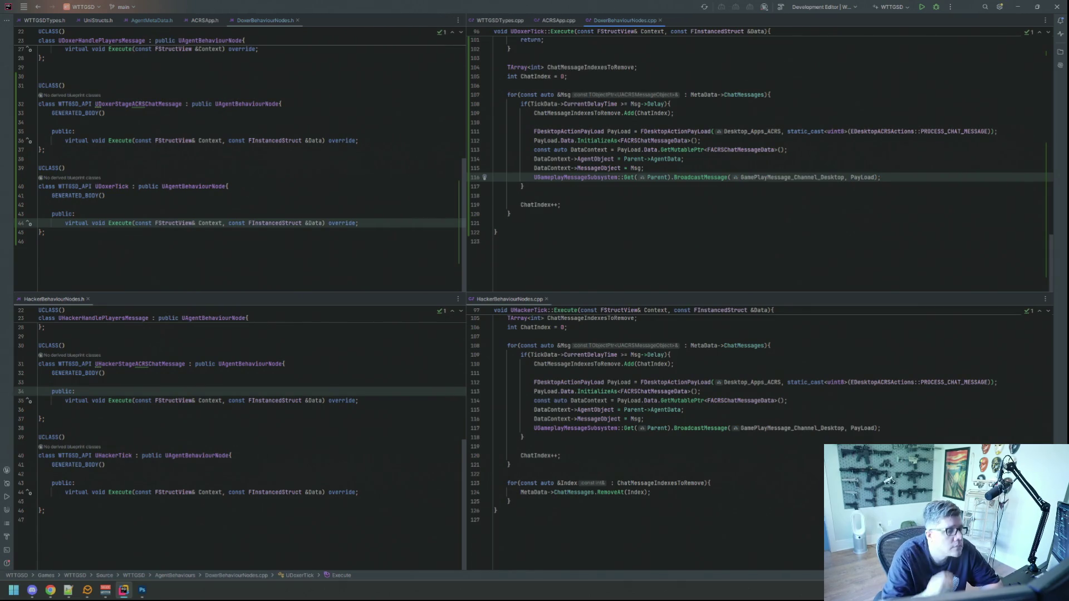
Add a range-for loop over ChatMessageIndexesToRemove below the first loop.
{"action": "left_click", "coordinate": [552, 220]}
{"action": "key", "text": "Return"}
{"action": "key", "text": "Return"}
{"action": "key", "text": "Up"}
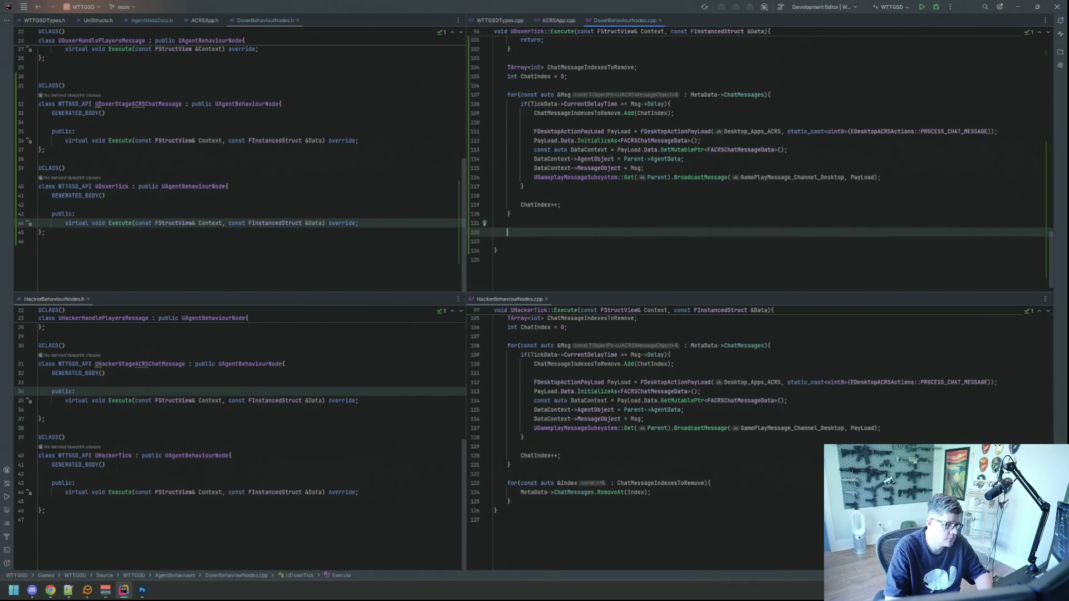
{"action": "type", "text": "for(const au"}
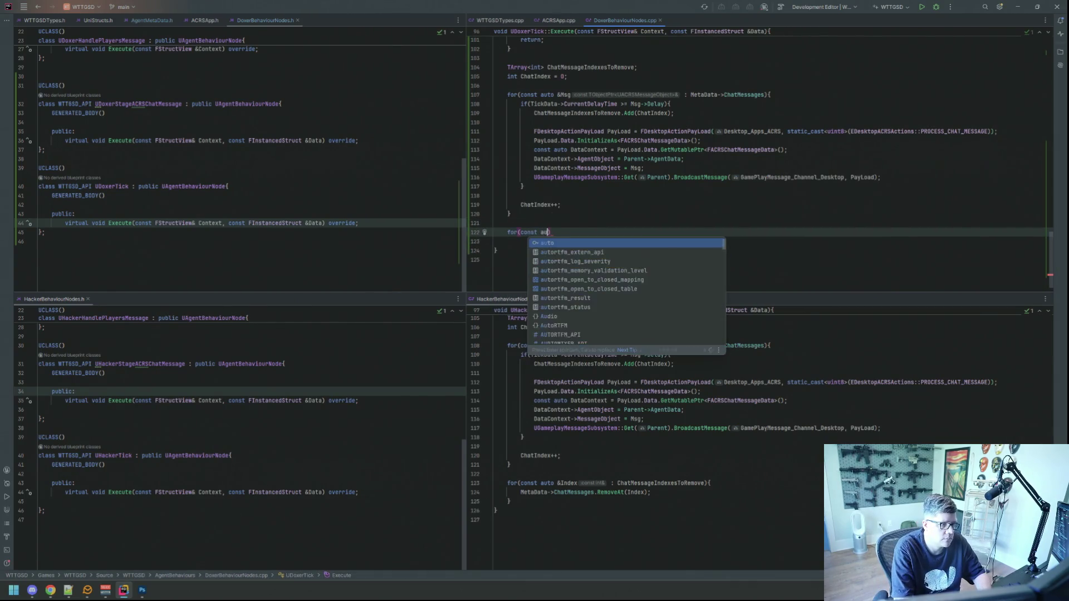
{"action": "type", "text": "to &Index : Chat"}
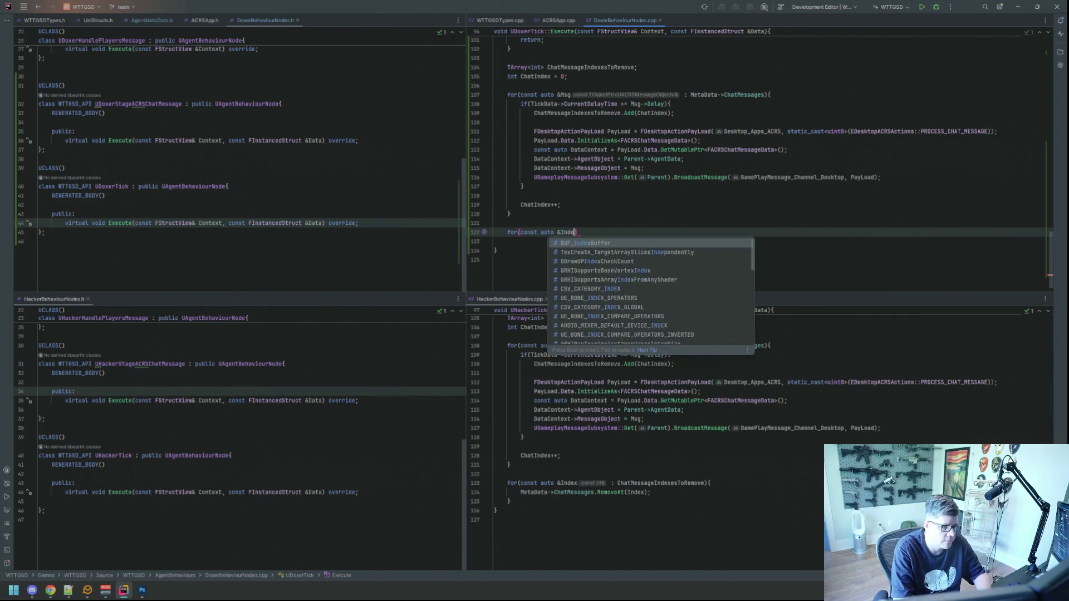
{"action": "key", "text": "Return"}
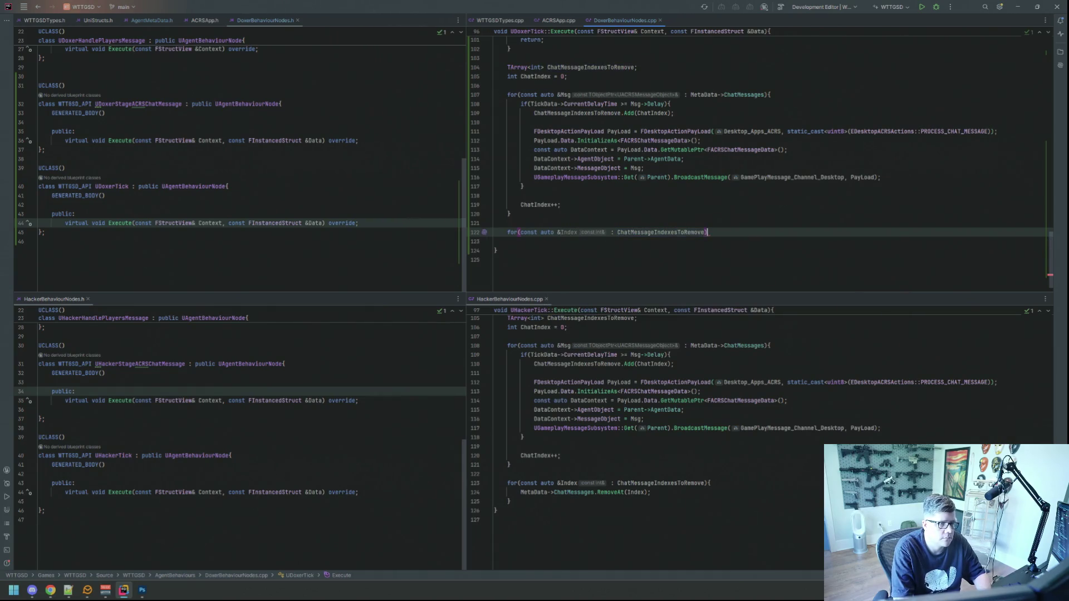
{"action": "type", "text": ") {"}
{"action": "key", "text": "Return"}
Call MetaData->ChatMessages.RemoveAt(Index) in the loop body and close the HackerBehaviourNodes.cpp pane.
{"action": "type", "text": "Met"}
{"action": "key", "text": "Return"}
{"action": "type", "text": "MetaData->Chat"}
{"action": "key", "text": "Return"}
{"action": "type", "text": ".remove"}
{"action": "key", "text": "Return"}
{"action": "type", "text": "Index);"}
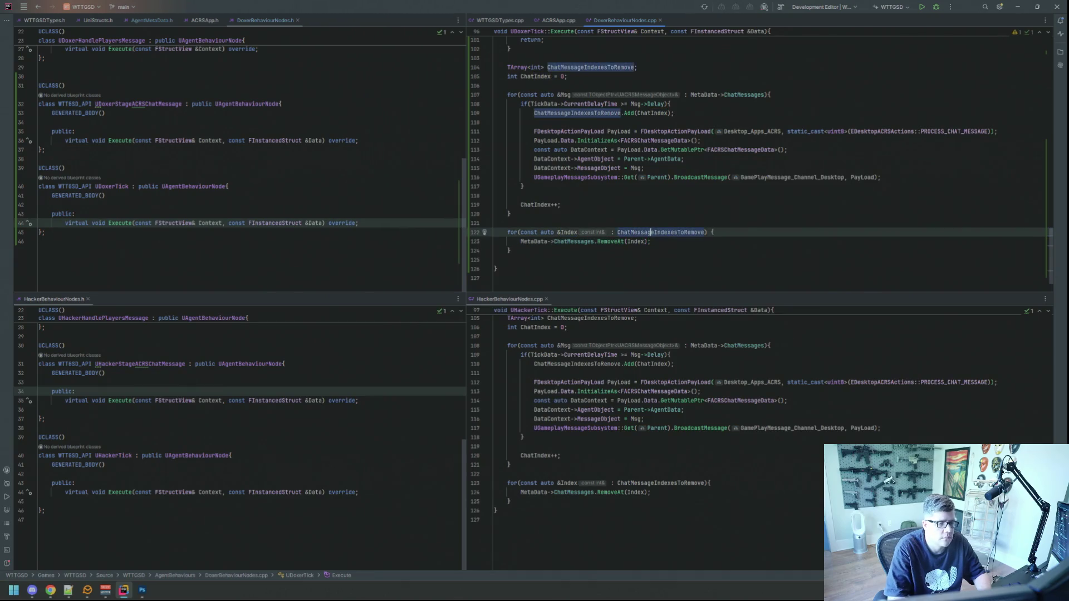
{"action": "key", "text": "Down"}
{"action": "key", "text": "Down"}
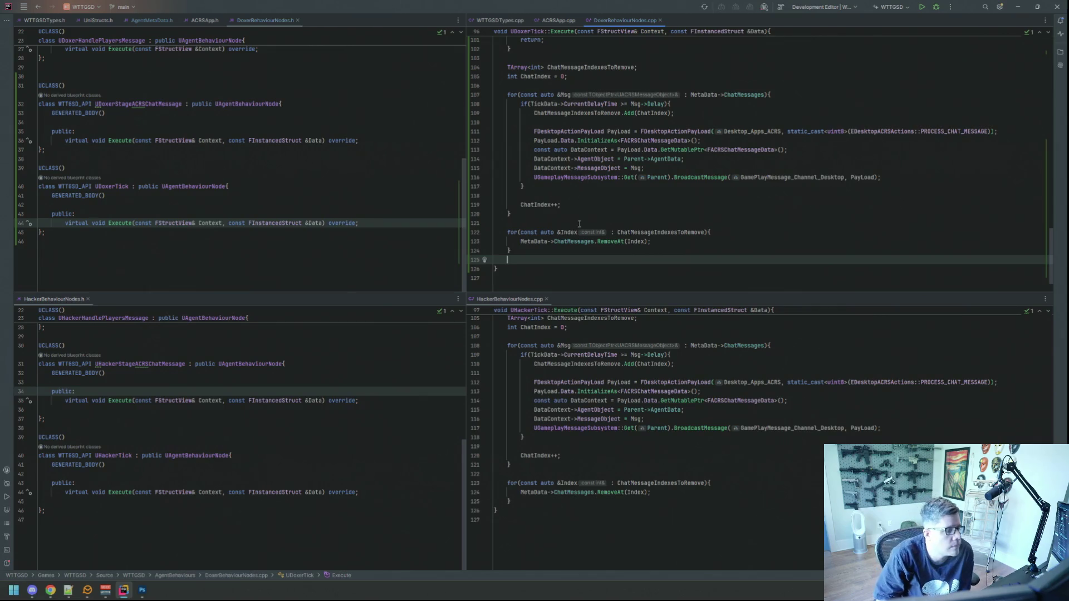
{"action": "left_click", "coordinate": [546, 299]}
Close the HackerBehaviourNodes.h reference pane so the Doxer files fill the editor.
{"action": "left_click", "coordinate": [87, 299]}
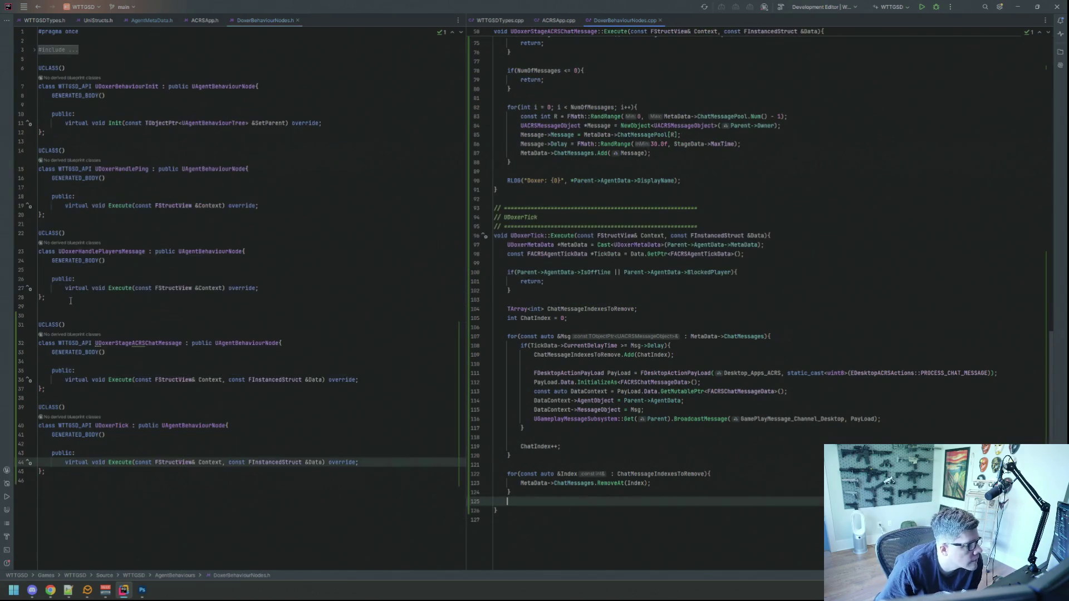
{"action": "left_click", "coordinate": [624, 254]}
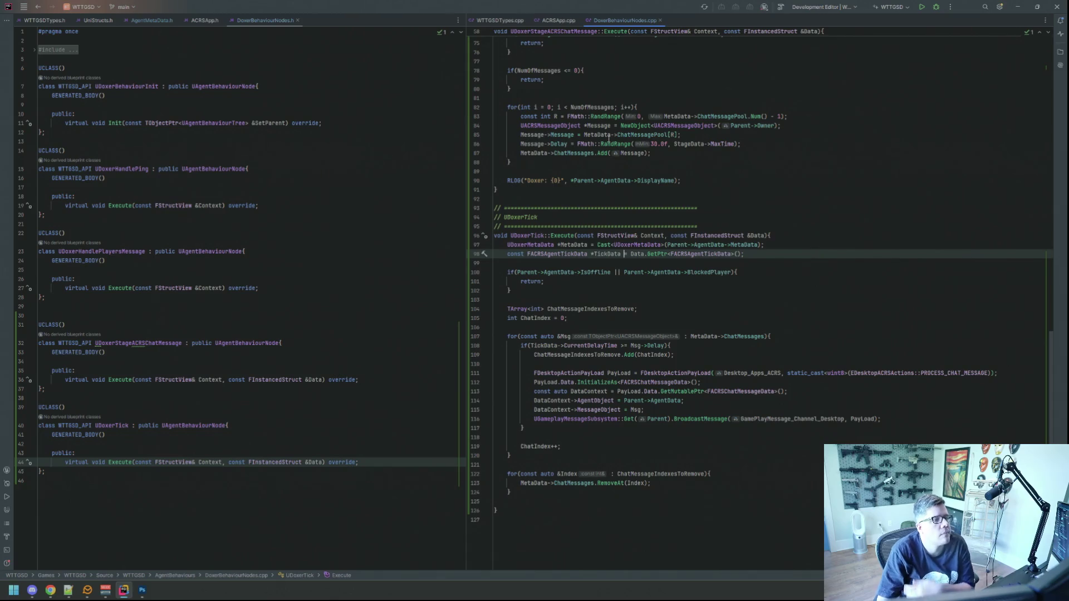
{"action": "mouse_move", "coordinate": [607, 126]}
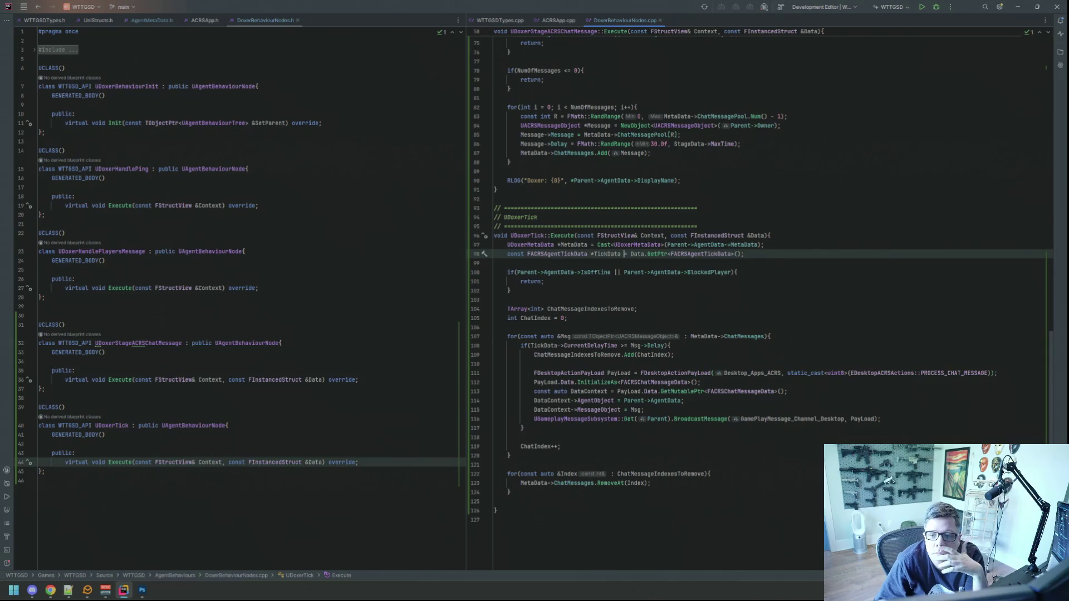
Glance at the web browser, then return to Rider and start a project-wide file search.
{"action": "key", "text": "alt+Tab"}
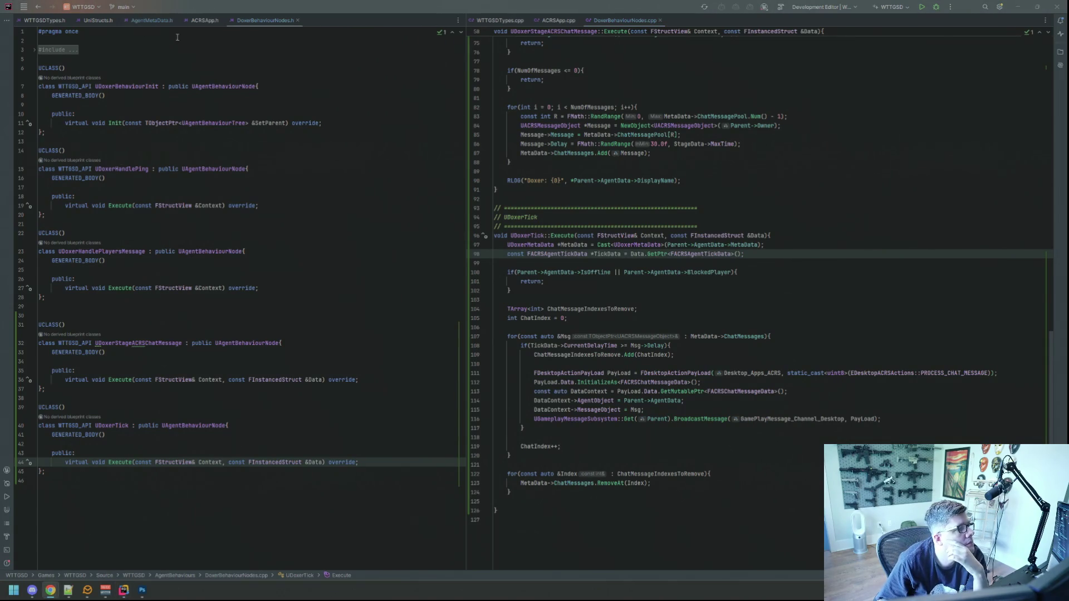
{"action": "left_click", "coordinate": [696, 107]}
{"action": "left_click", "coordinate": [704, 70]}
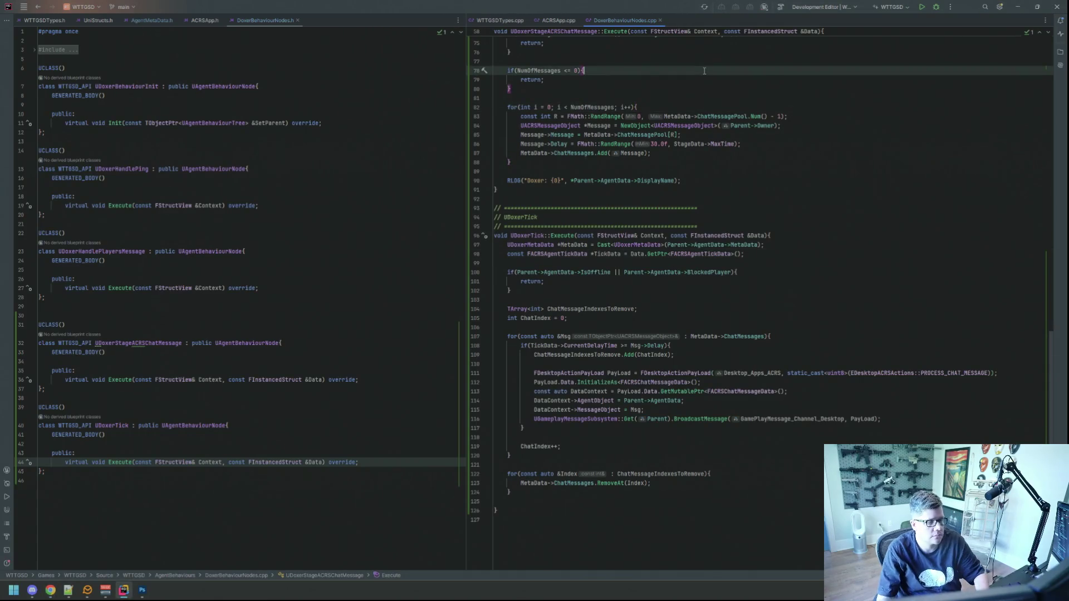
{"action": "key", "text": "ctrl+shift+n"}
Open AgentManager.cpp, find BuildDoxers, and check where Agents_DoxerPool is declared.
{"action": "type", "text": "AgentManager"}
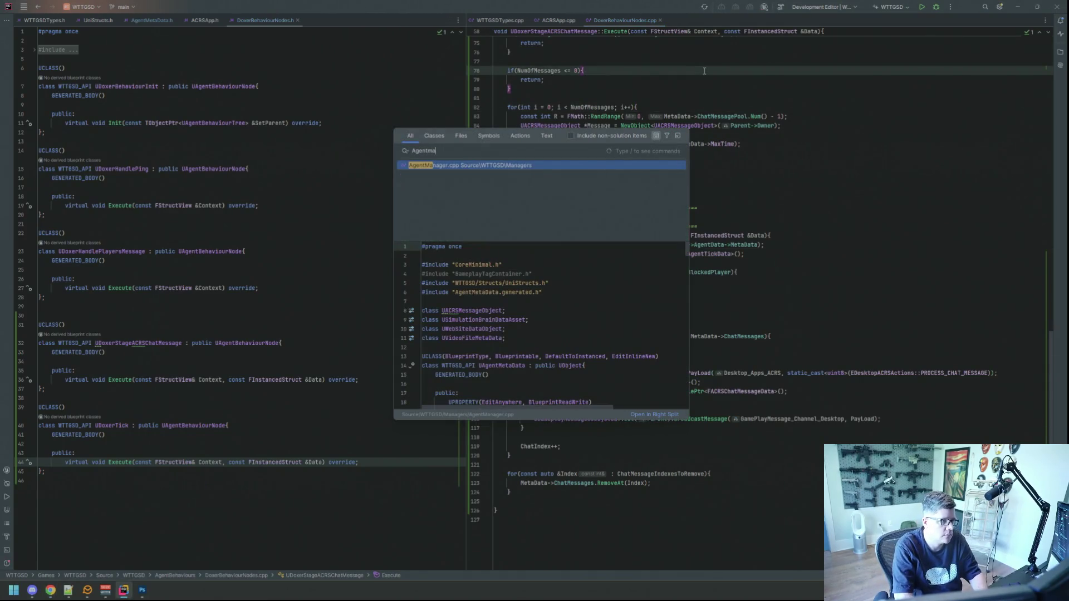
{"action": "key", "text": "Return"}
{"action": "left_click", "coordinate": [703, 66]}
{"action": "scroll", "coordinate": [734, 129], "scroll_direction": "up", "scroll_amount": 1}
{"action": "scroll", "coordinate": [734, 129], "scroll_direction": "up", "scroll_amount": 20}
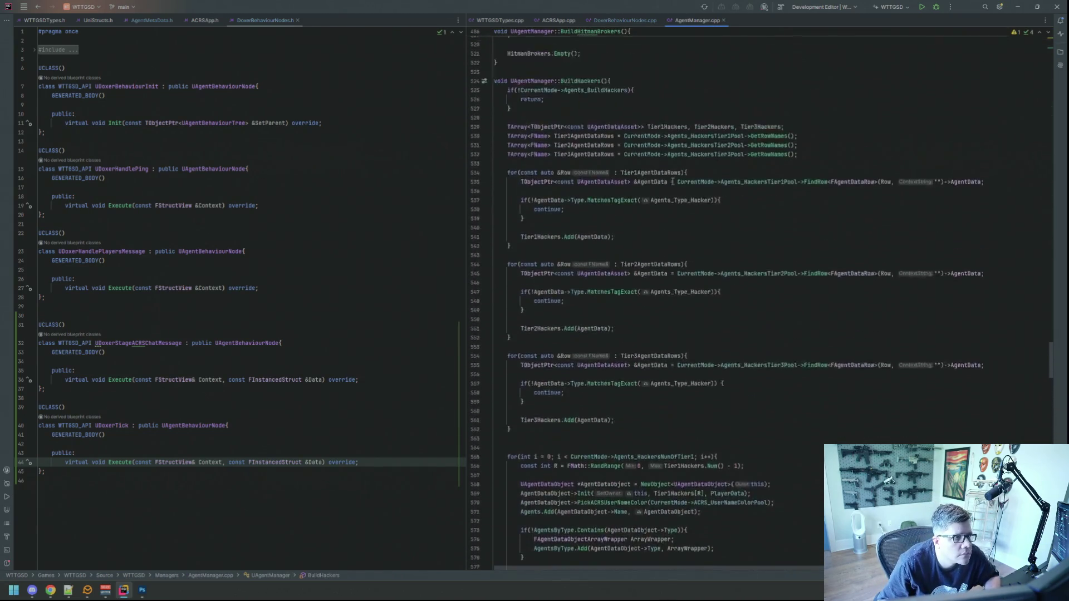
{"action": "scroll", "coordinate": [672, 180], "scroll_direction": "up", "scroll_amount": 20}
{"action": "left_click", "coordinate": [675, 171]}
{"action": "double_click", "coordinate": [668, 206]}
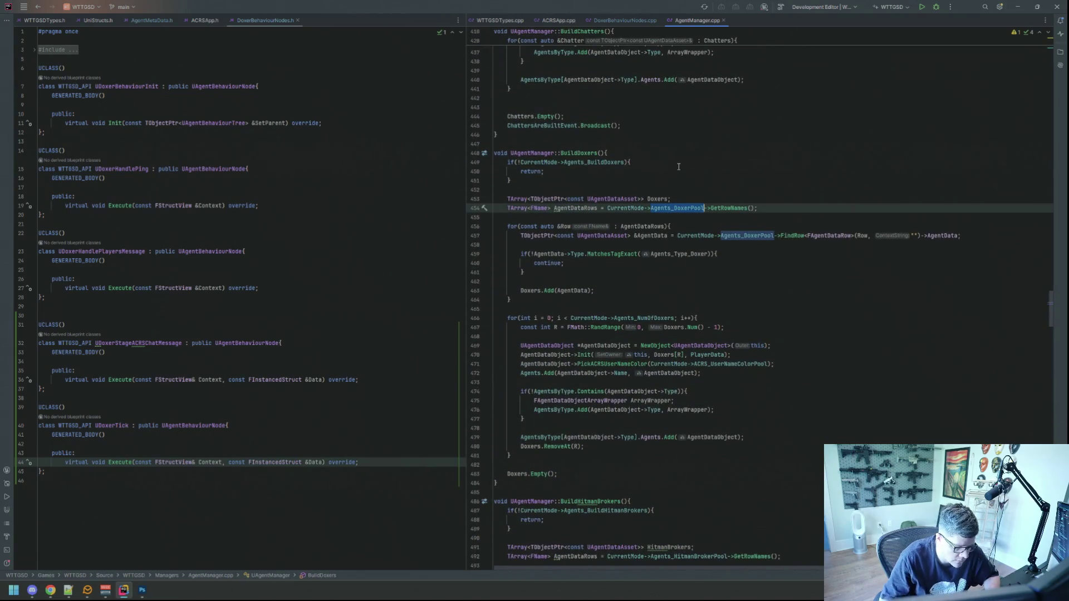
{"action": "key", "text": "ctrl+b"}
{"action": "middle_click", "coordinate": [756, 23]}
{"action": "left_click", "coordinate": [716, 107]}
Dismiss the print dialog and open GameDifficultySettingsDataAsset.h through Search Everywhere.
{"action": "key", "text": "ctrl+p"}
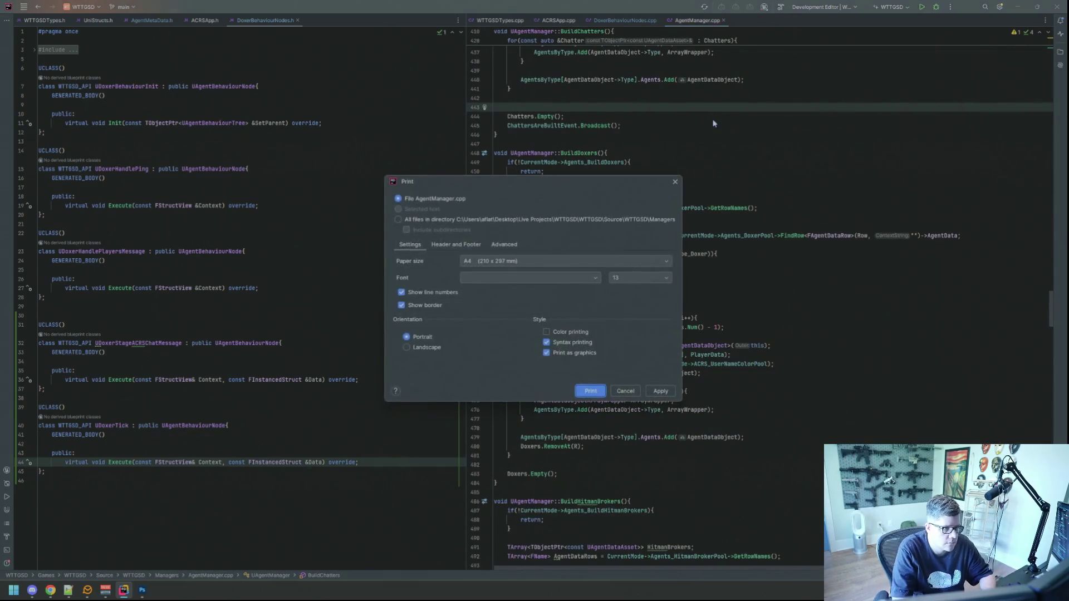
{"action": "left_click", "coordinate": [675, 182]}
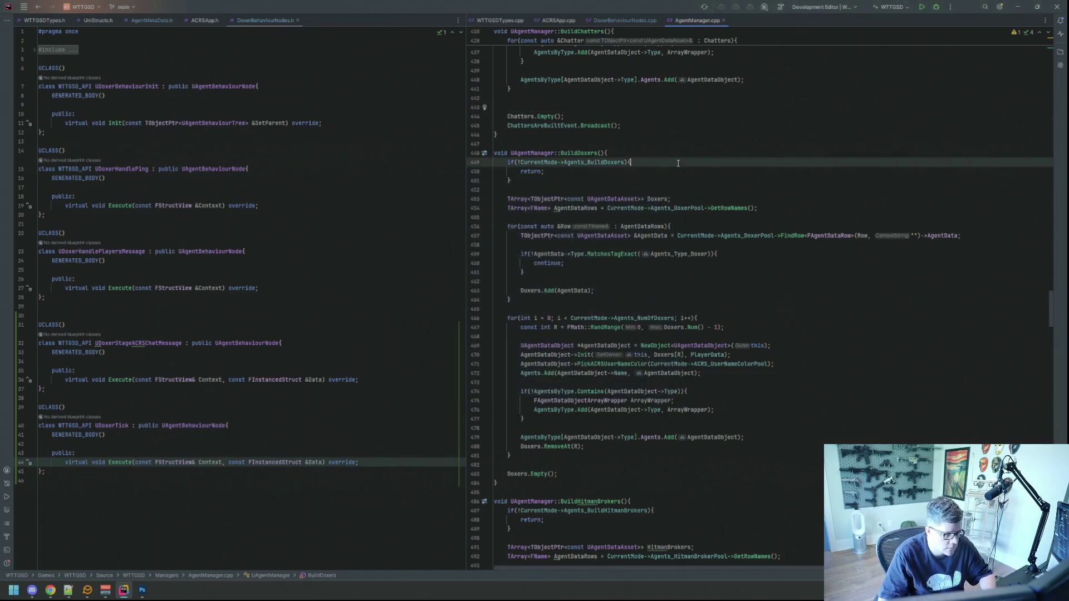
{"action": "key", "text": "shift"}
{"action": "key", "text": "shift"}
{"action": "type", "text": "Cur"}
{"action": "key", "text": "BackSpace"}
{"action": "key", "text": "BackSpace"}
{"action": "key", "text": "BackSpace"}
{"action": "type", "text": "GameDiff"}
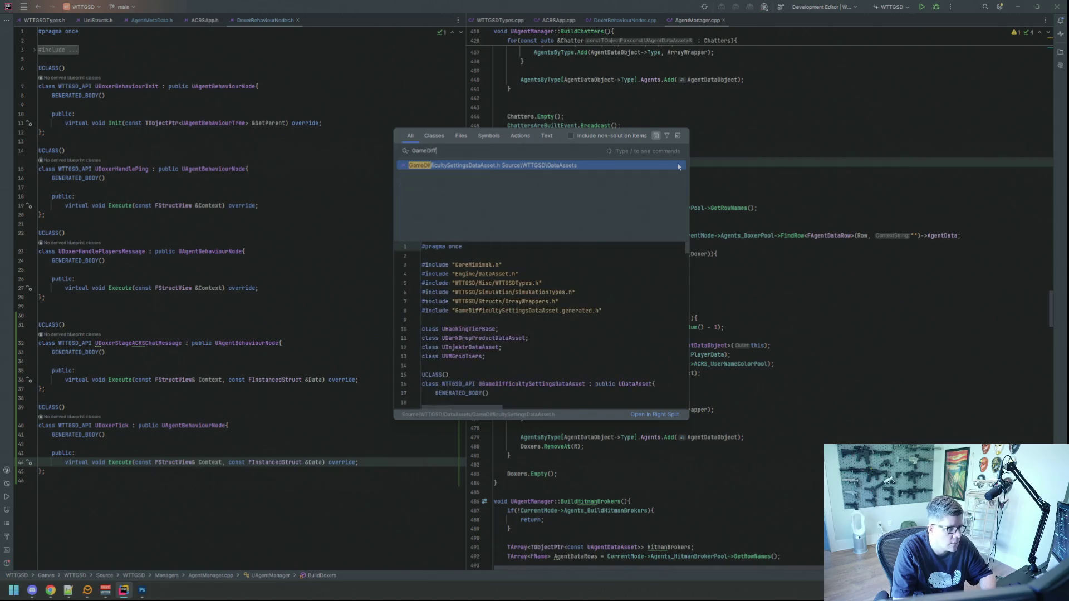
{"action": "left_click", "coordinate": [679, 165]}
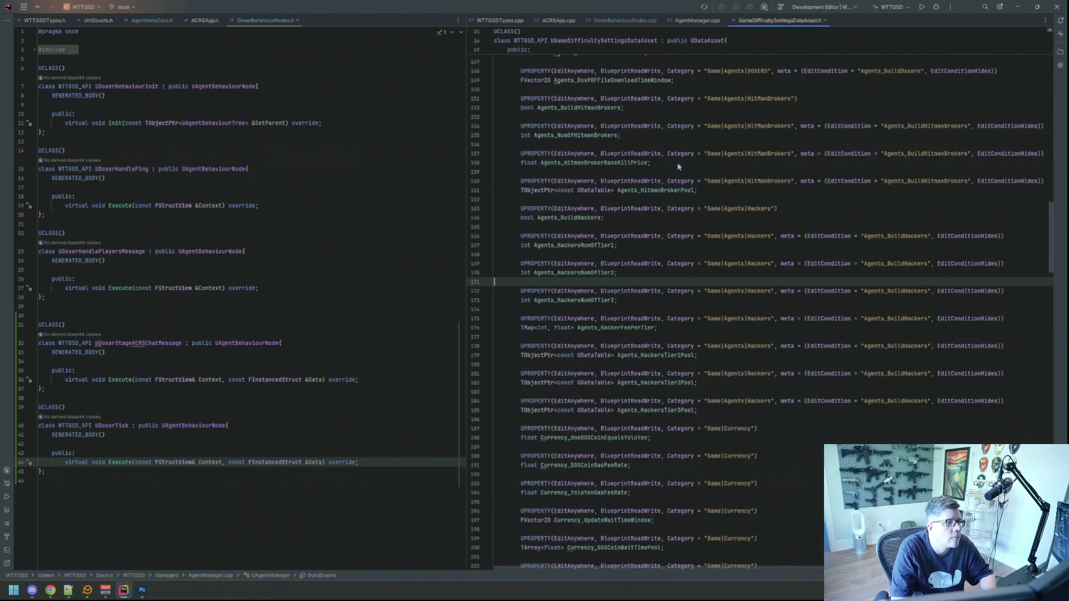
Dock GameDifficultySettingsDataAsset.h on the left, review Agents_NumOfDoxers, DoxerPool, BaseDoxerFee and DoxPDFFile settings.
{"action": "mouse_move", "coordinate": [772, 22]}
{"action": "left_mouse_down"}
{"action": "mouse_move", "coordinate": [289, 178]}
{"action": "mouse_move", "coordinate": [312, 189]}
{"action": "left_mouse_up"}
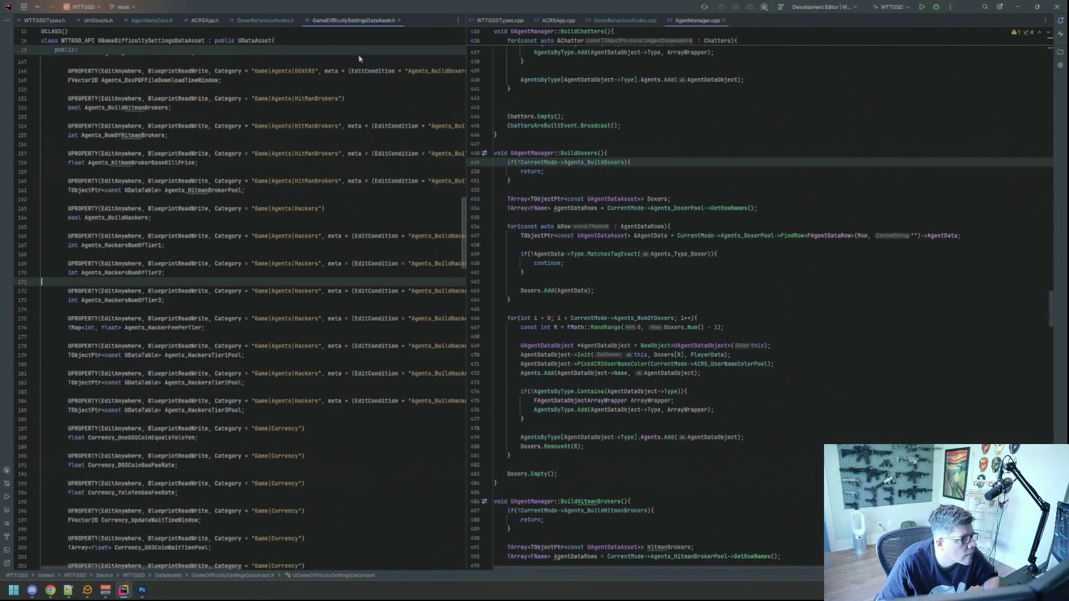
{"action": "scroll", "coordinate": [326, 214], "scroll_direction": "up", "scroll_amount": 10}
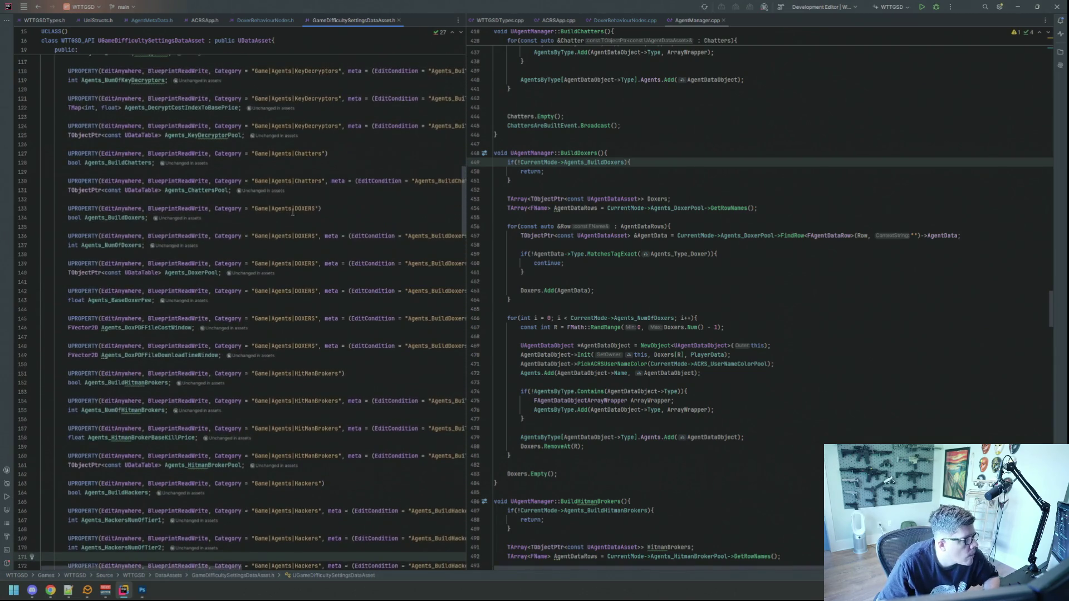
{"action": "left_click", "coordinate": [118, 245]}
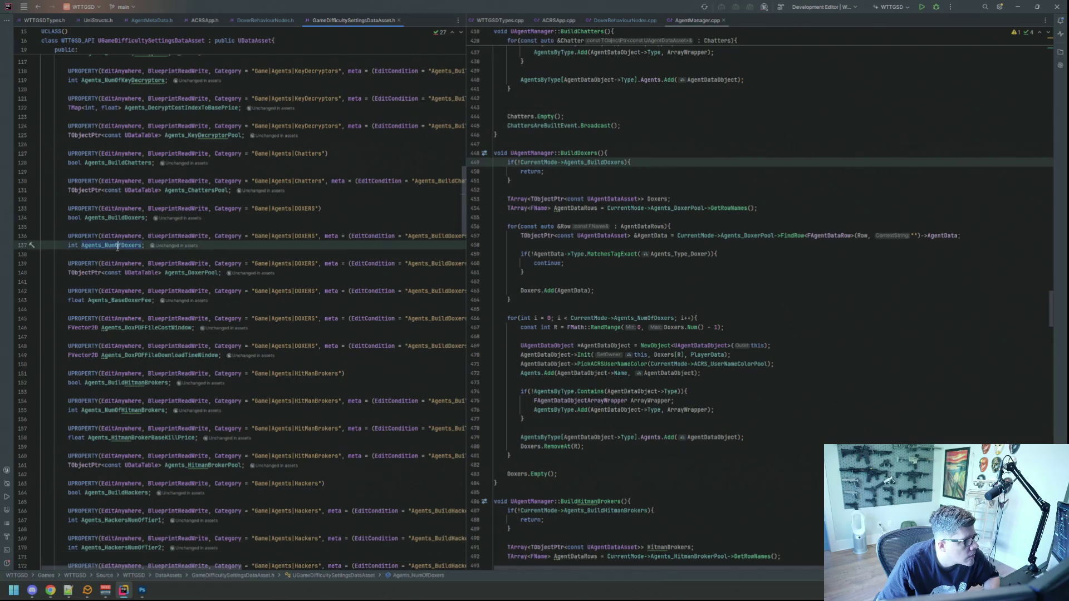
{"action": "left_click", "coordinate": [190, 273]}
{"action": "left_click", "coordinate": [131, 300]}
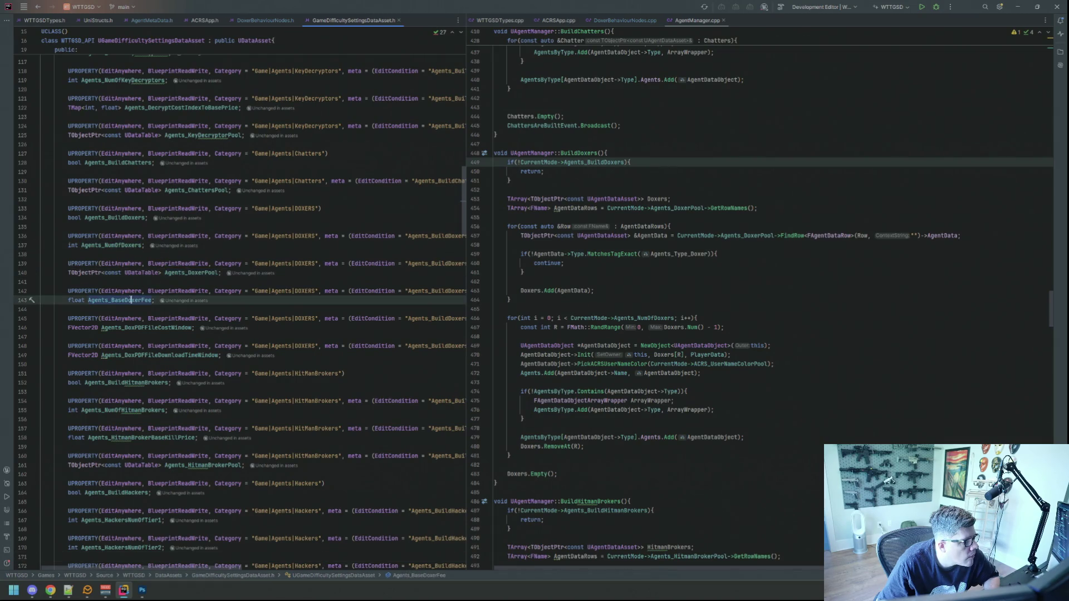
{"action": "left_click", "coordinate": [152, 328]}
{"action": "left_click", "coordinate": [171, 355]}
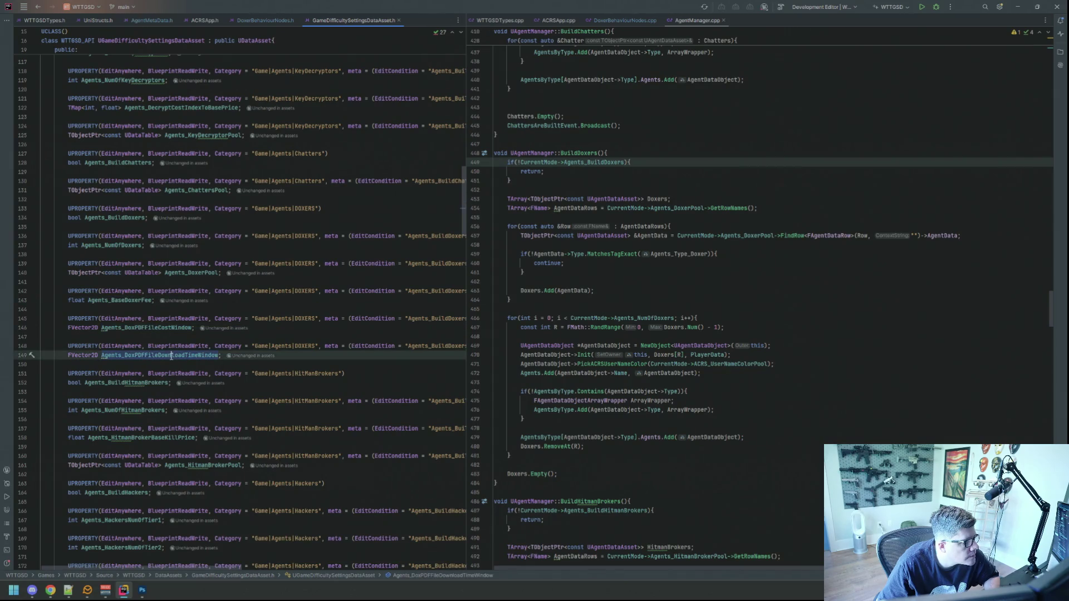
{"action": "left_click", "coordinate": [183, 336]}
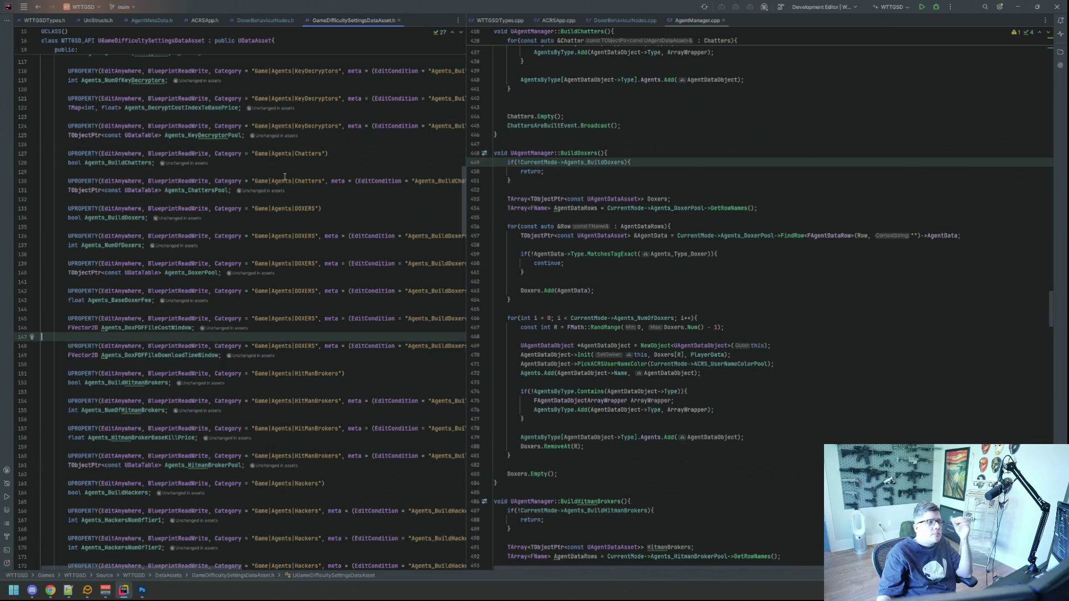
{"action": "left_click", "coordinate": [625, 20]}
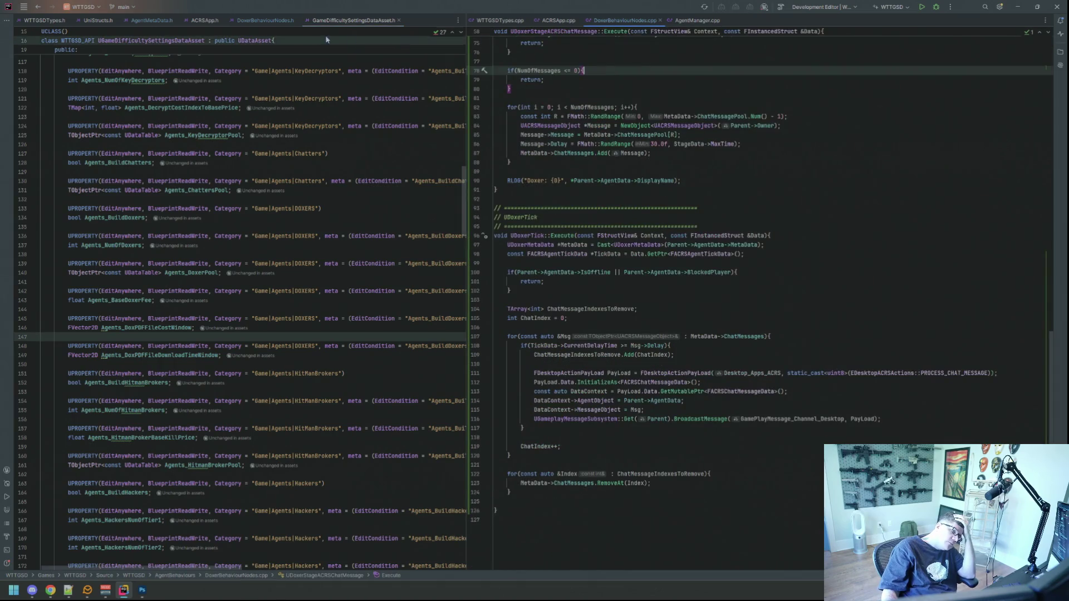
Show DoxerBehaviourNodes.h in the left pane and start a build of the project.
{"action": "left_click", "coordinate": [265, 20]}
{"action": "left_click", "coordinate": [305, 123]}
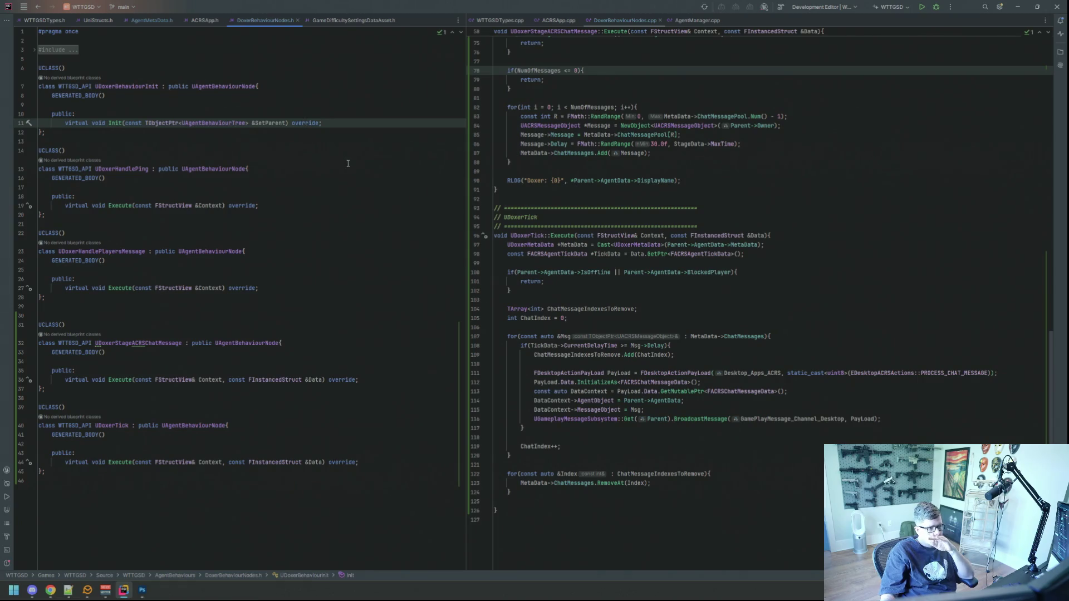
{"action": "left_click", "coordinate": [385, 124]}
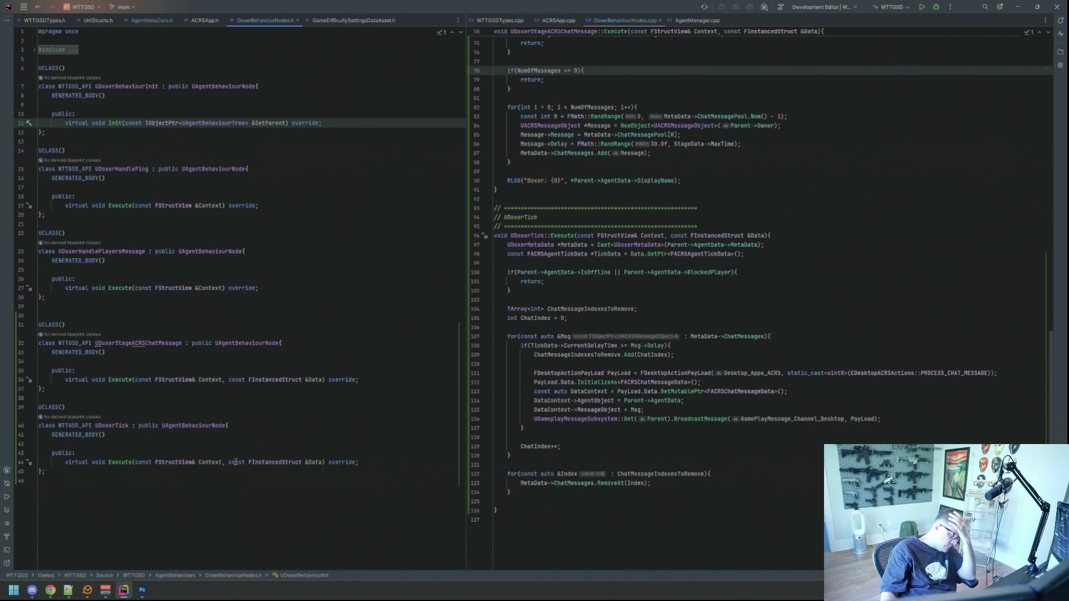
{"action": "left_click", "coordinate": [710, 272]}
{"action": "left_click", "coordinate": [923, 7]}
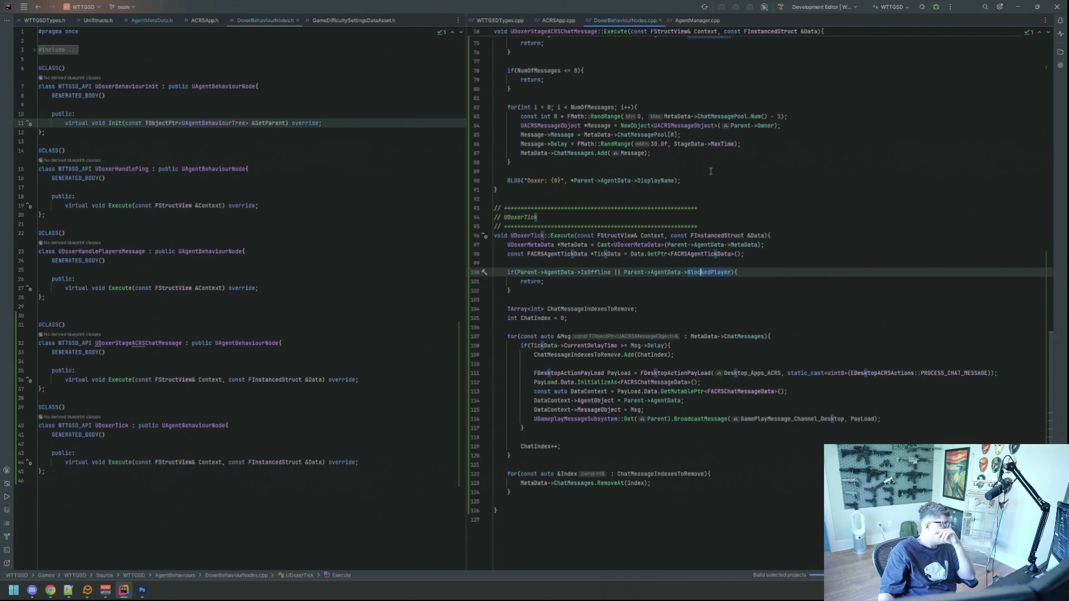
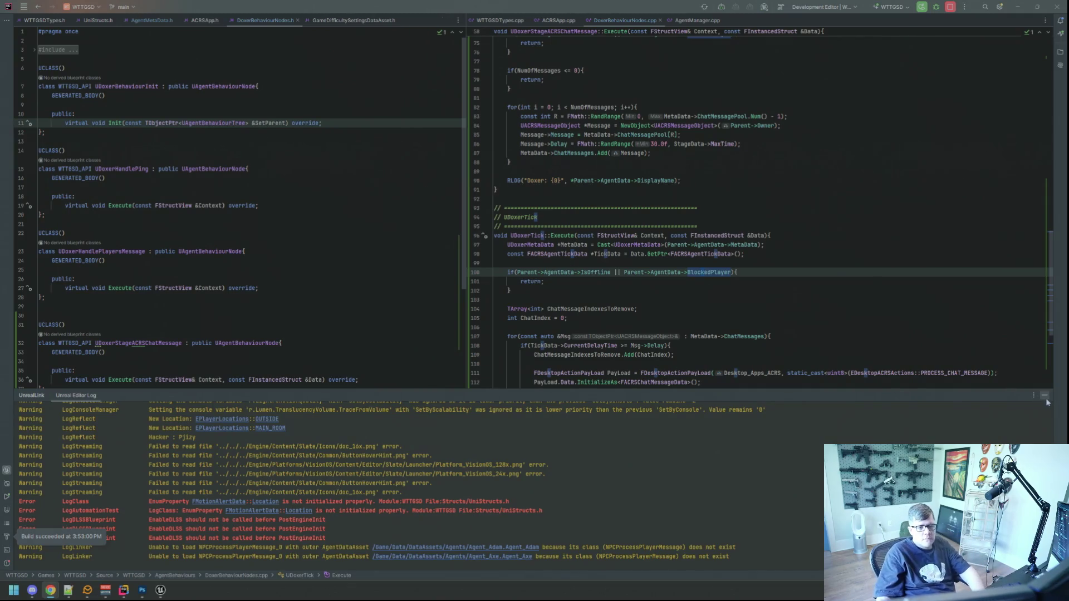
Collapse Rider's Unreal log panel and bring the Unreal Editor to the front.
{"action": "left_click", "coordinate": [124, 590]}
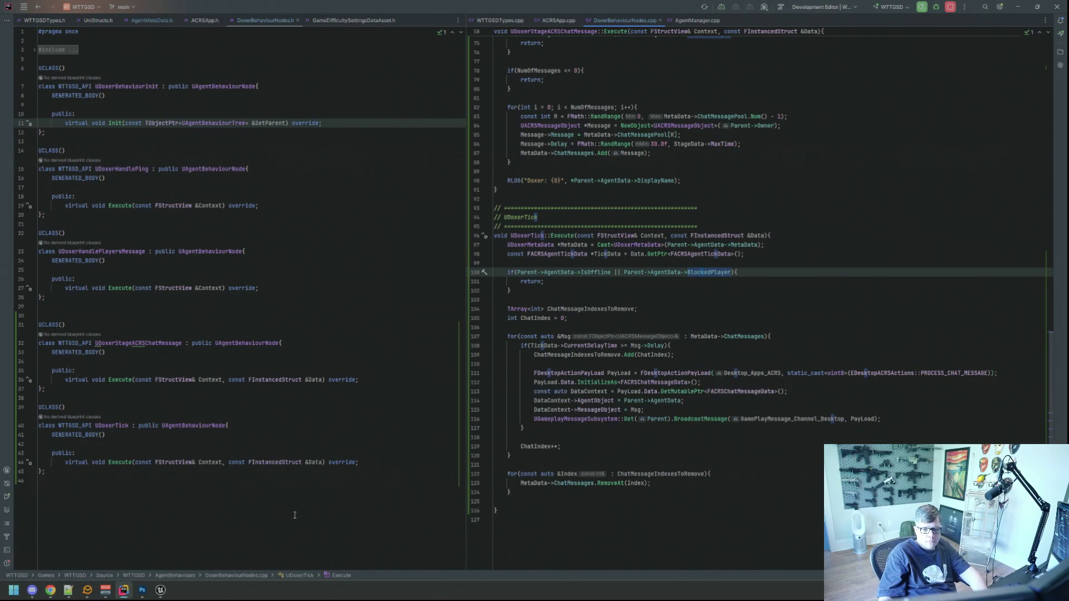
{"action": "left_click", "coordinate": [160, 591]}
In DoxerBehaviorTree, map Agents.Commands.ACRSCycleStage to the Doxer Stage ACRSChat Message node.
{"action": "double_click", "coordinate": [210, 479]}
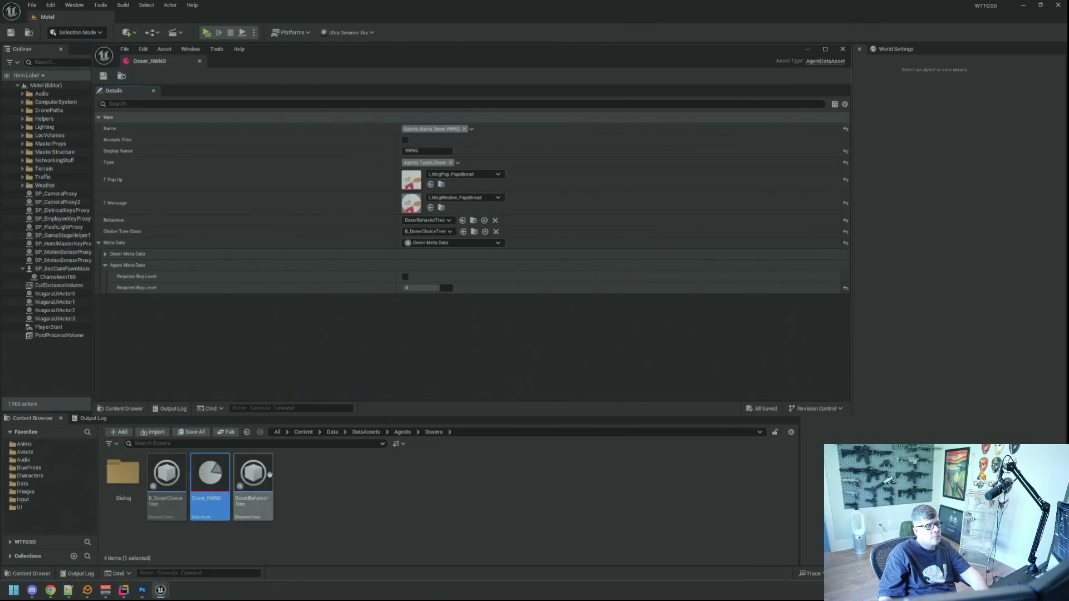
{"action": "double_click", "coordinate": [254, 477]}
{"action": "left_click", "coordinate": [457, 129]}
{"action": "left_click", "coordinate": [412, 259]}
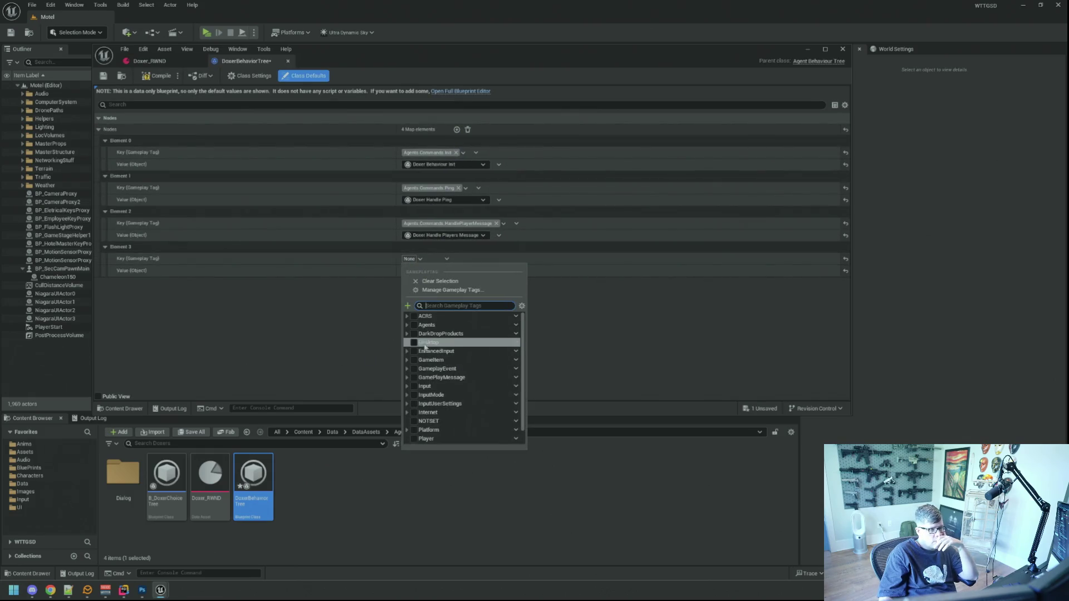
{"action": "left_click", "coordinate": [407, 325]}
{"action": "left_click", "coordinate": [411, 334]}
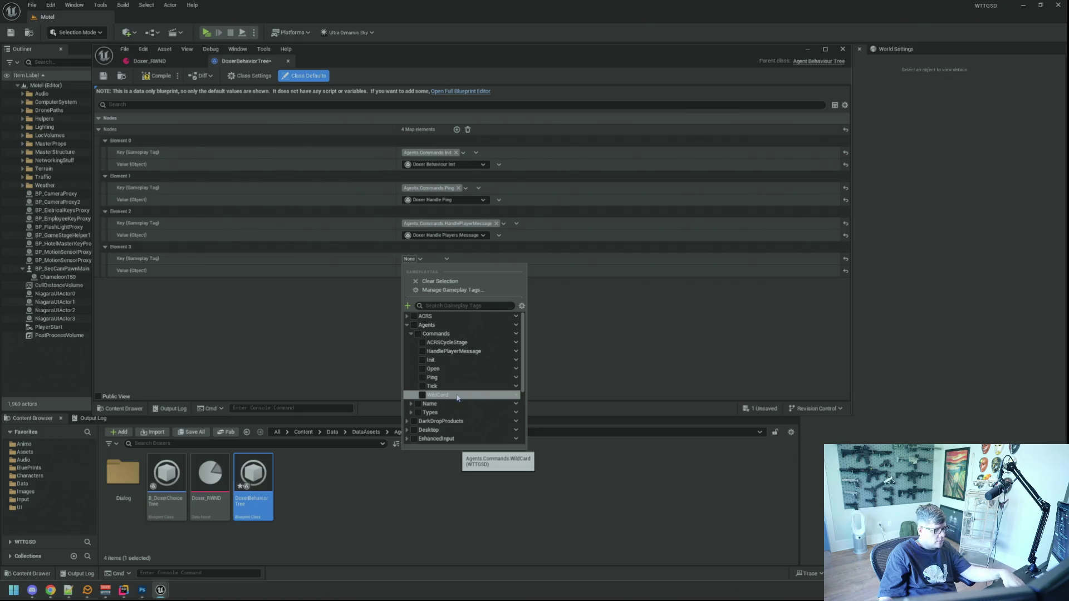
{"action": "left_click", "coordinate": [468, 342]}
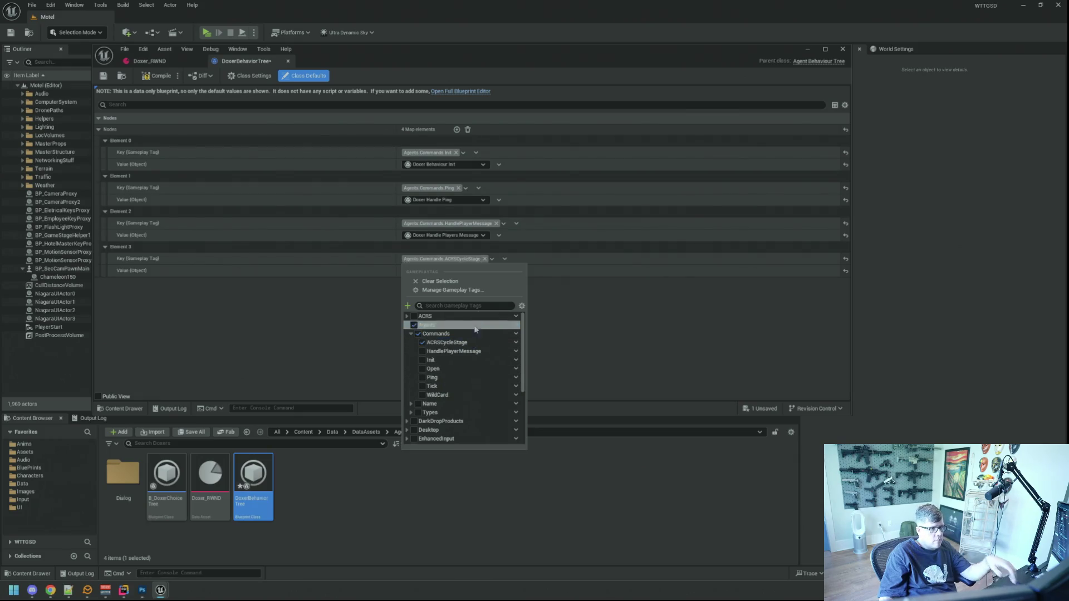
{"action": "left_click", "coordinate": [397, 271]}
{"action": "left_click", "coordinate": [440, 271]}
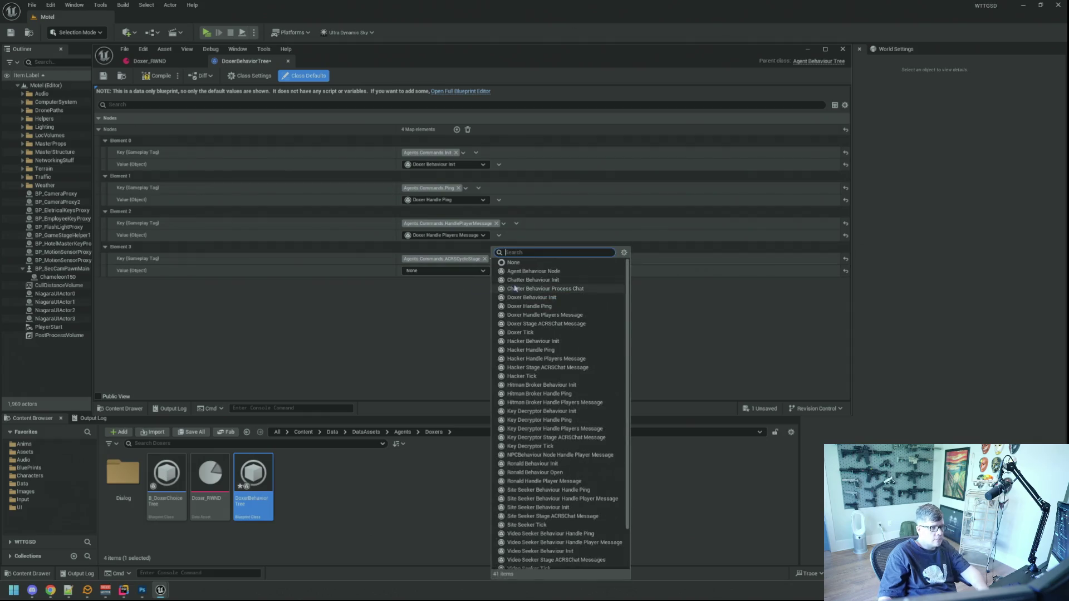
{"action": "type", "text": "doxer"}
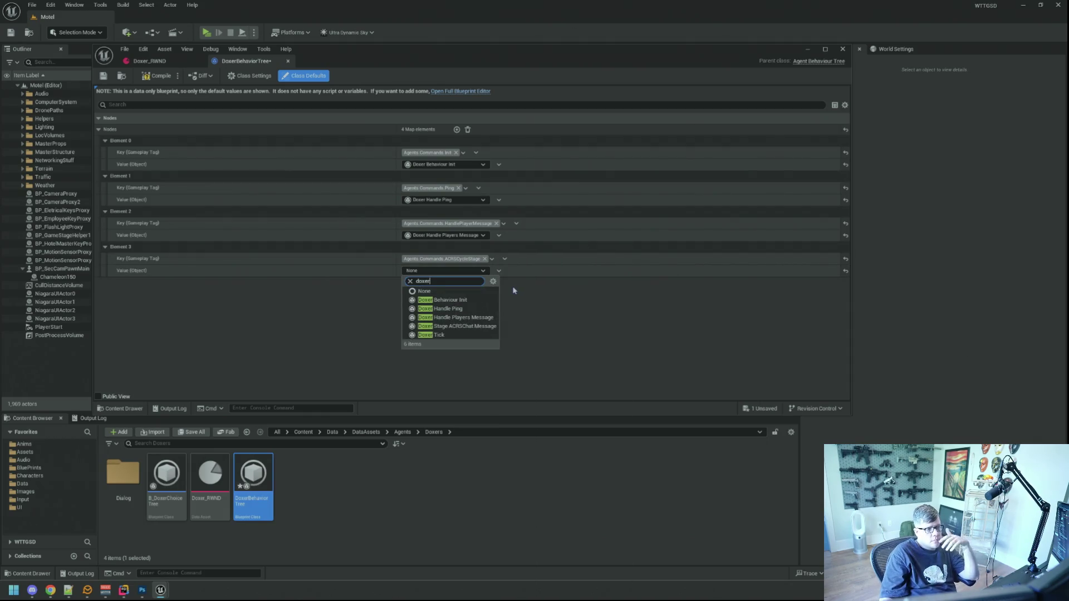
{"action": "left_click", "coordinate": [461, 327]}
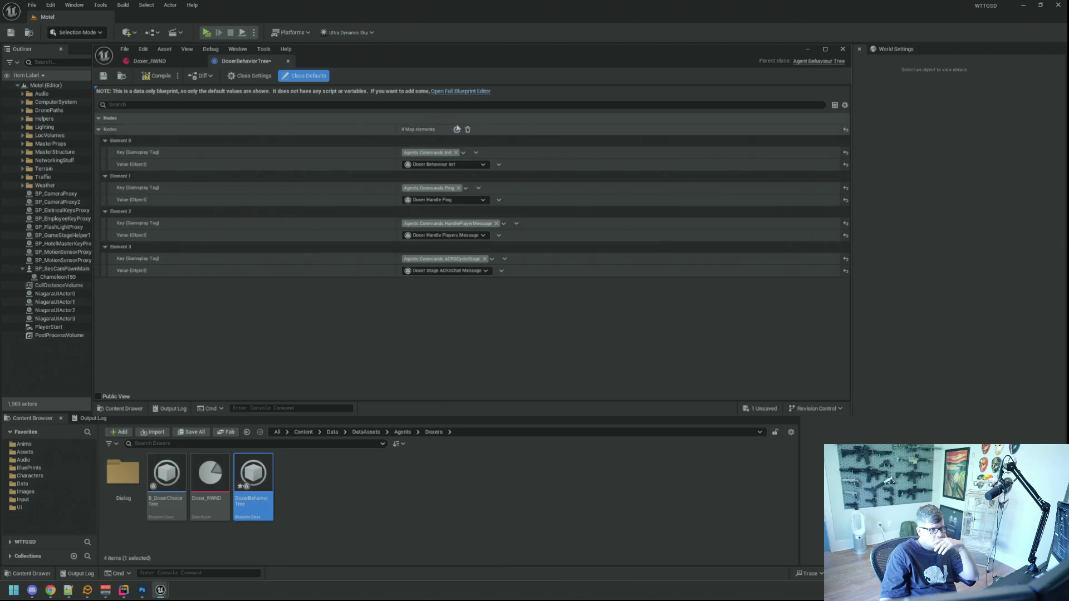
Map Agents.Commands.Tick to the Doxer Tick node, save the tree and close it.
{"action": "left_click", "coordinate": [457, 129]}
{"action": "left_click", "coordinate": [421, 295]}
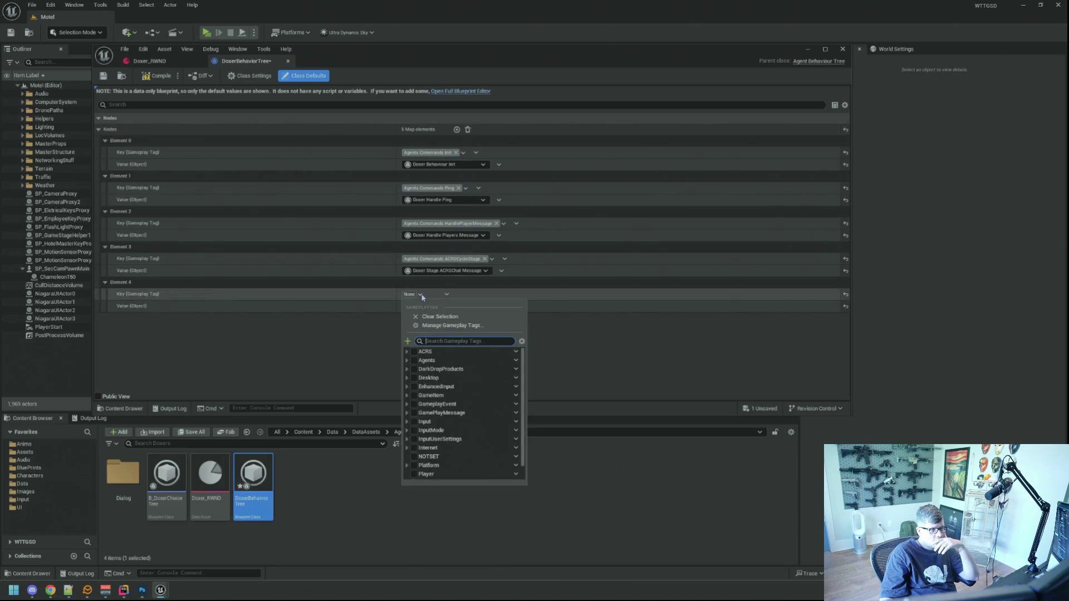
{"action": "left_click", "coordinate": [407, 360]}
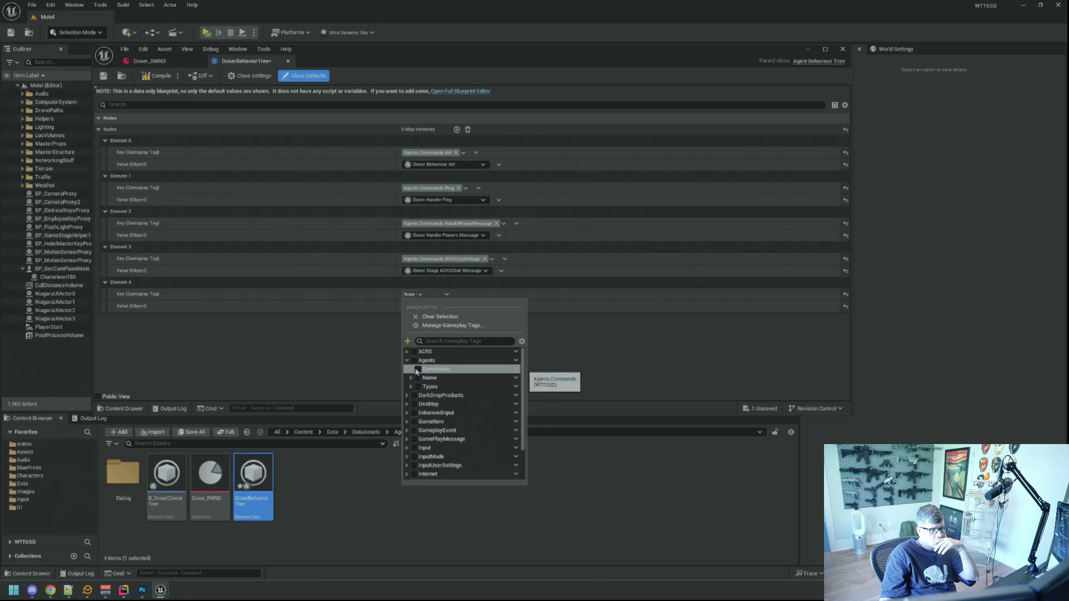
{"action": "left_click", "coordinate": [411, 369]}
{"action": "left_click", "coordinate": [445, 423]}
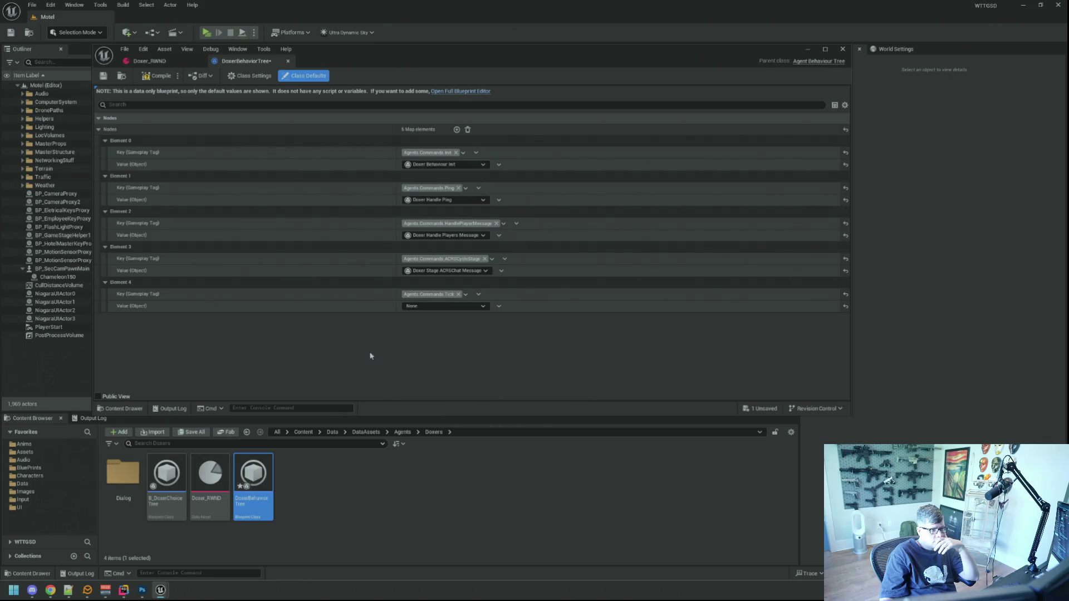
{"action": "left_click", "coordinate": [434, 307]}
{"action": "type", "text": "doxer"}
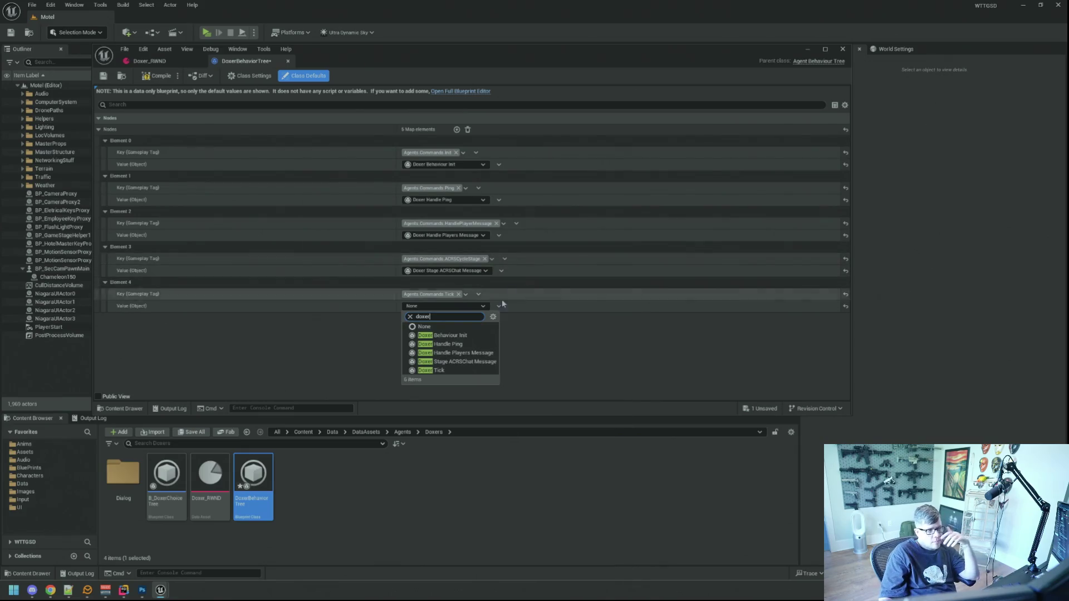
{"action": "left_click", "coordinate": [454, 371]}
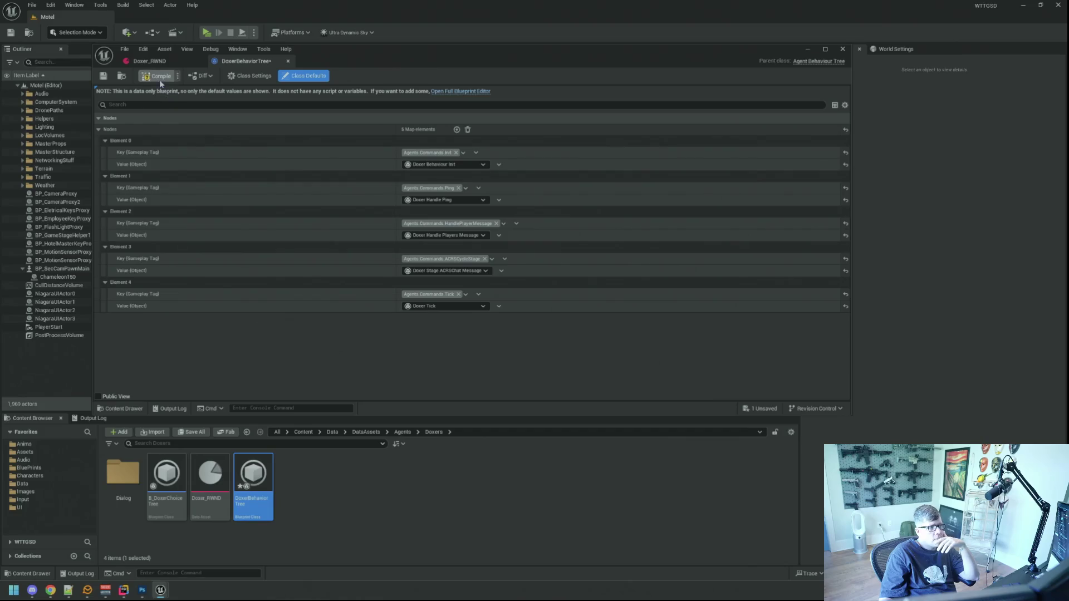
{"action": "left_click", "coordinate": [104, 76]}
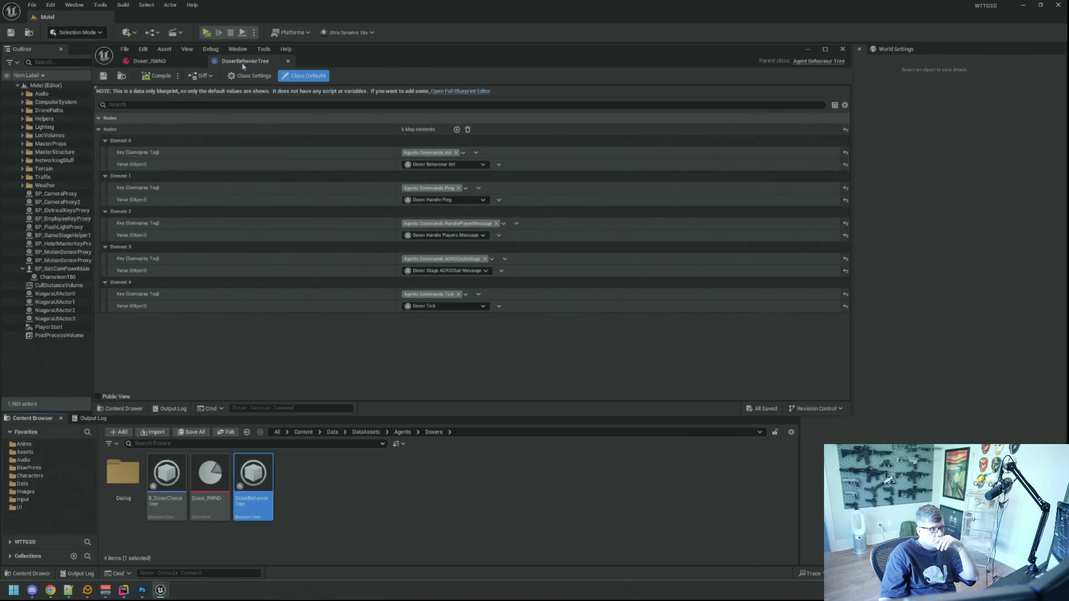
{"action": "middle_click", "coordinate": [242, 63]}
Enable Requires Rep Level, set Chance Of Message to 45 and max ACRS messages to 3.
{"action": "left_click", "coordinate": [405, 276]}
{"action": "left_click", "coordinate": [105, 254]}
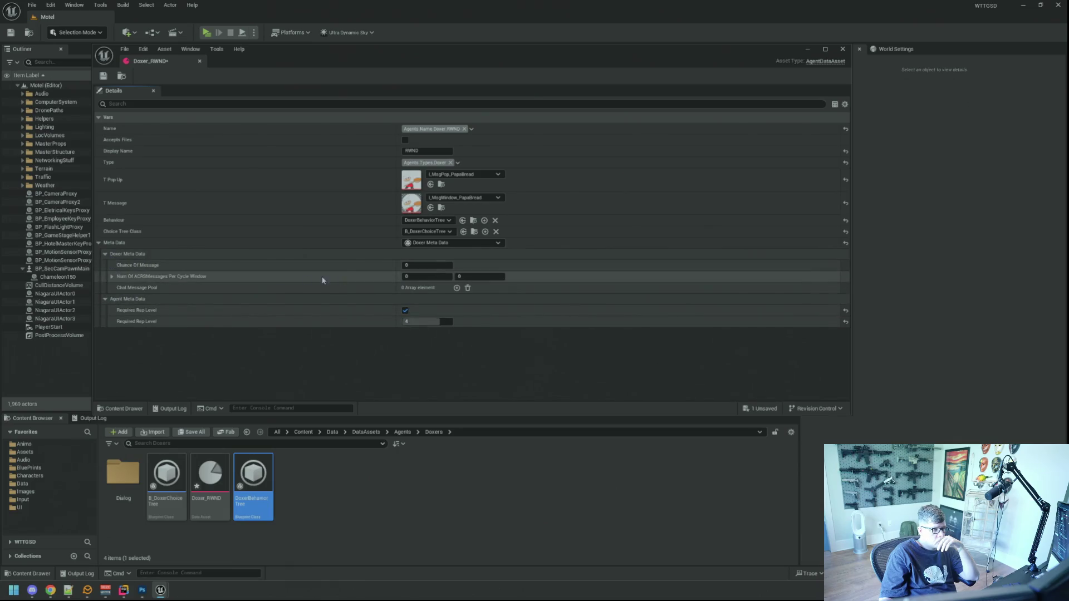
{"action": "left_click", "coordinate": [424, 266]}
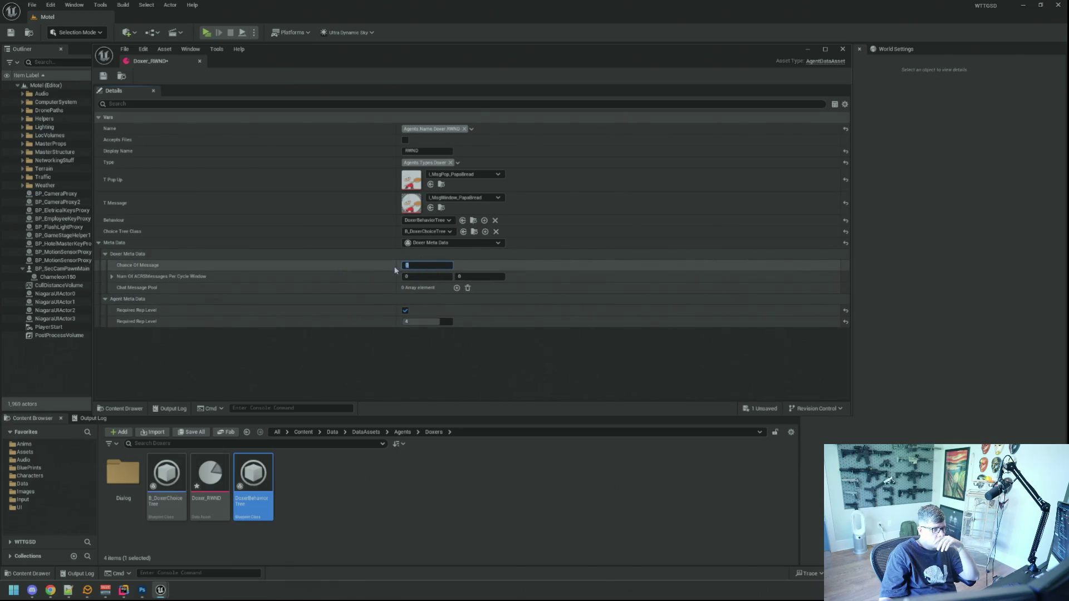
{"action": "left_click", "coordinate": [407, 376]}
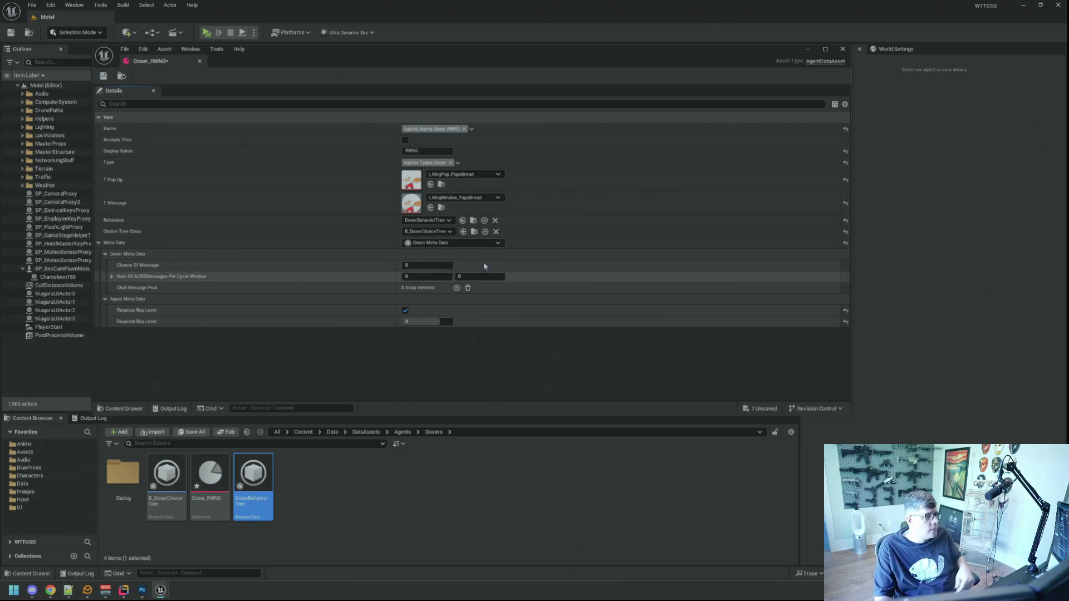
{"action": "left_click", "coordinate": [448, 265]}
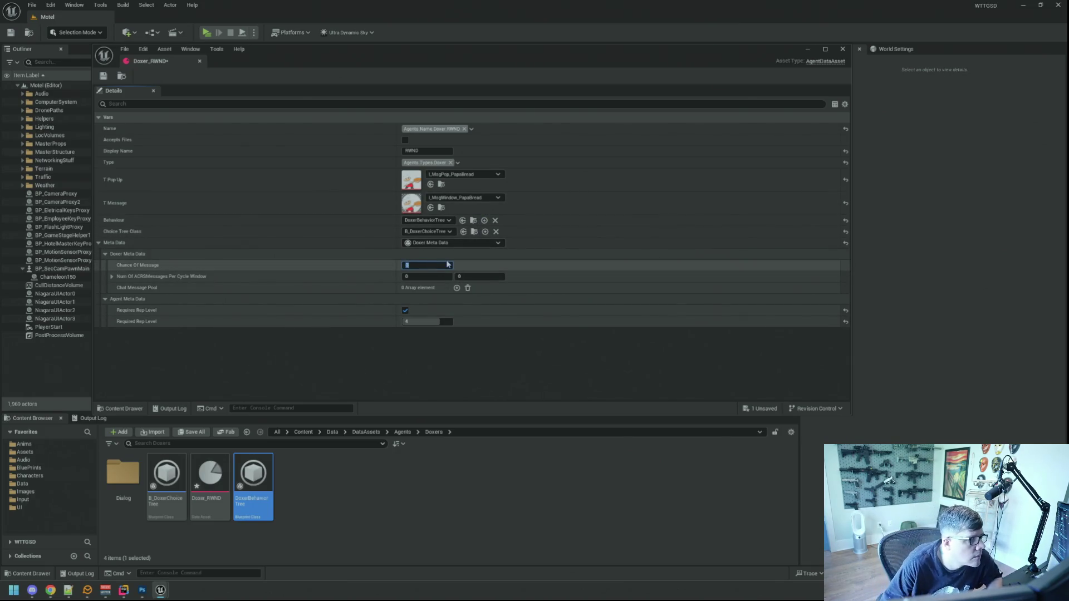
{"action": "type", "text": "5"}
{"action": "key", "text": "Tab"}
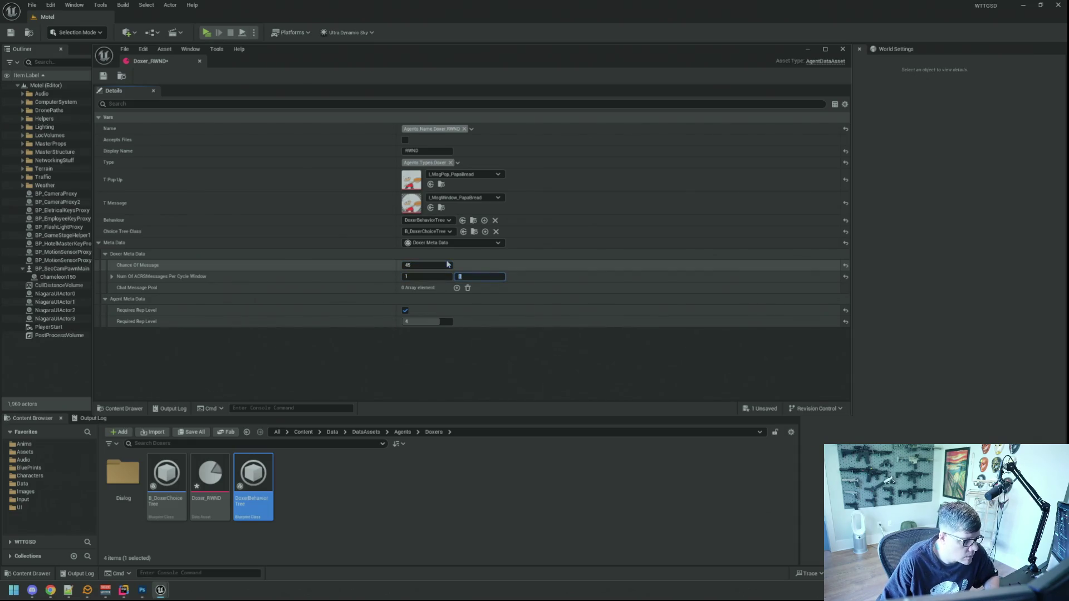
{"action": "type", "text": "3"}
{"action": "key", "text": "Return"}
Add two doxing-service messages to the Chat Message Pool and save Doxer_RWND.
{"action": "left_click", "coordinate": [456, 288]}
{"action": "left_click", "coordinate": [429, 301]}
{"action": "type", "text": "ing Doxing Servies"}
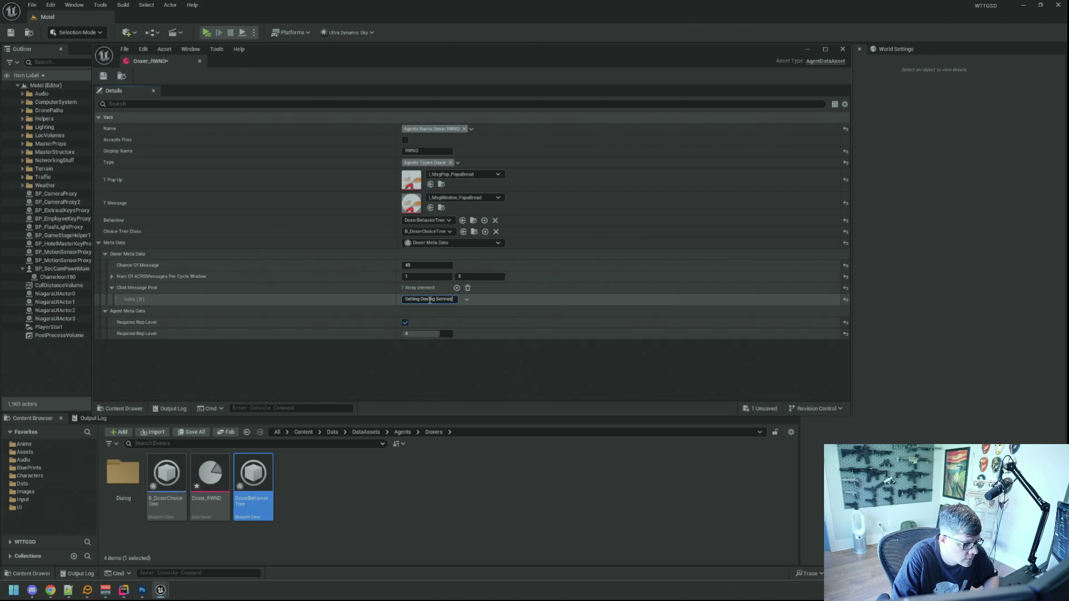
{"action": "type", "text": " - Get y"}
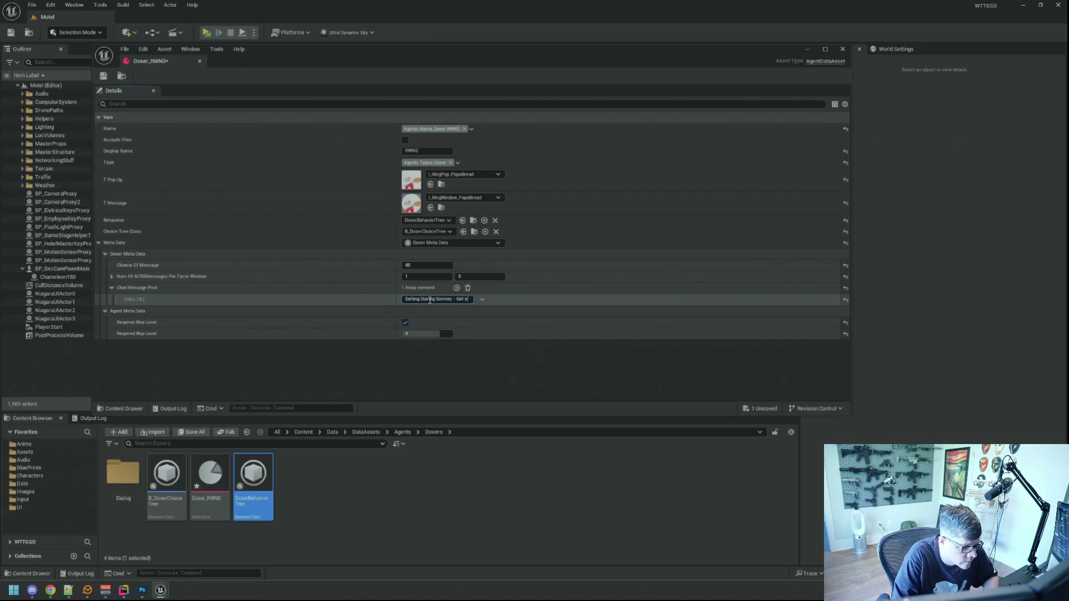
{"action": "type", "text": "our doxing servies"}
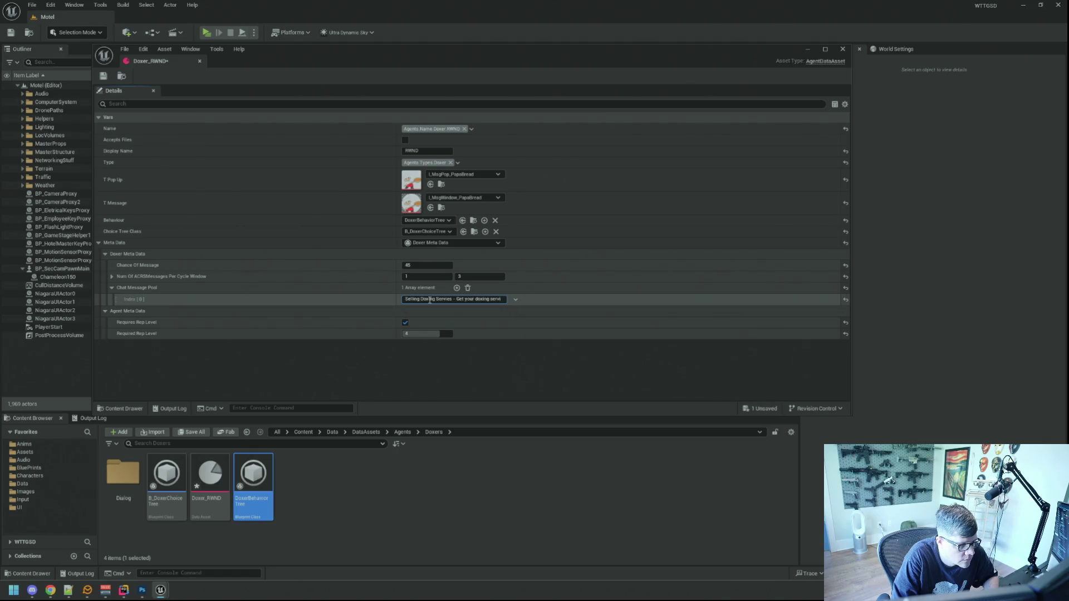
{"action": "left_click", "coordinate": [456, 288]}
{"action": "left_click", "coordinate": [426, 311]}
{"action": "type", "text": "Need to DOX Somn"}
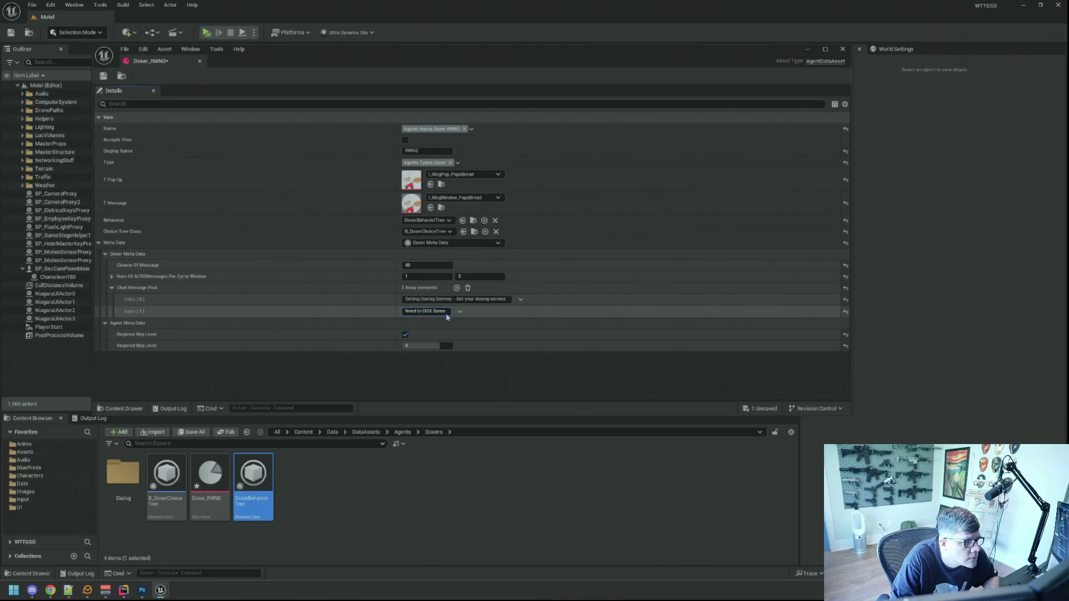
{"action": "type", "text": "me up."}
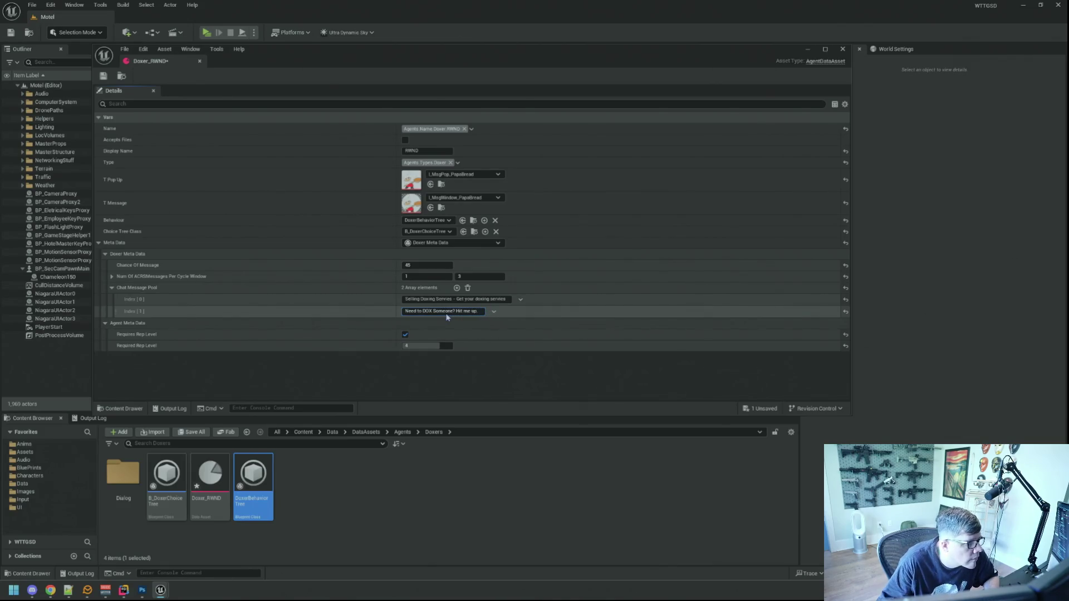
{"action": "key", "text": "Return"}
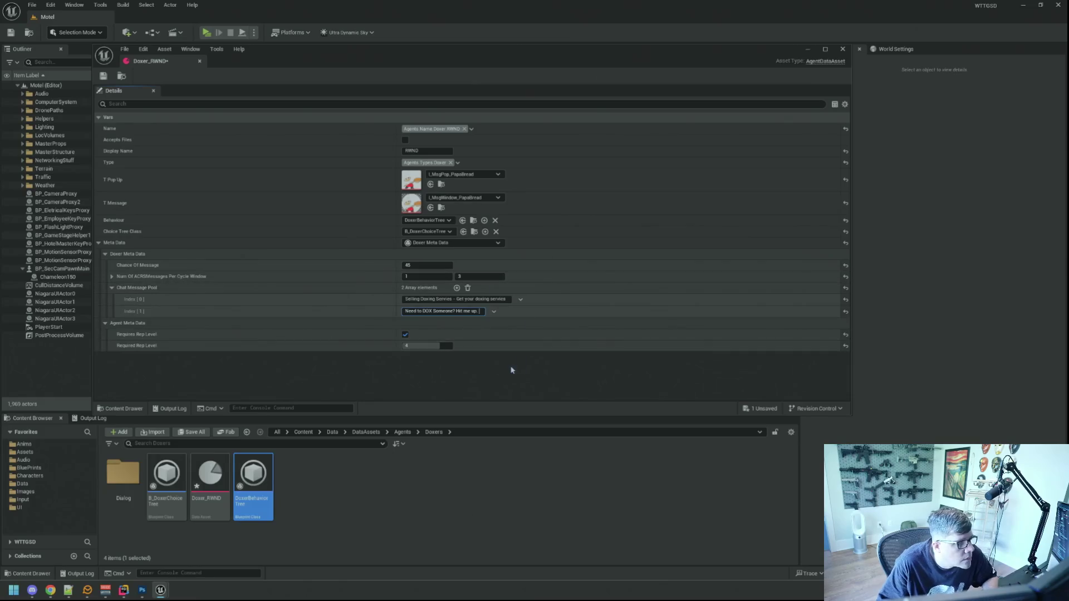
{"action": "left_click", "coordinate": [103, 76]}
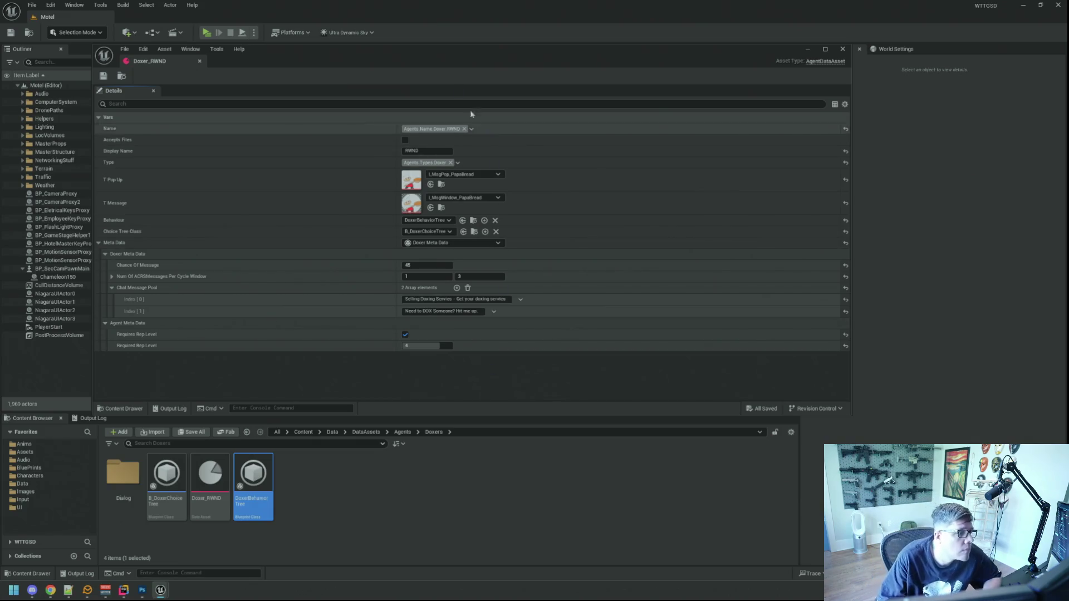
{"action": "left_click_drag", "start_coordinate": [416, 54], "coordinate": [469, 49]}
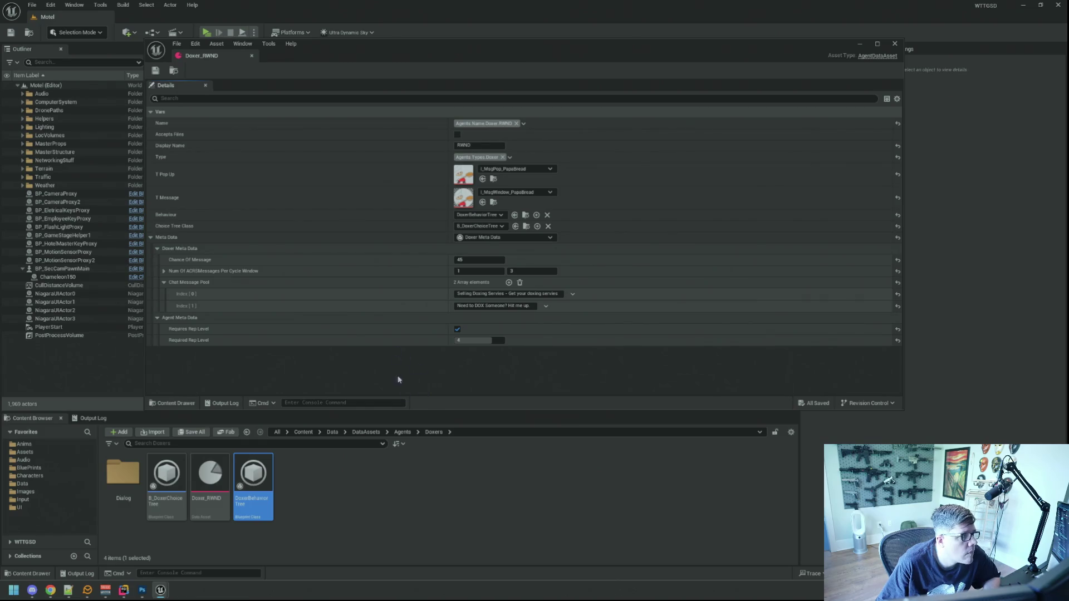
Set Doxer_RWND's pop-up image to L_MsgPop_RWND and message image to L_MsgWindow_RWND, then save.
{"action": "left_click", "coordinate": [211, 478]}
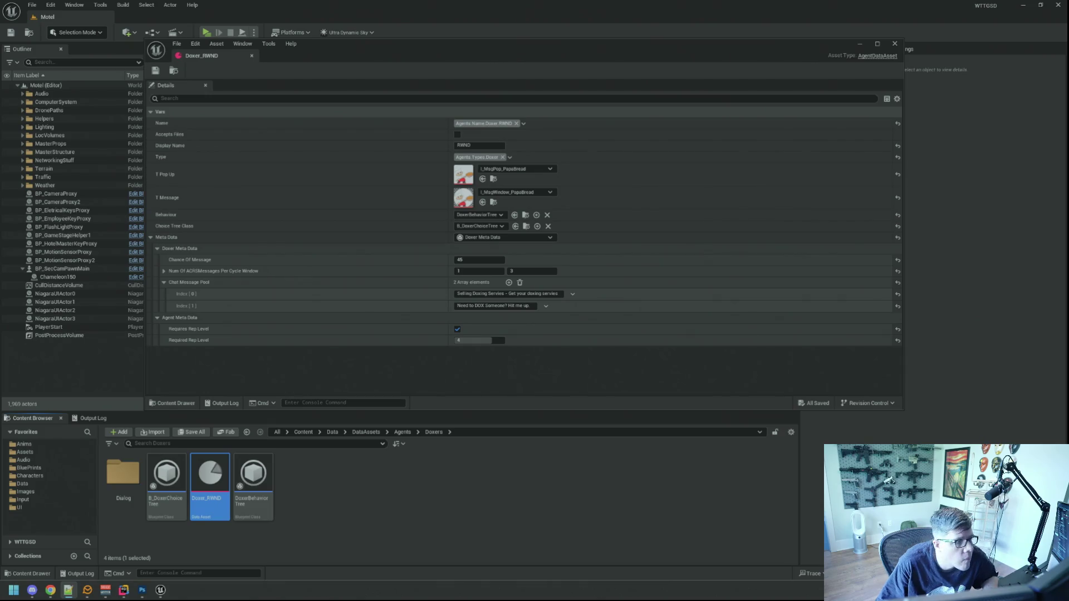
{"action": "left_click", "coordinate": [547, 170]}
{"action": "type", "text": "RWND"}
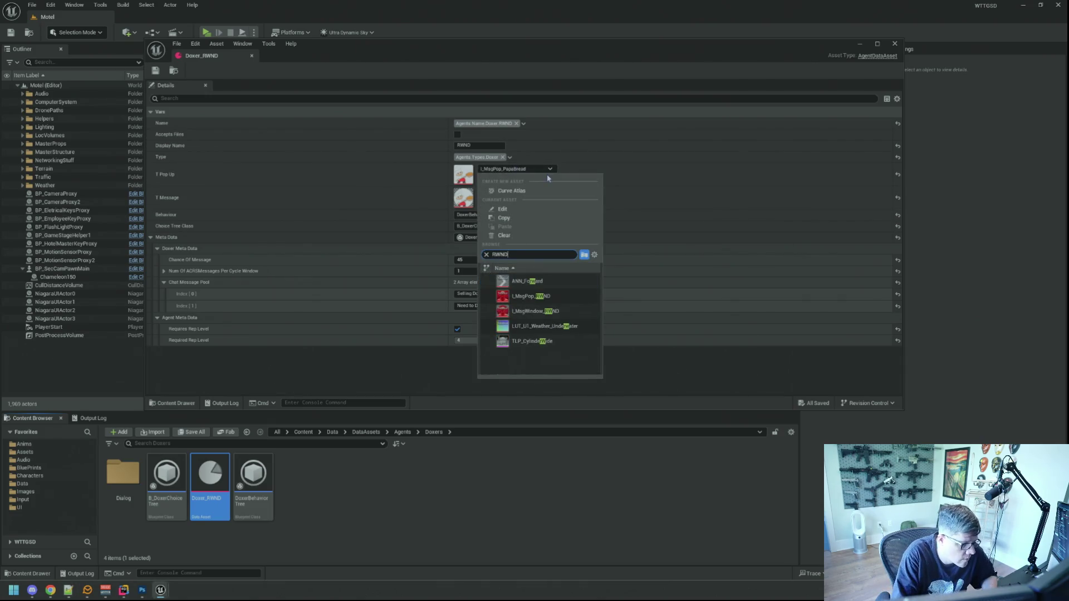
{"action": "left_click", "coordinate": [529, 281]}
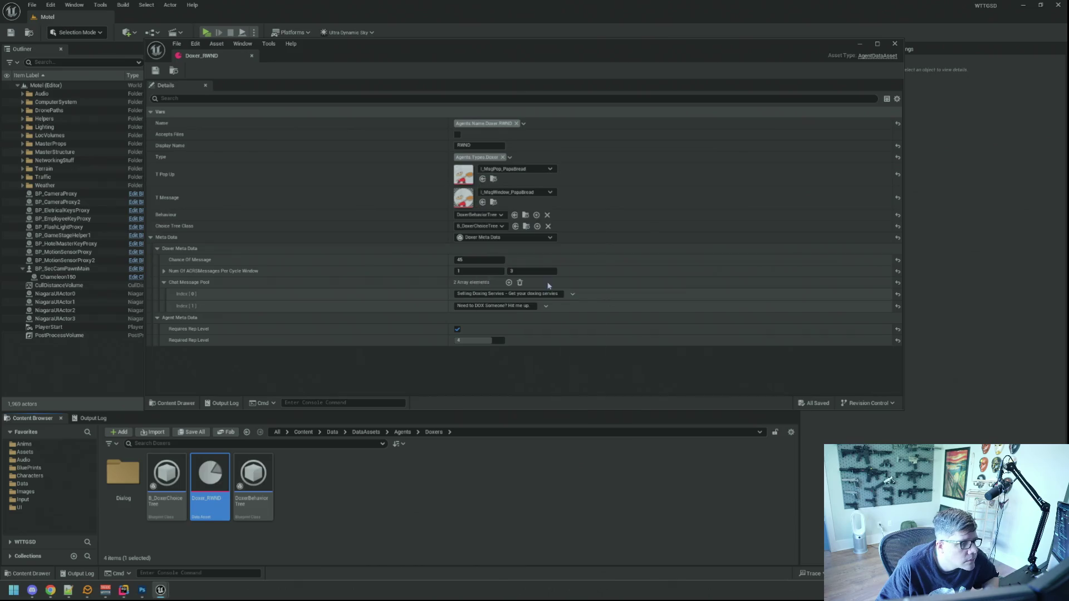
{"action": "left_click", "coordinate": [530, 193]}
{"action": "type", "text": "RWND"}
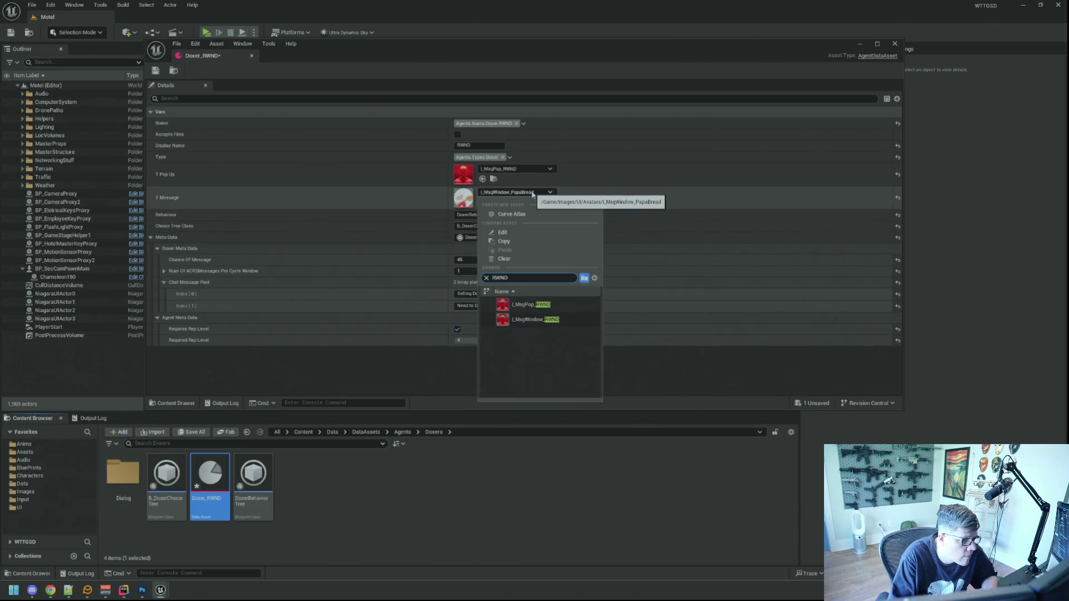
{"action": "left_click", "coordinate": [536, 319]}
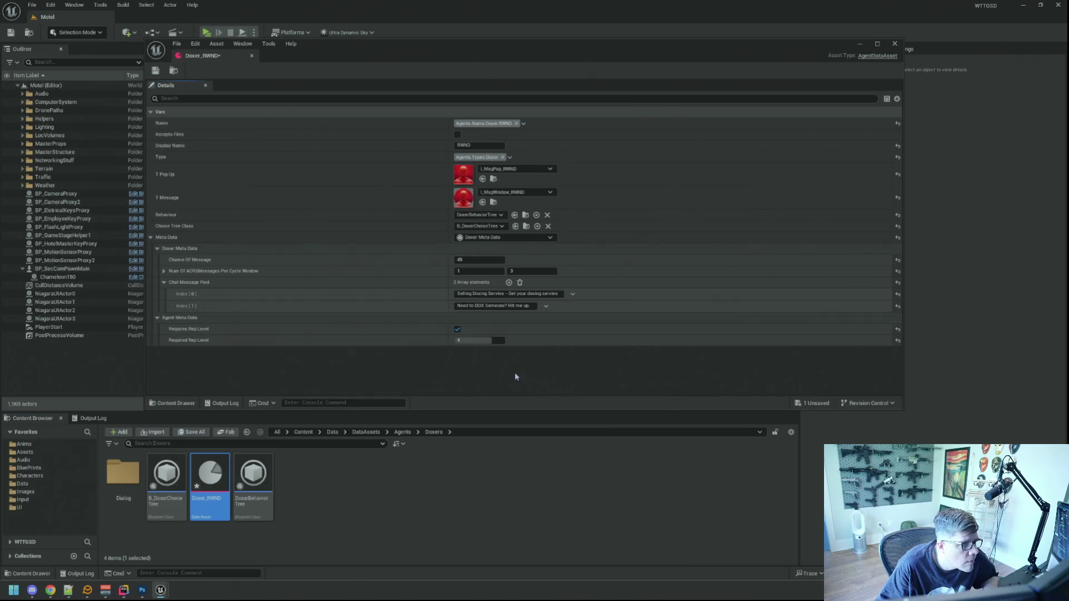
{"action": "key", "text": "ctrl+s"}
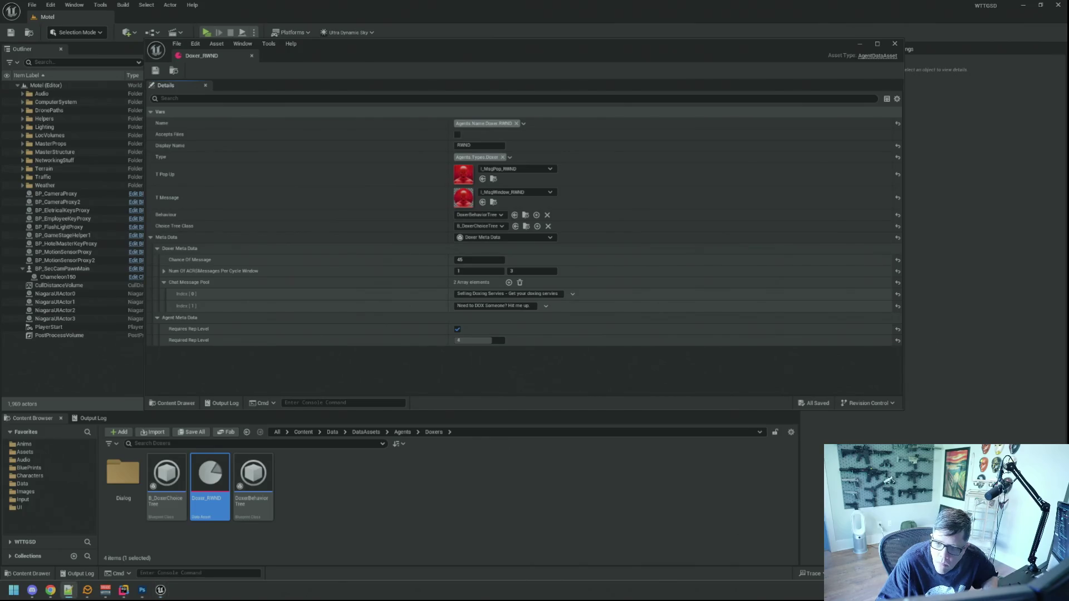
Duplicate the Doxer_RWND asset with Ctrl+D.
{"action": "left_click", "coordinate": [582, 469]}
{"action": "left_click", "coordinate": [210, 473]}
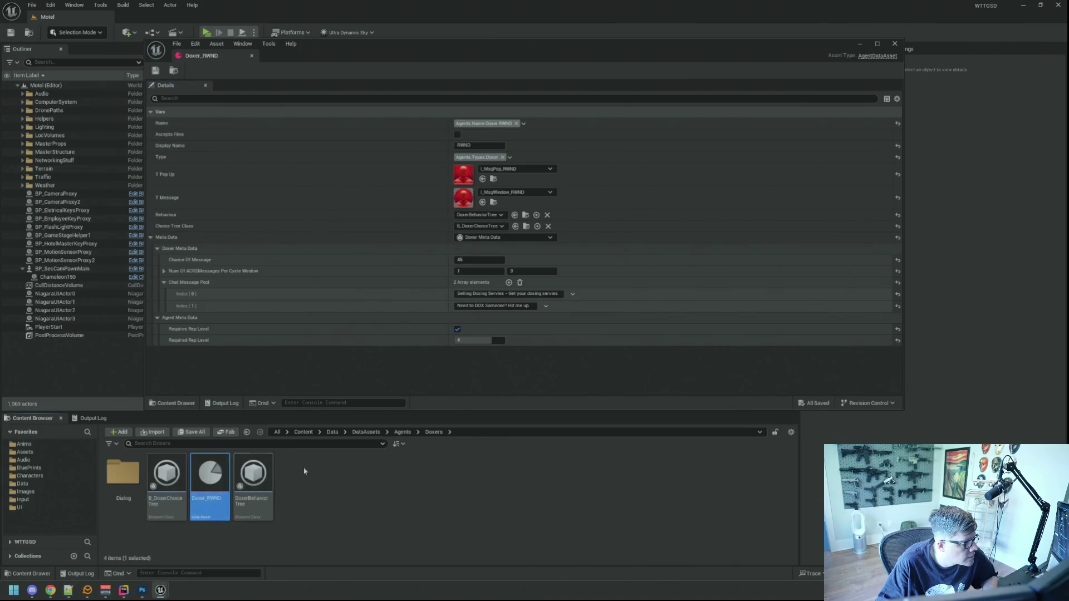
{"action": "key", "text": "ctrl+d"}
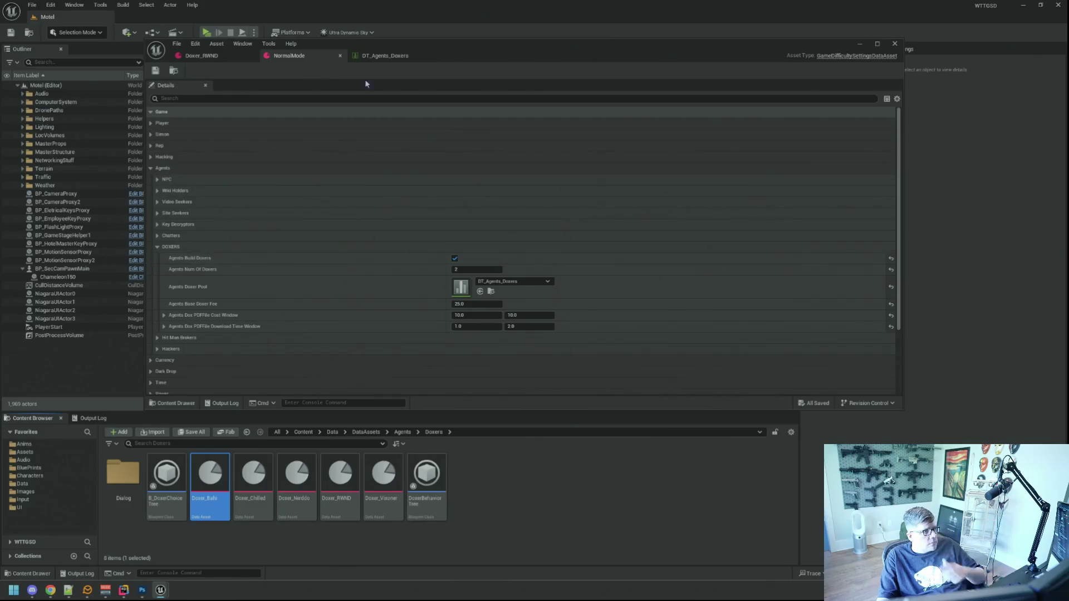
Review doxer rows in DT_Agents_Doxers, then close the data table and NormalMode editors.
{"action": "left_click", "coordinate": [384, 56]}
{"action": "left_click", "coordinate": [366, 115]}
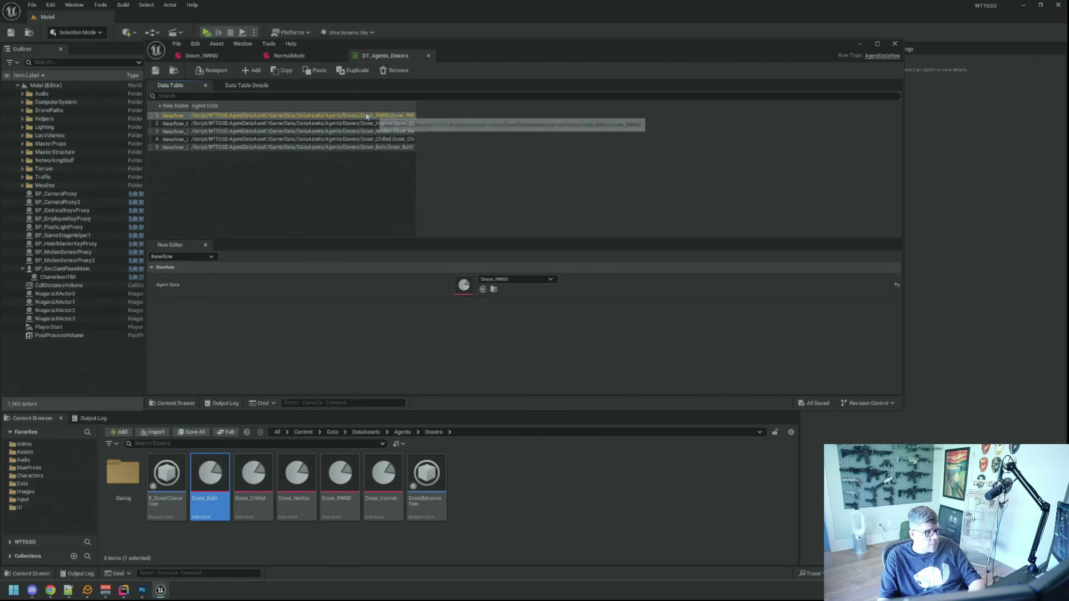
{"action": "key", "text": "Down"}
{"action": "key", "text": "Down"}
{"action": "key", "text": "Down"}
{"action": "key", "text": "Down"}
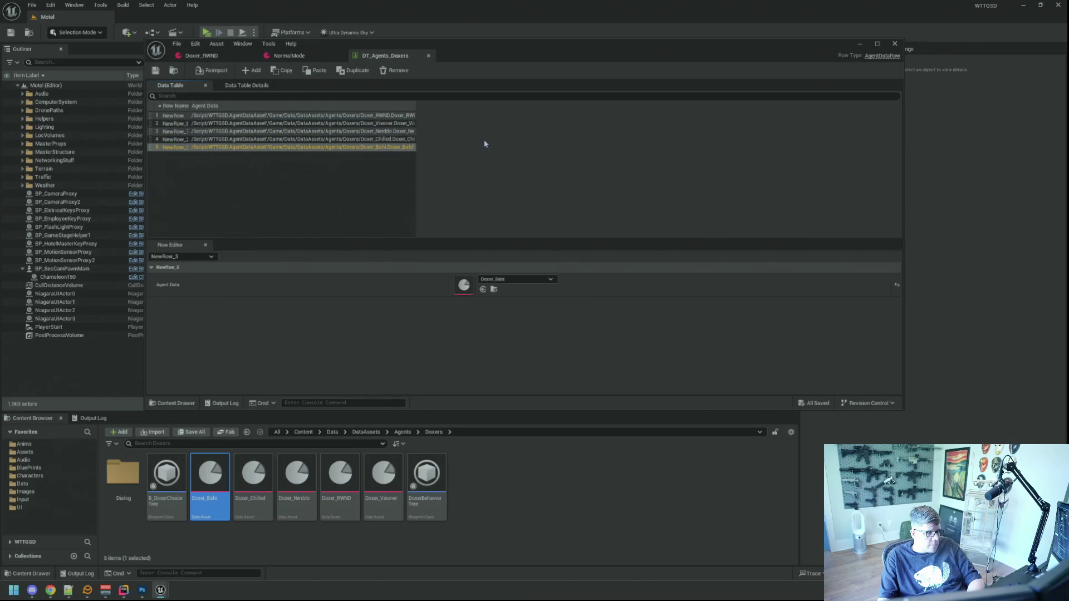
{"action": "key", "text": "Up"}
{"action": "key", "text": "Up"}
{"action": "key", "text": "Up"}
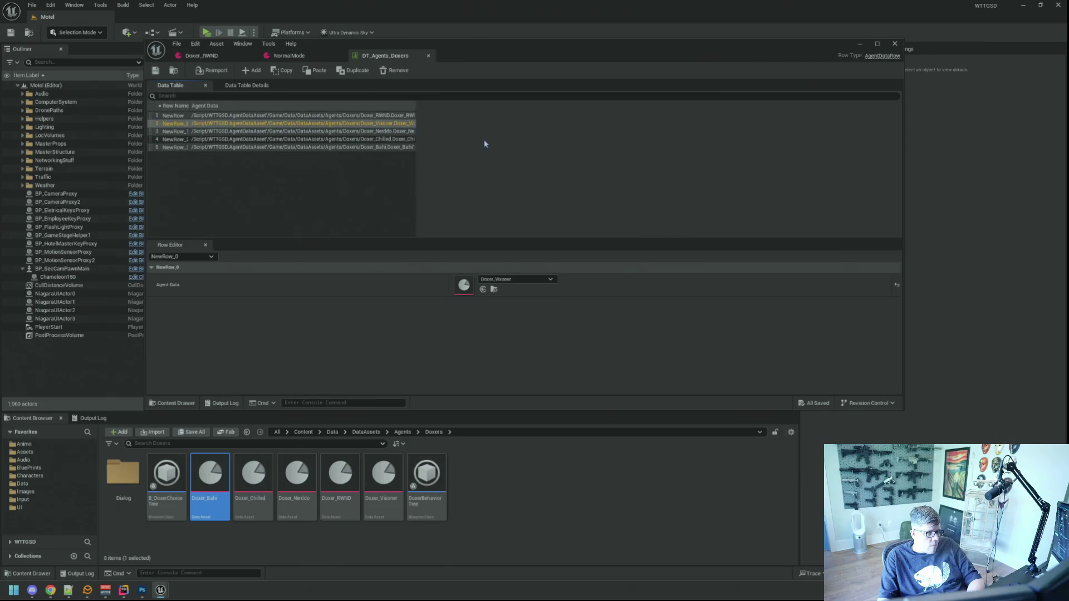
{"action": "left_click", "coordinate": [290, 56]}
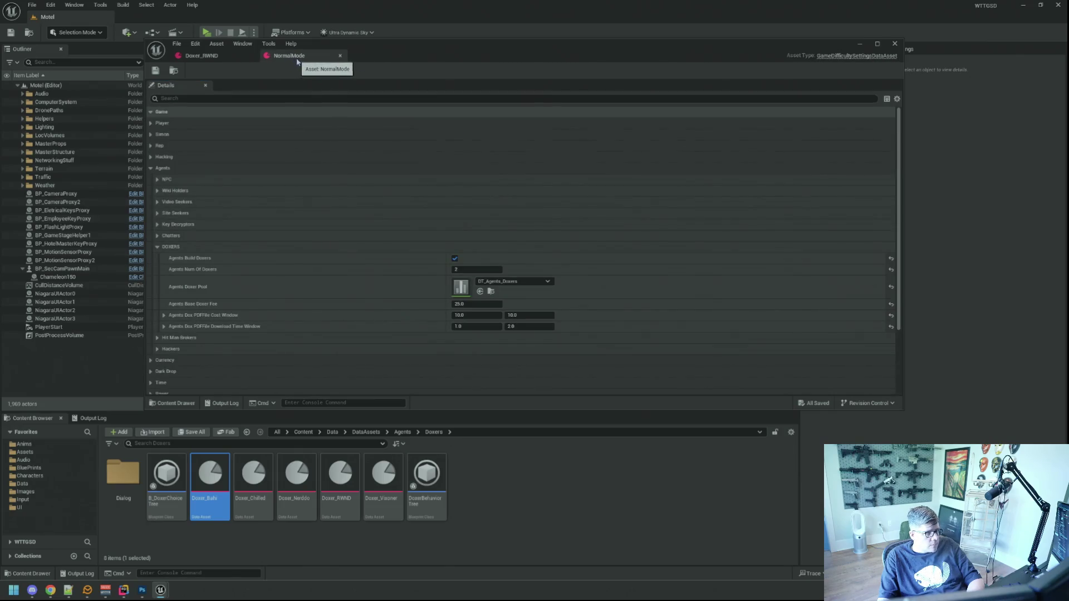
{"action": "middle_click", "coordinate": [299, 58]}
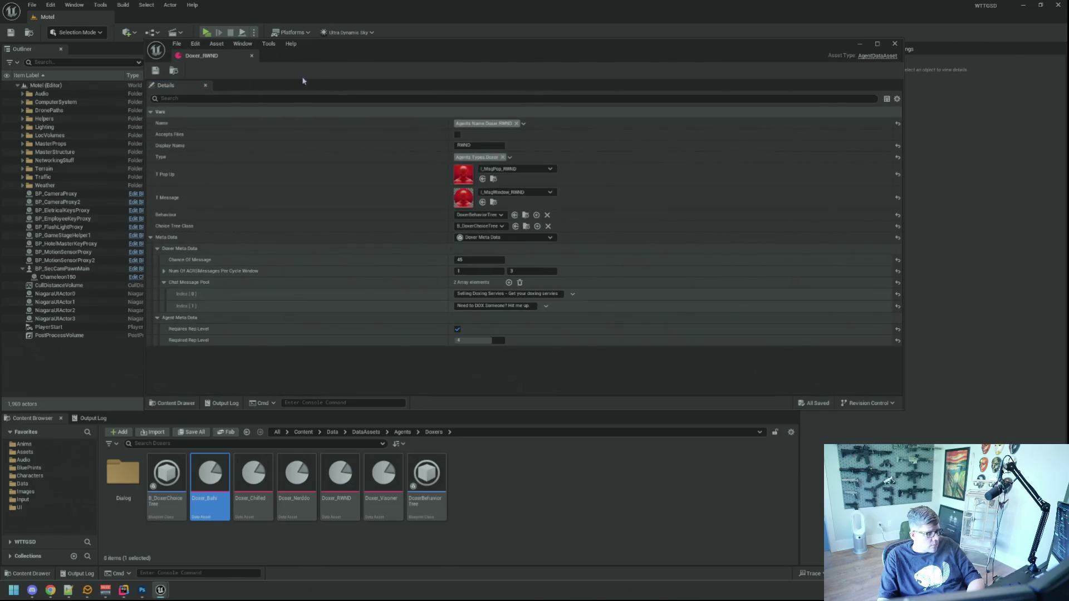
Clear the Output Log and return to the Doxers asset folder.
{"action": "left_click", "coordinate": [92, 418]}
{"action": "right_click", "coordinate": [182, 449]}
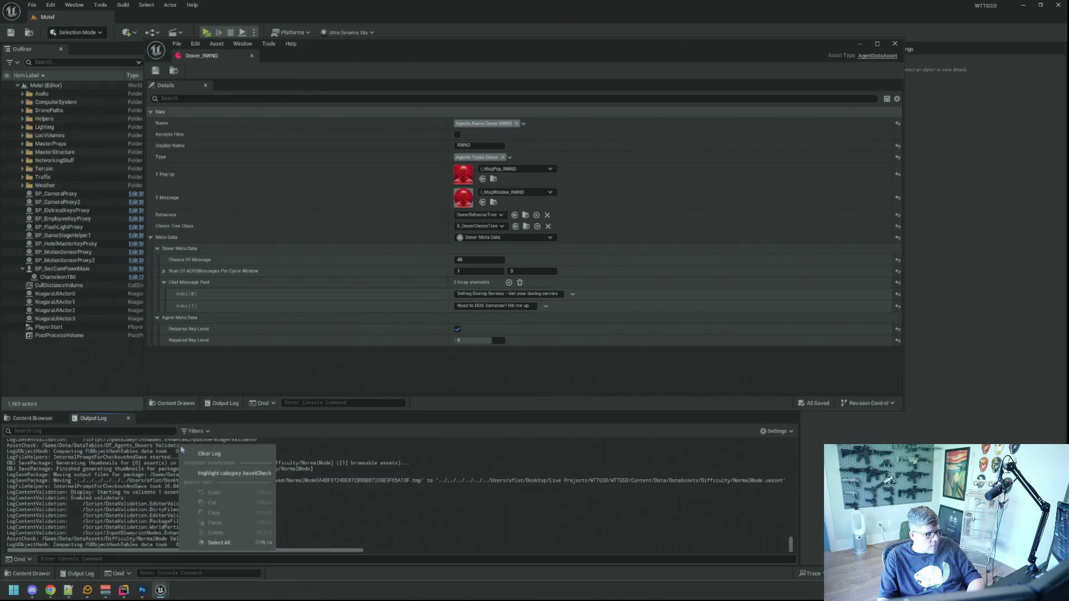
{"action": "left_click", "coordinate": [208, 454]}
{"action": "left_click", "coordinate": [32, 418]}
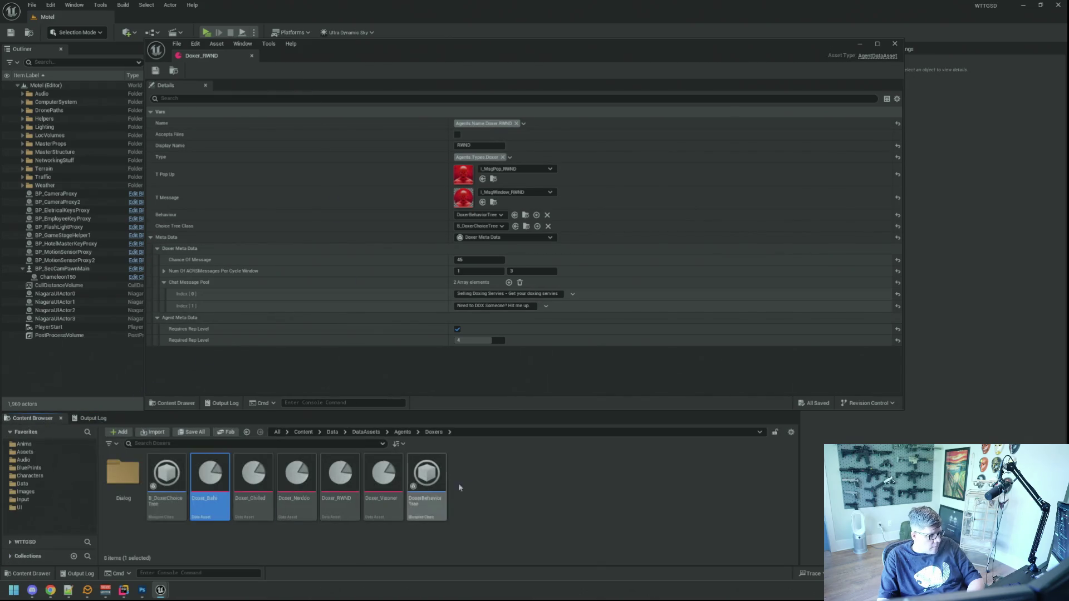
{"action": "left_click", "coordinate": [550, 491]}
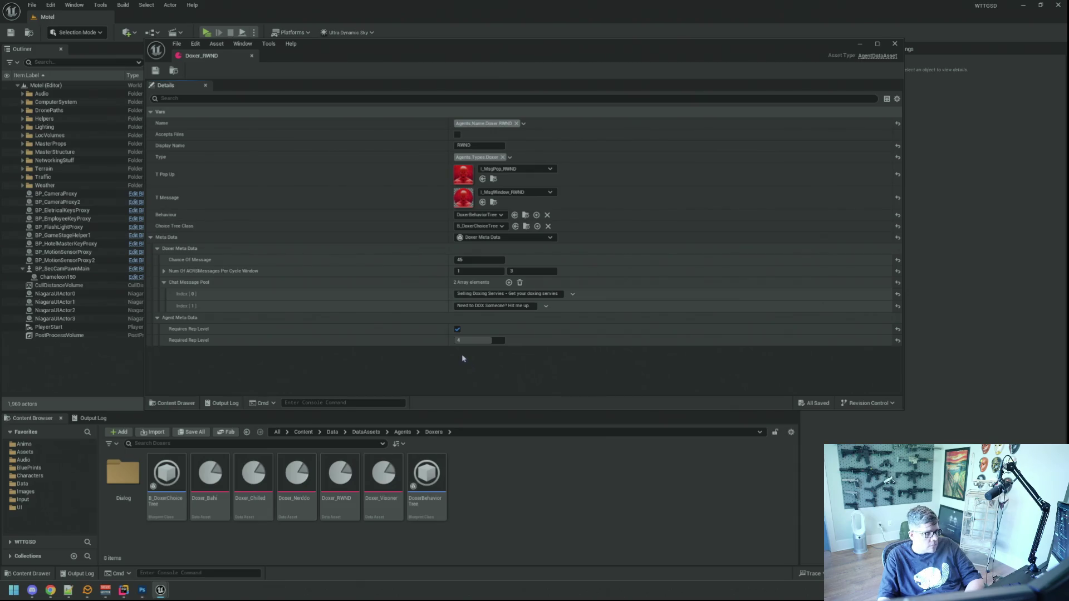
Set Doxer_Bahi's Required Rep Level to 3, save, and close the Bahi and RWND editors.
{"action": "double_click", "coordinate": [210, 478]}
{"action": "left_click", "coordinate": [478, 341]}
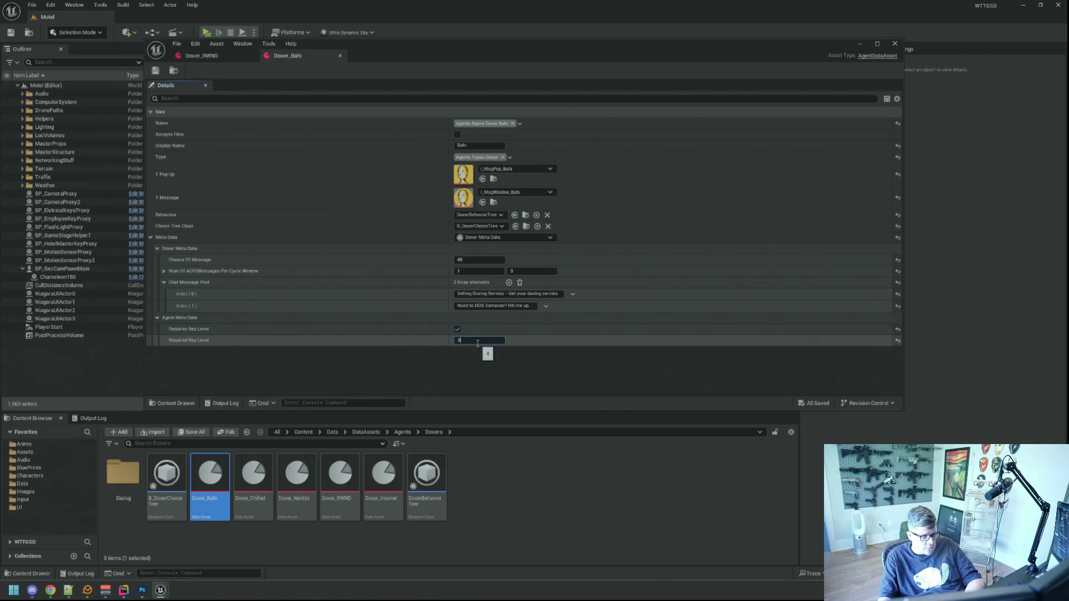
{"action": "key", "text": "Return"}
{"action": "left_click", "coordinate": [155, 72]}
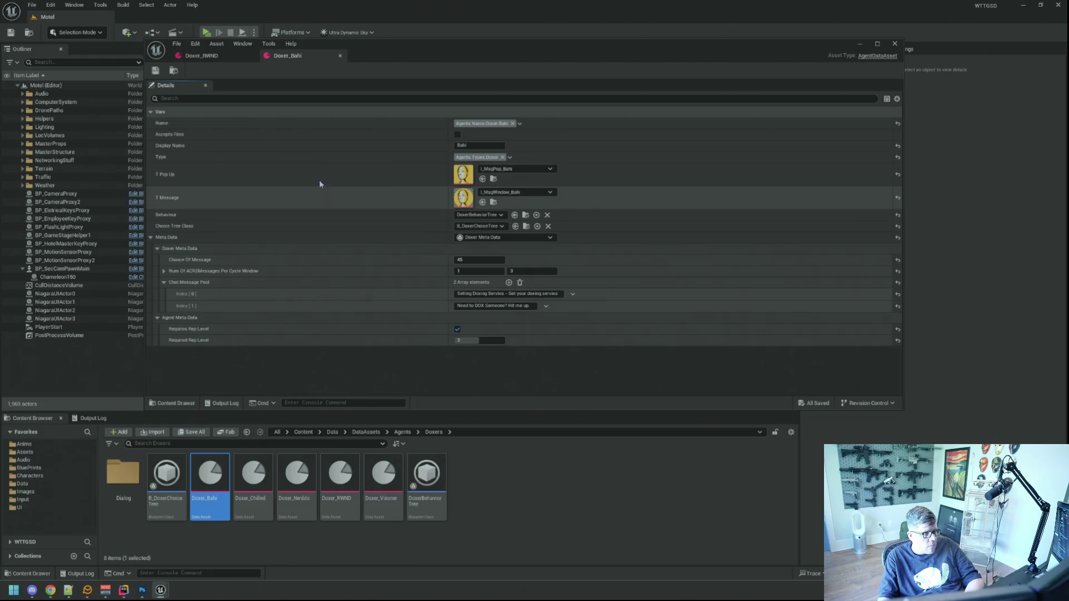
{"action": "middle_click", "coordinate": [292, 57]}
{"action": "middle_click", "coordinate": [218, 58]}
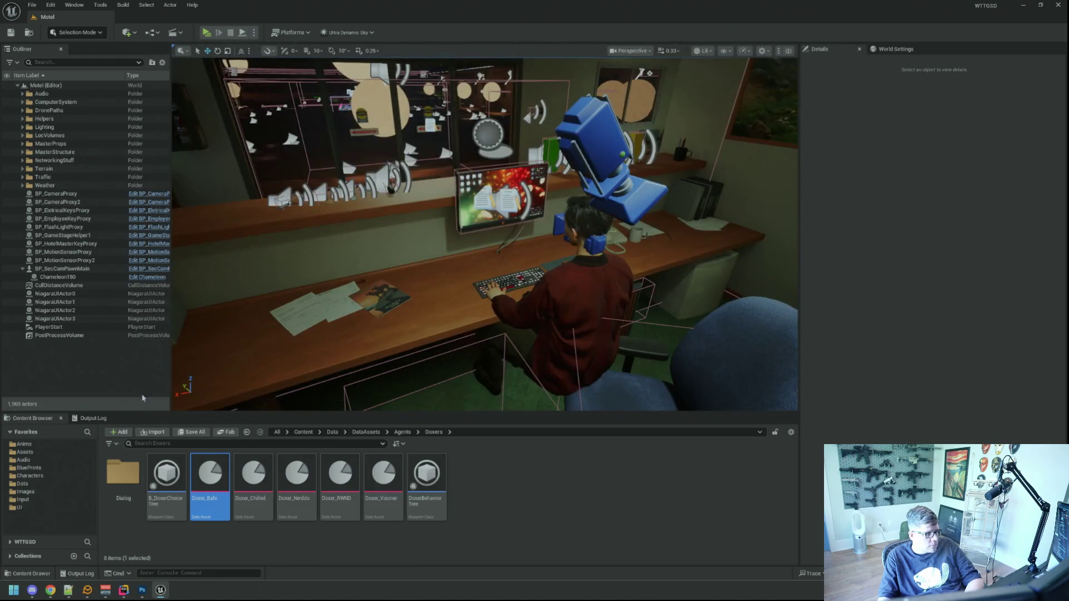
{"action": "left_click", "coordinate": [92, 419]}
{"action": "right_click", "coordinate": [308, 449]}
{"action": "left_click", "coordinate": [346, 478]}
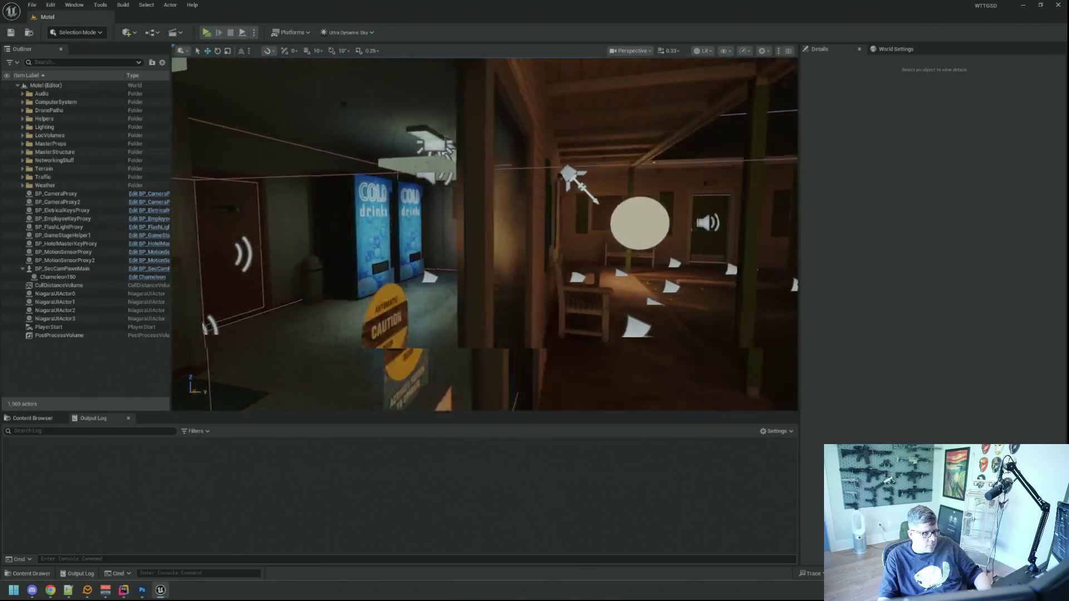
{"action": "right_click", "coordinate": [1013, 311]}
{"action": "left_click", "coordinate": [587, 279]}
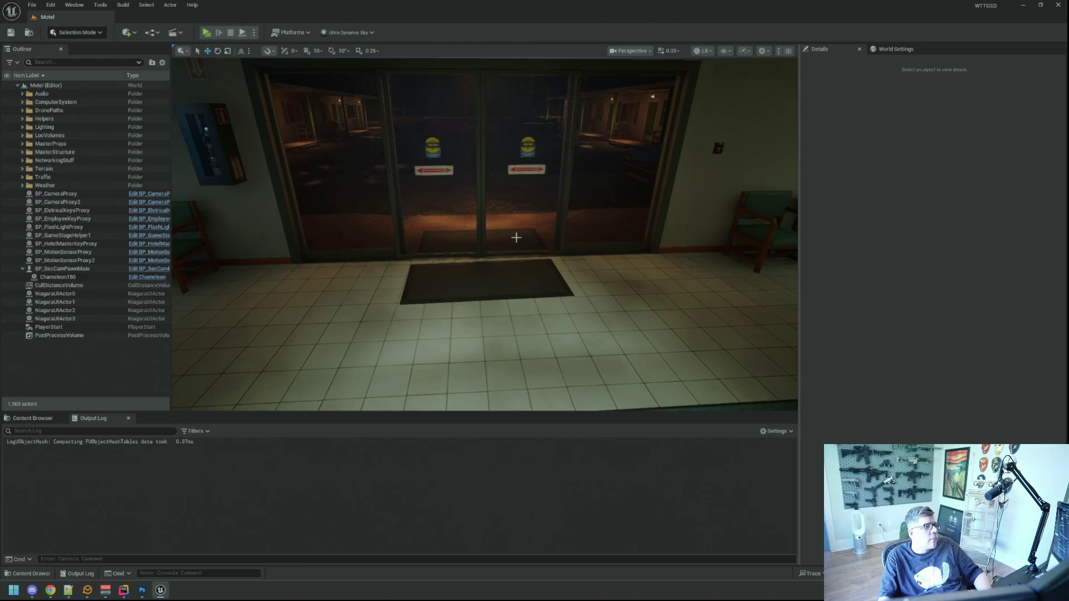
{"action": "left_click", "coordinate": [206, 33]}
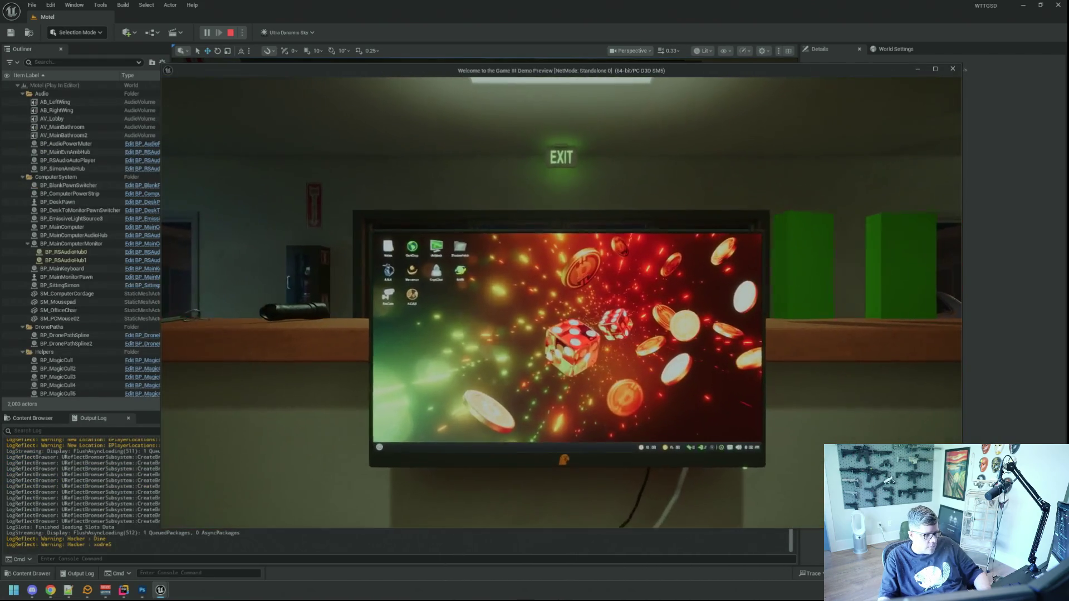
{"action": "key", "text": "Escape"}
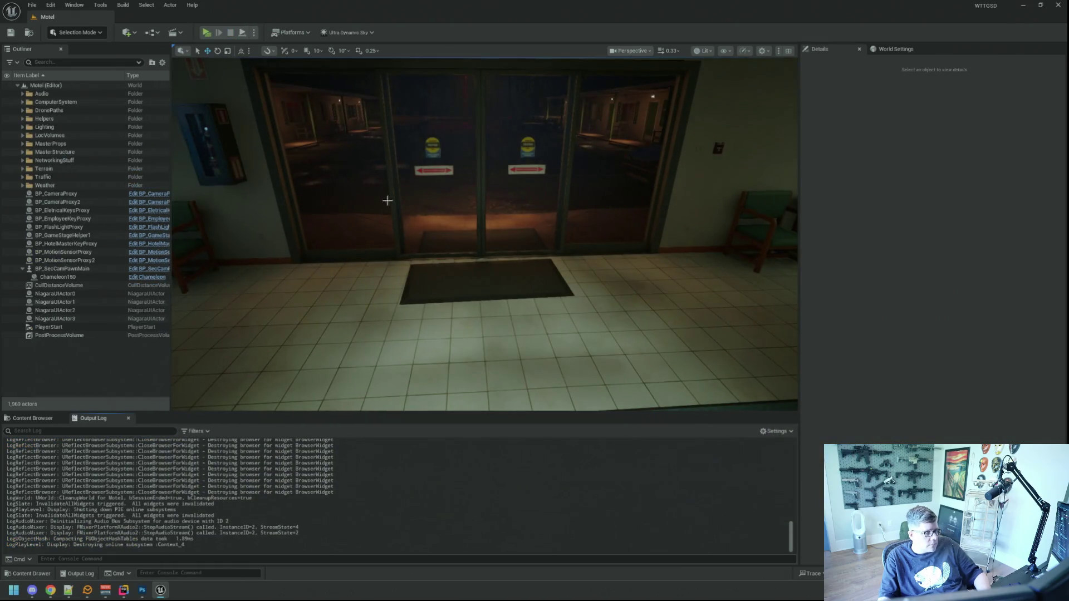
{"action": "left_click", "coordinate": [207, 34]}
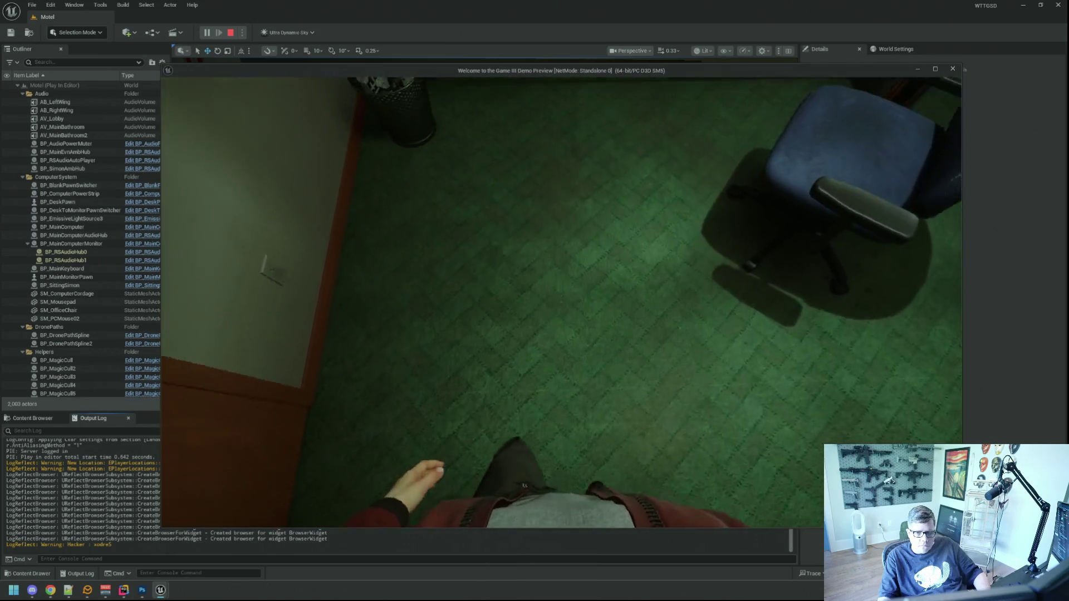
{"action": "key", "text": "Escape"}
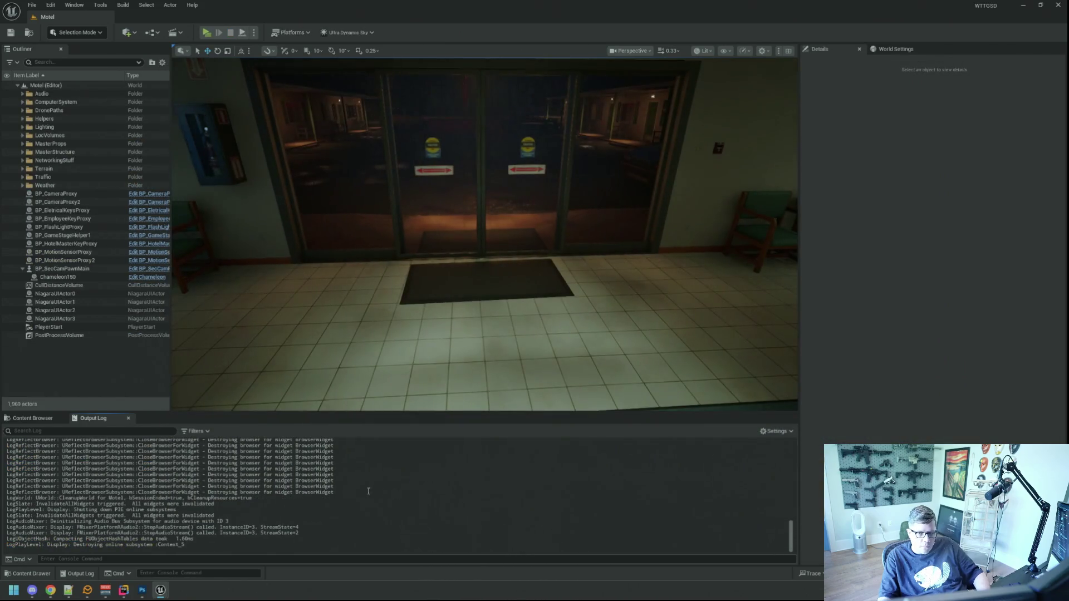
{"action": "left_click", "coordinate": [22, 419]}
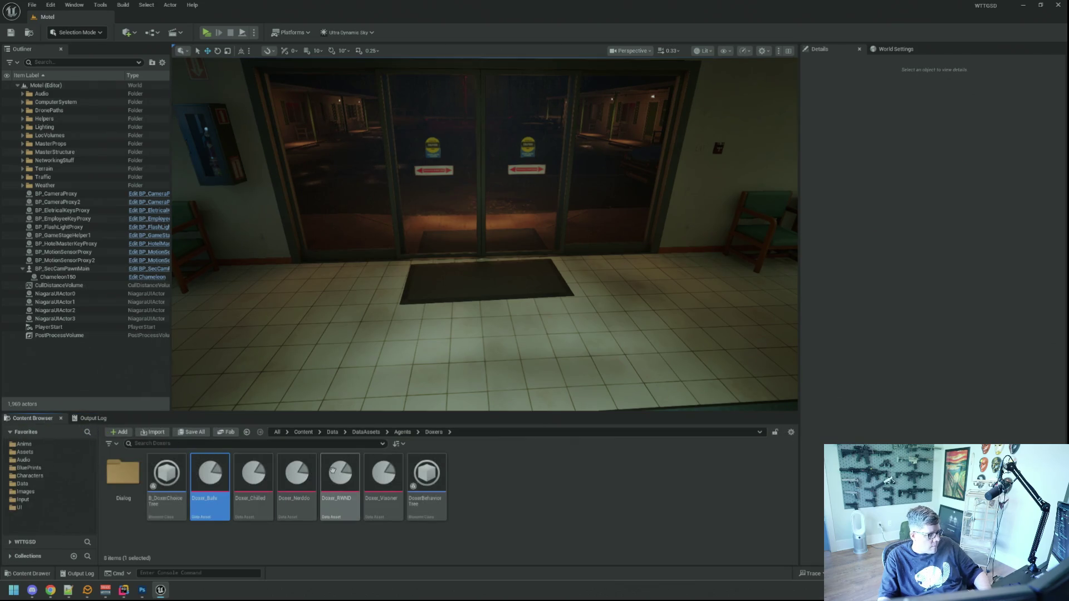
{"action": "left_click", "coordinate": [471, 491]}
{"action": "right_click", "coordinate": [426, 475]}
Inspect the CurrentRepLevel + 2 < RequiredRepLevel check in Rider, then minimize Rider.
{"action": "left_click", "coordinate": [346, 538]}
{"action": "mouse_move", "coordinate": [143, 592]}
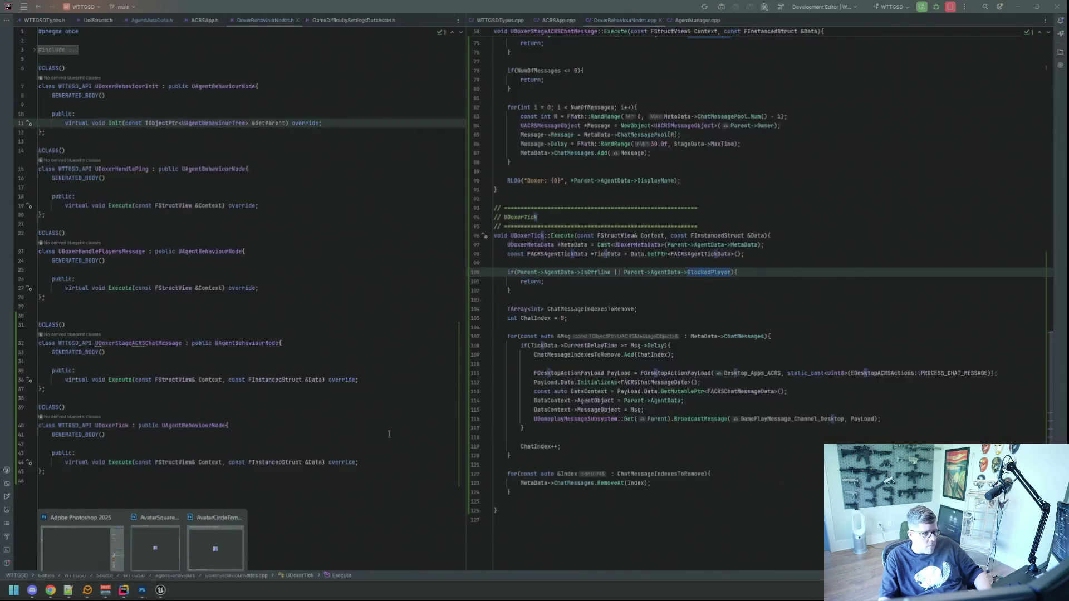
{"action": "left_click", "coordinate": [123, 591]}
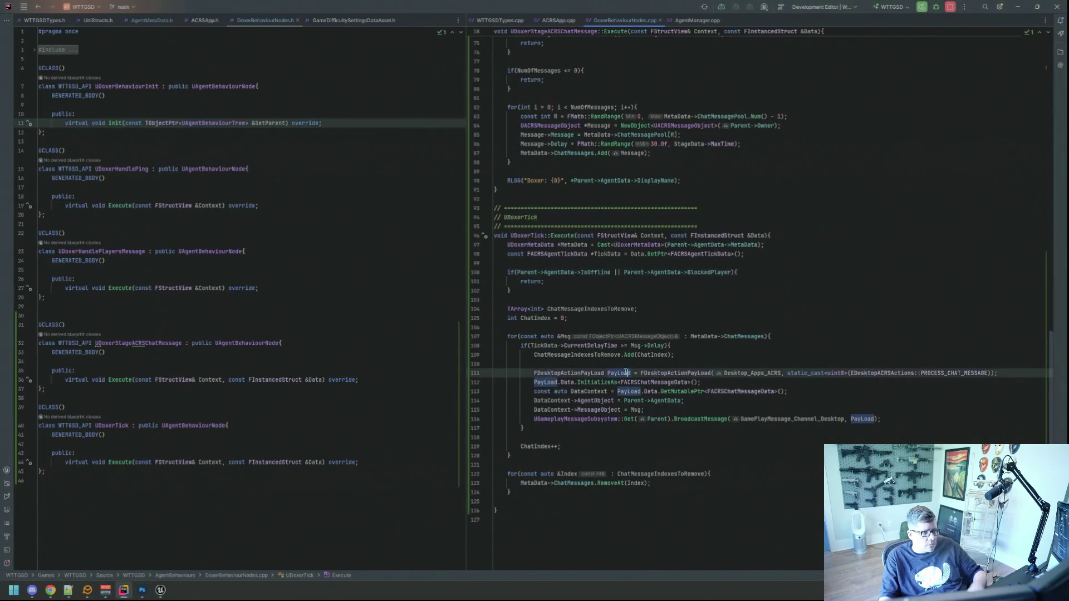
{"action": "scroll", "coordinate": [664, 353], "scroll_direction": "up", "scroll_amount": 5}
{"action": "scroll", "coordinate": [665, 353], "scroll_direction": "up", "scroll_amount": 5}
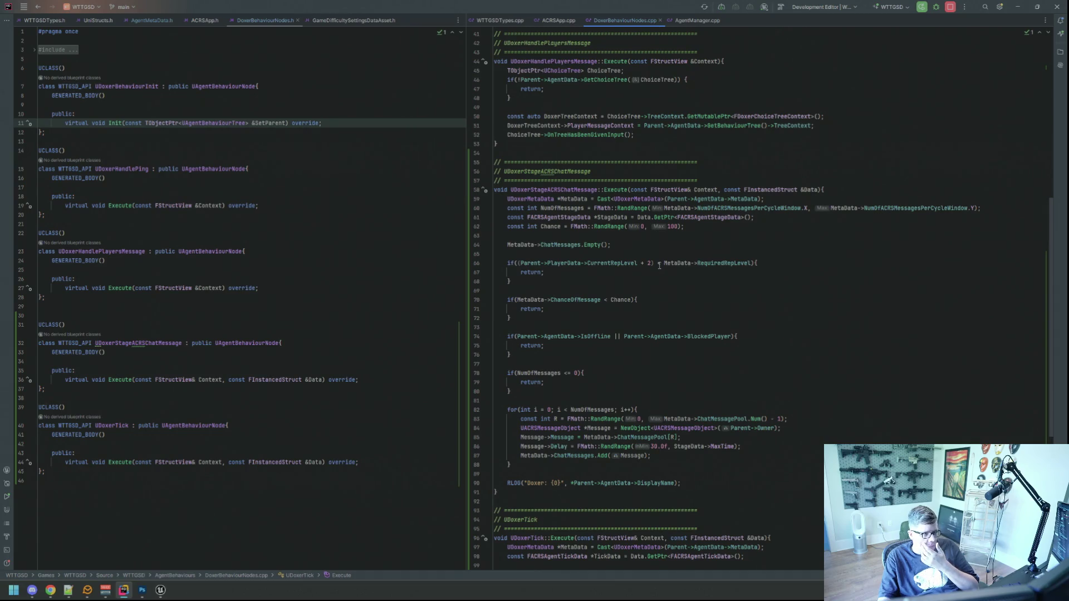
{"action": "mouse_move", "coordinate": [658, 264]}
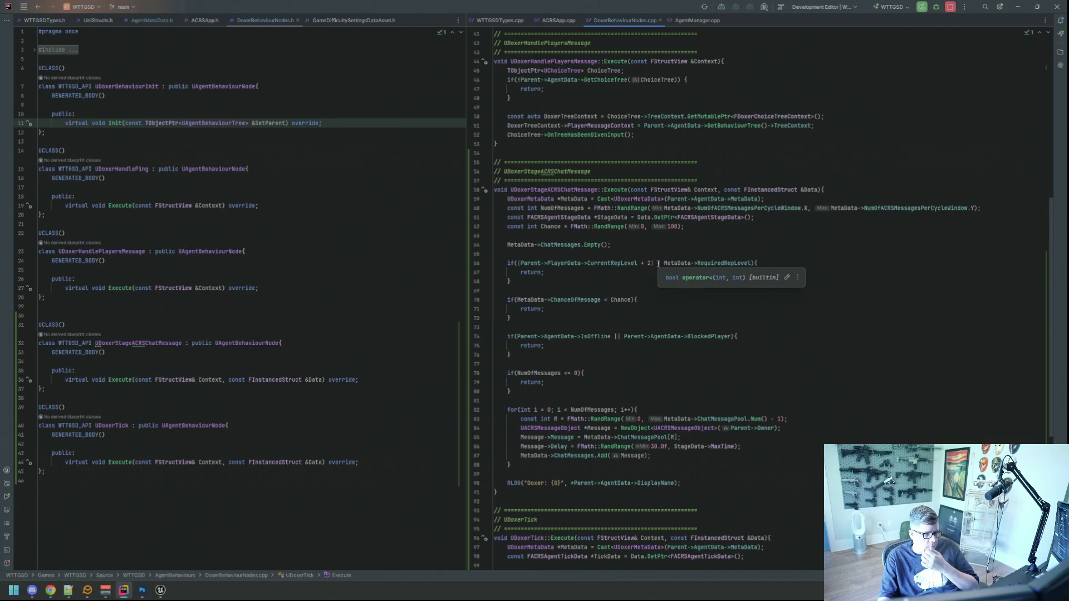
{"action": "left_click", "coordinate": [652, 284]}
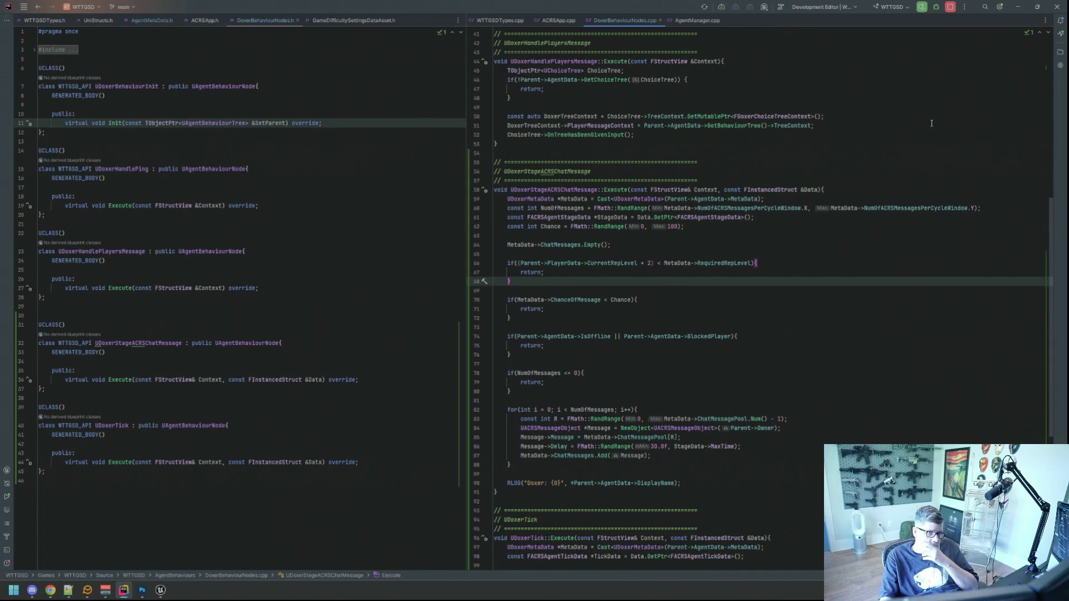
{"action": "left_click", "coordinate": [1018, 6]}
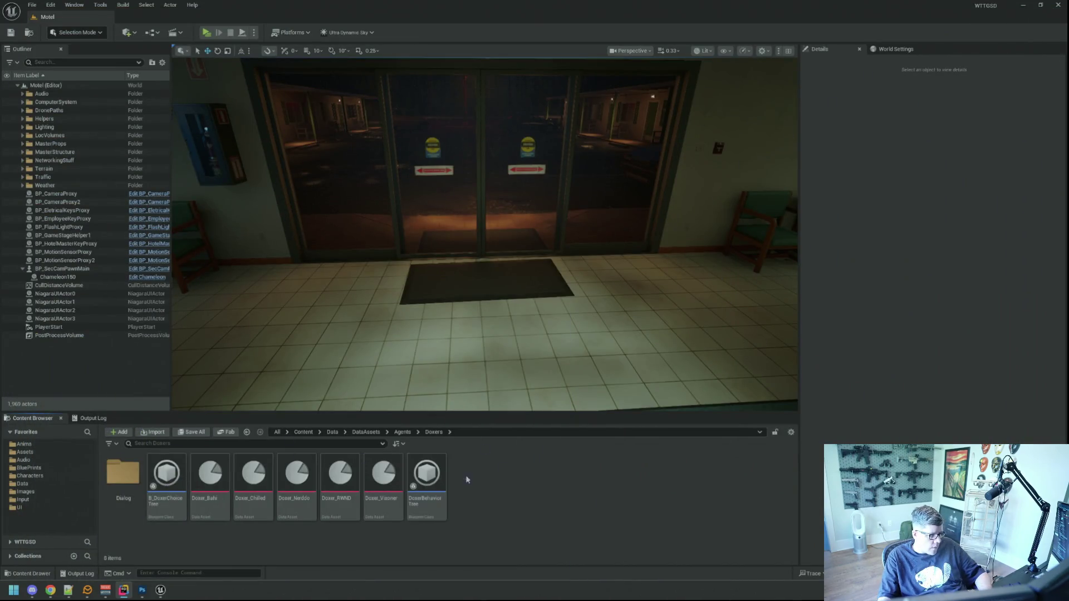
{"action": "double_click", "coordinate": [210, 475]}
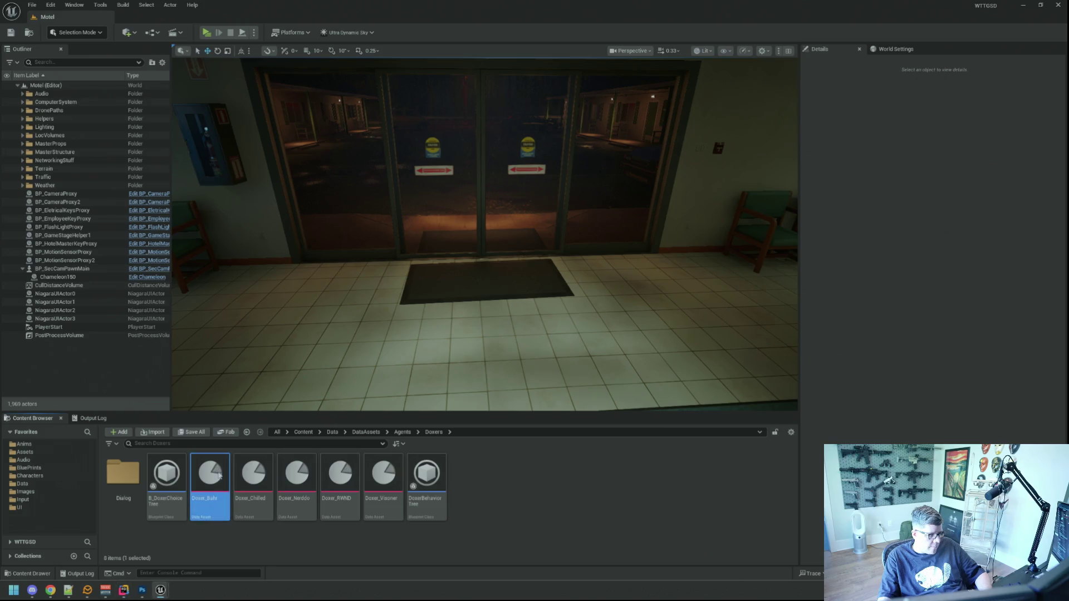
{"action": "left_click", "coordinate": [479, 259]}
{"action": "type", "text": "100"}
{"action": "key", "text": "Return"}
{"action": "key", "text": "ctrl+s"}
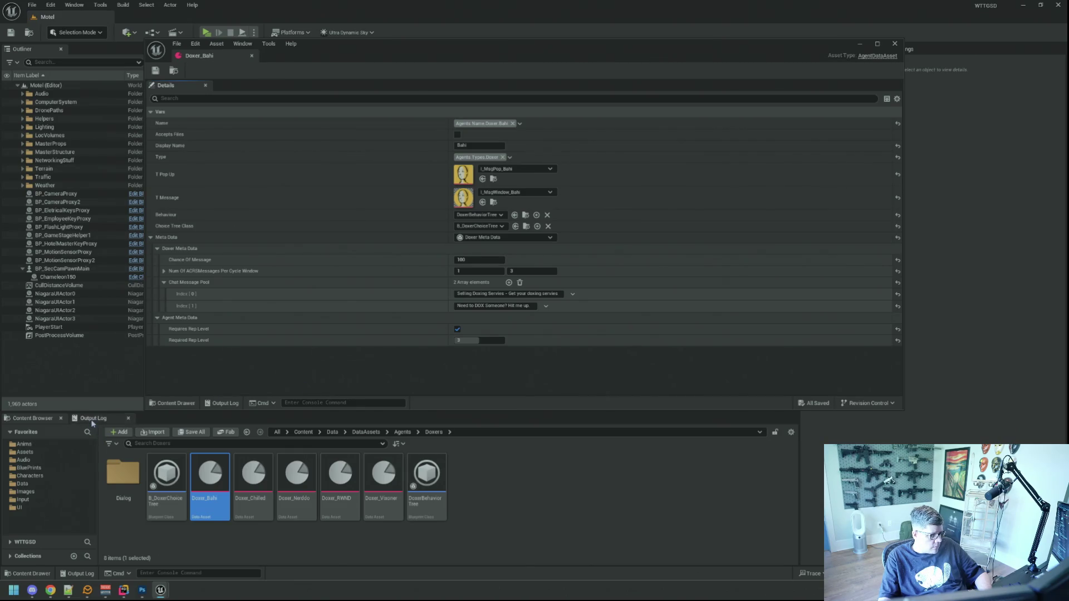
Stop the play session, start a new one with Alt+P, and sit at the office computer.
{"action": "left_click", "coordinate": [93, 418]}
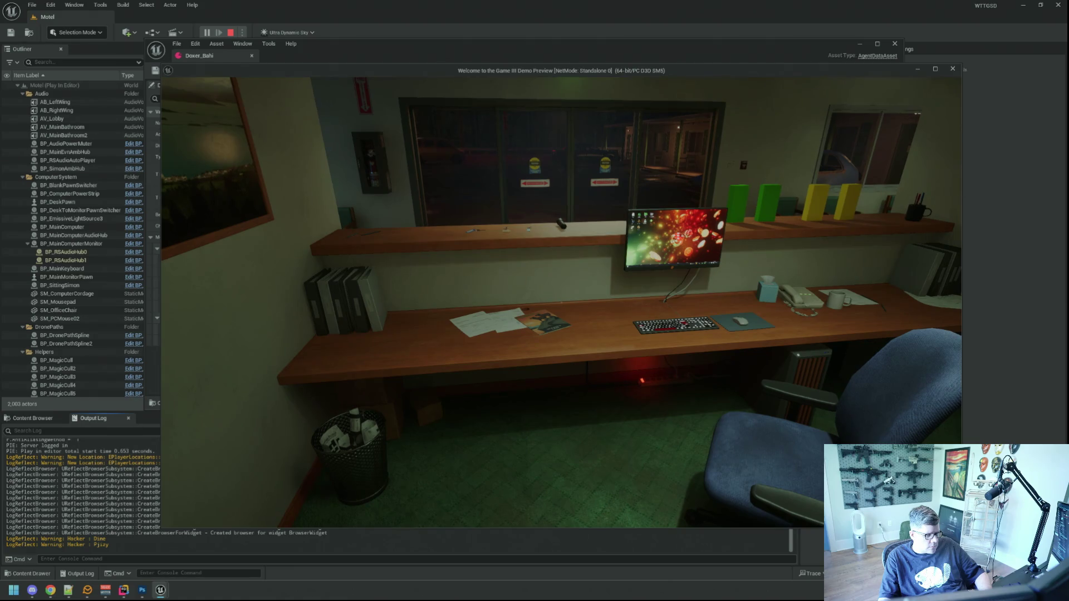
{"action": "key", "text": "Escape"}
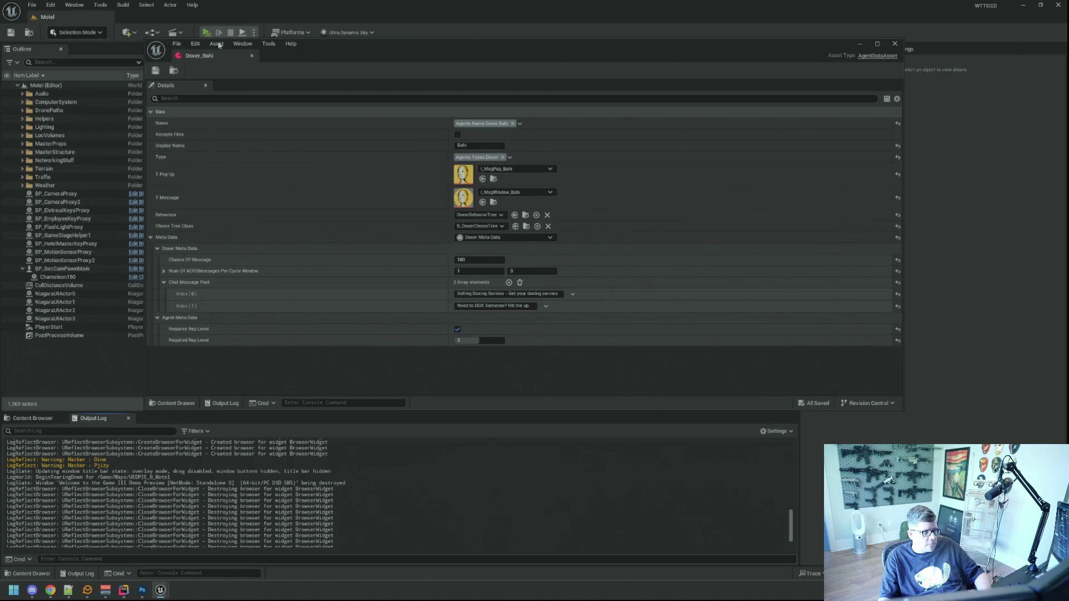
{"action": "key", "text": "alt+p"}
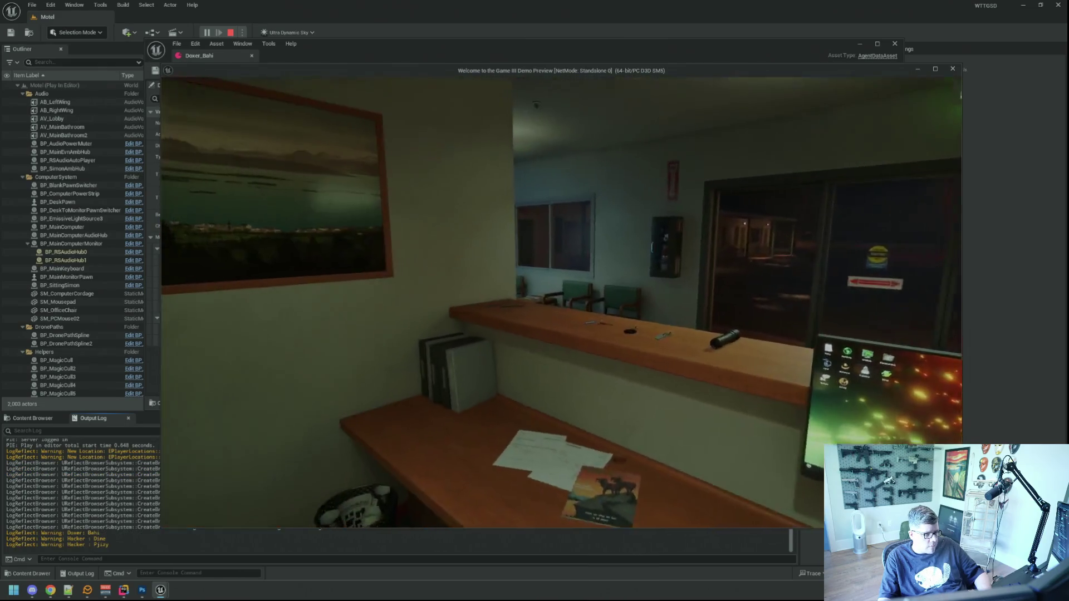
{"action": "left_click", "coordinate": [562, 301]}
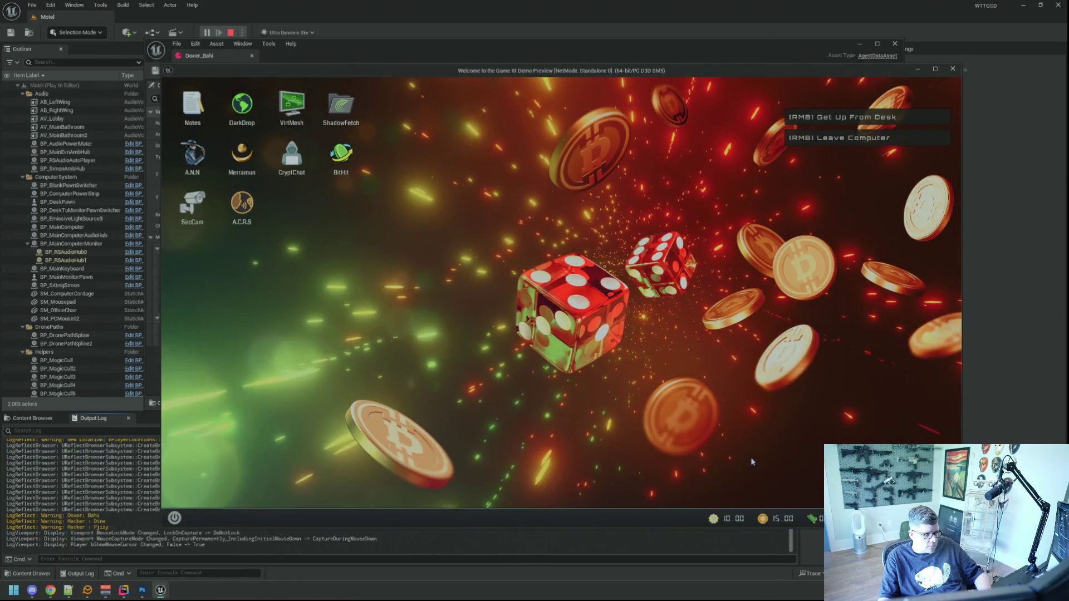
Run AddRepXP 3200 three times from the in-game console.
{"action": "key", "text": "grave"}
{"action": "key", "text": "Up"}
{"action": "key", "text": "Up"}
{"action": "key", "text": "Up"}
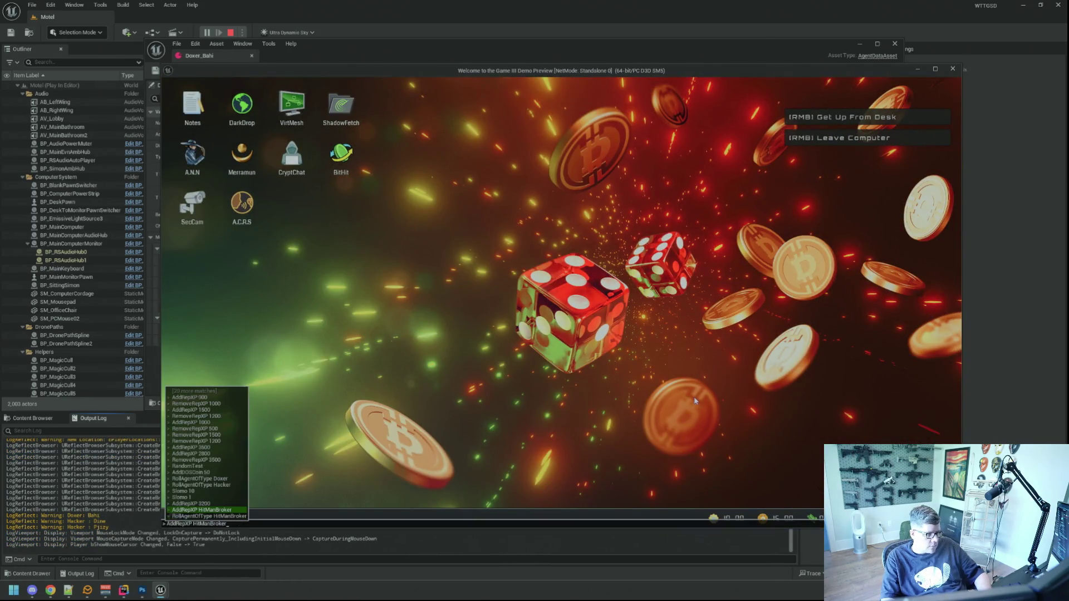
{"action": "key", "text": "Return"}
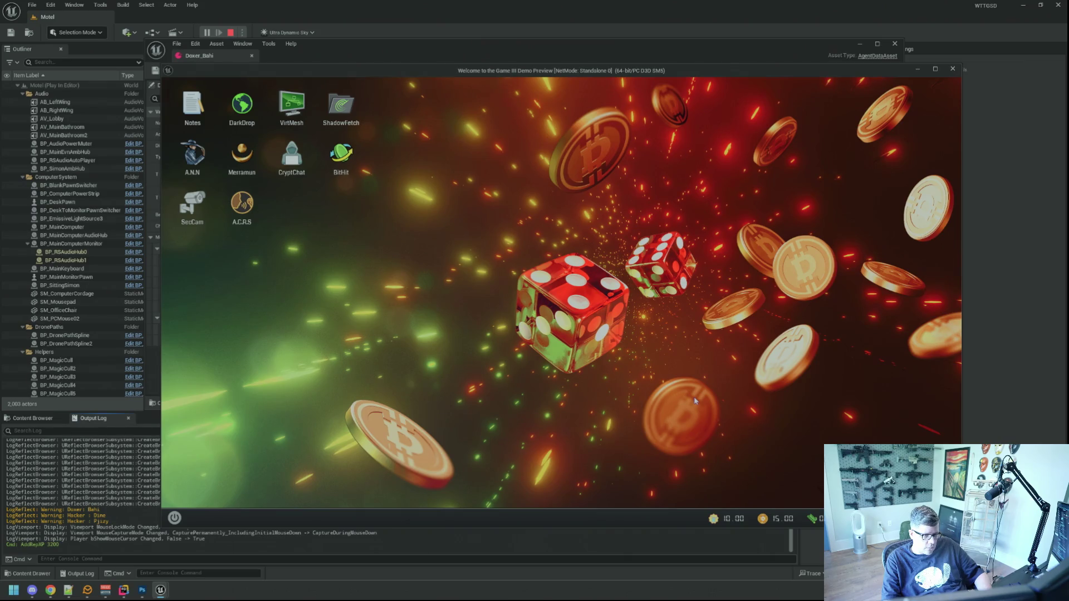
{"action": "key", "text": "grave"}
{"action": "key", "text": "Up"}
{"action": "key", "text": "Return"}
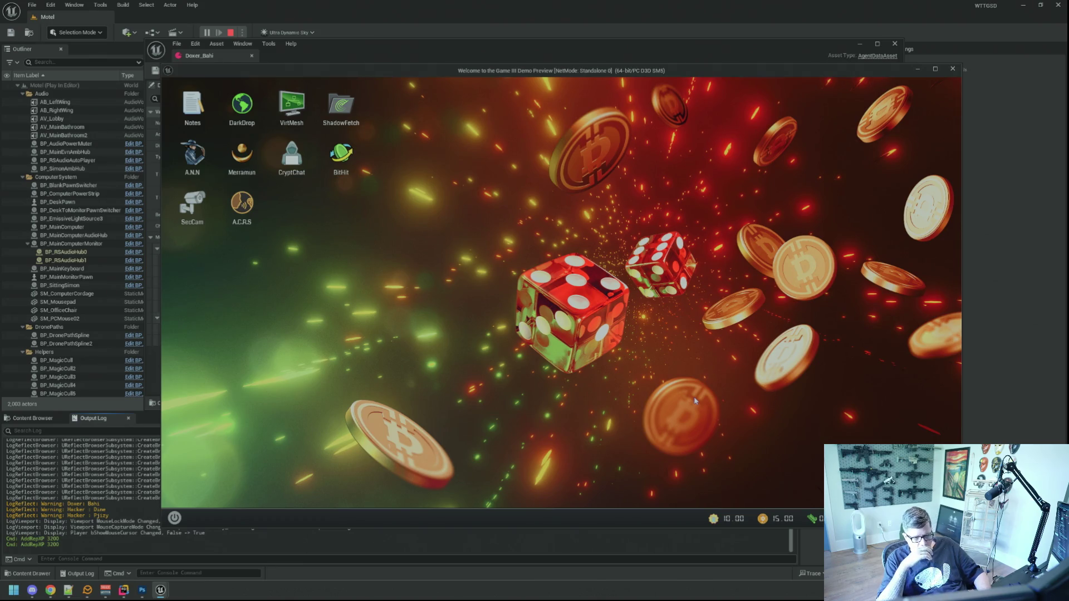
{"action": "key", "text": "grave"}
{"action": "key", "text": "Up"}
{"action": "key", "text": "Return"}
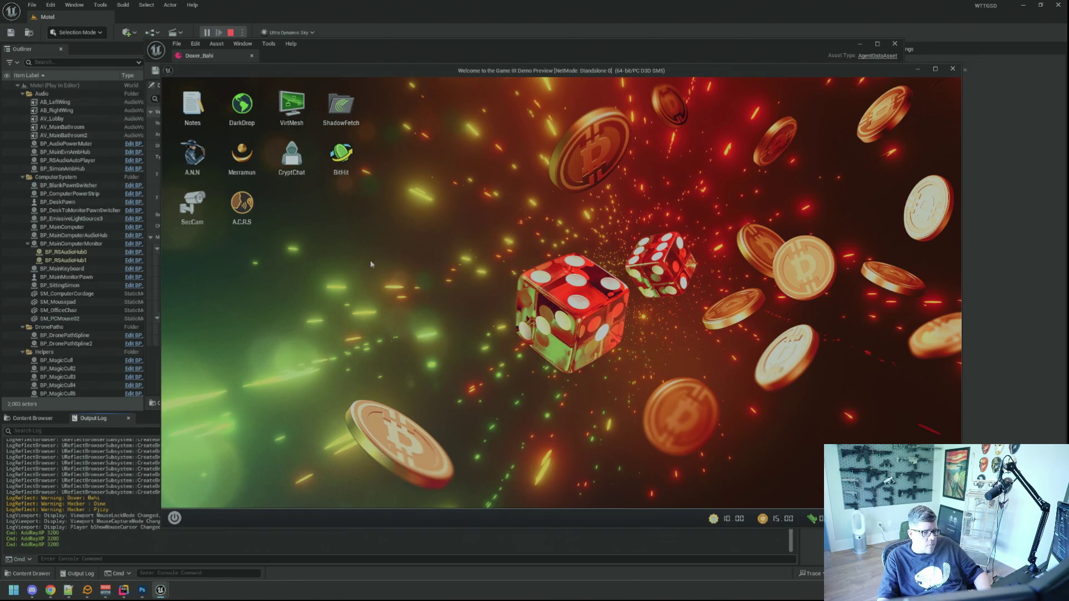
Open the A.C.R.S chat app and enlarge its window.
{"action": "double_click", "coordinate": [242, 205]}
{"action": "left_click_drag", "start_coordinate": [381, 205], "coordinate": [373, 194]}
{"action": "left_click_drag", "start_coordinate": [568, 390], "coordinate": [594, 394]}
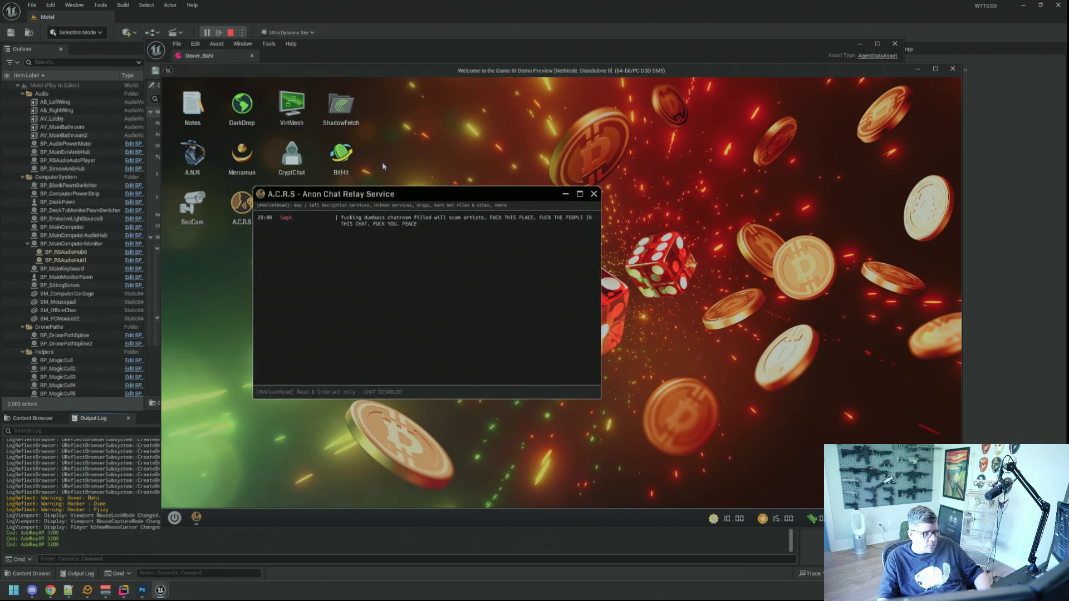
Browse the console command history, then close the console without running anything.
{"action": "left_click_drag", "start_coordinate": [386, 193], "coordinate": [325, 277]}
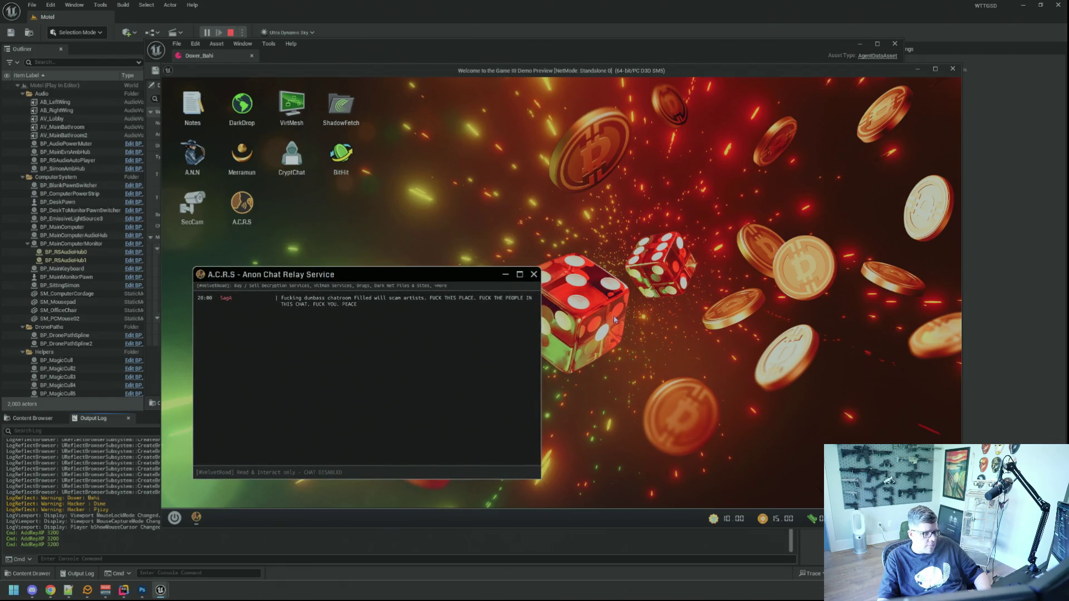
{"action": "key", "text": "grave"}
{"action": "key", "text": "Up"}
{"action": "key", "text": "Up"}
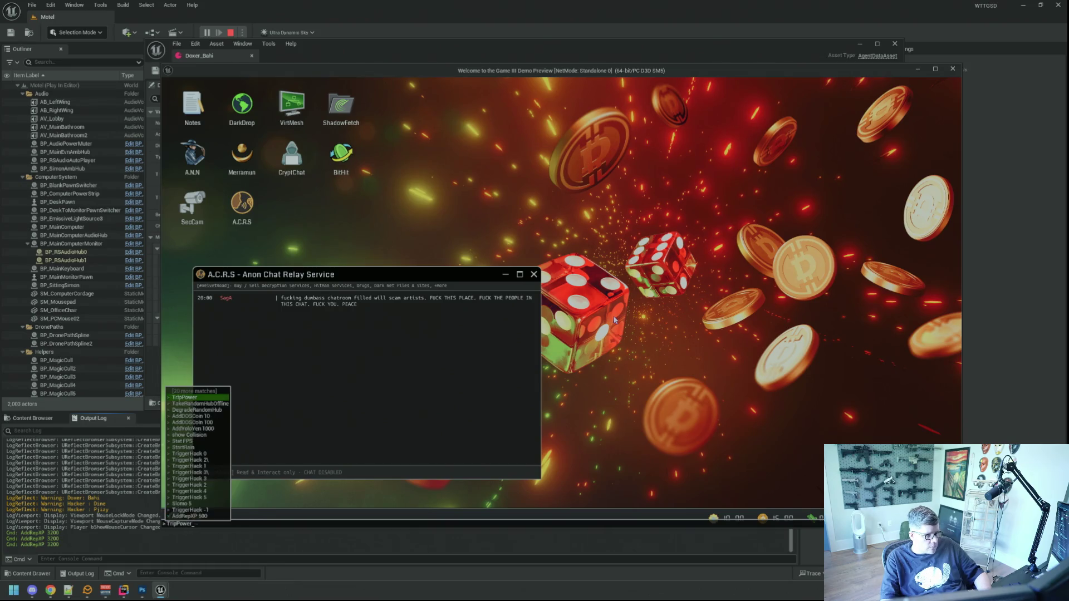
{"action": "key", "text": "Up"}
{"action": "key", "text": "Up"}
{"action": "key", "text": "Up"}
{"action": "key", "text": "Down"}
{"action": "key", "text": "Down"}
{"action": "key", "text": "Down"}
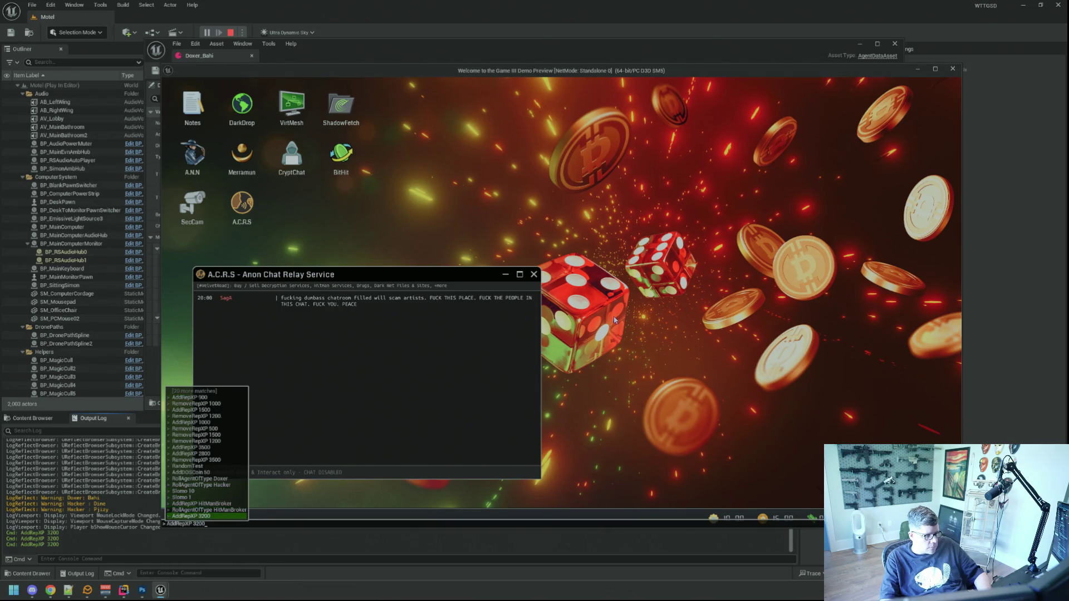
{"action": "key", "text": "Up"}
{"action": "key", "text": "Up"}
{"action": "key", "text": "Up"}
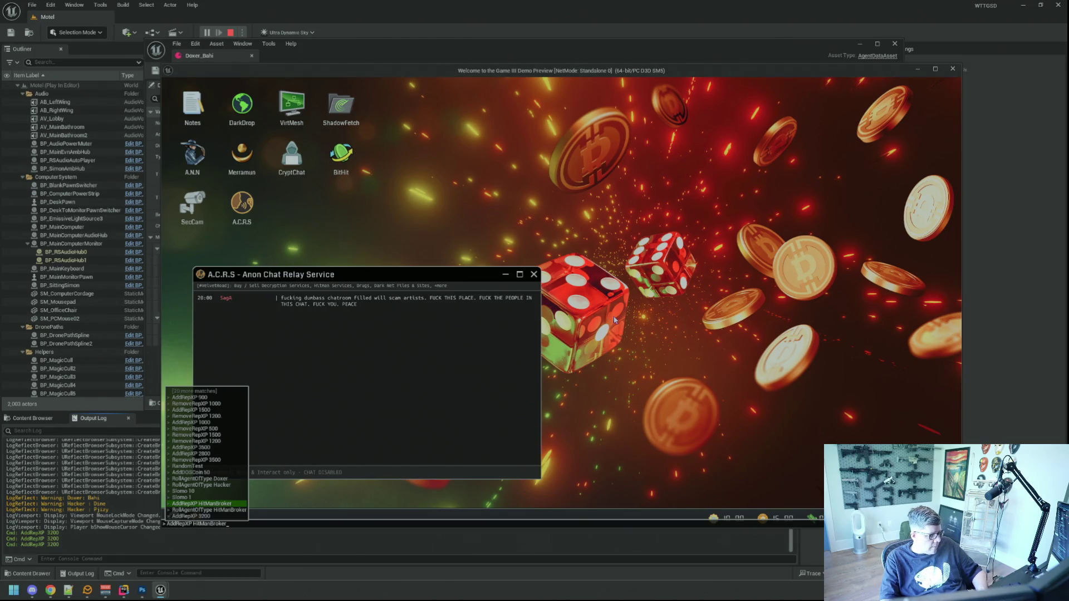
{"action": "key", "text": "Down"}
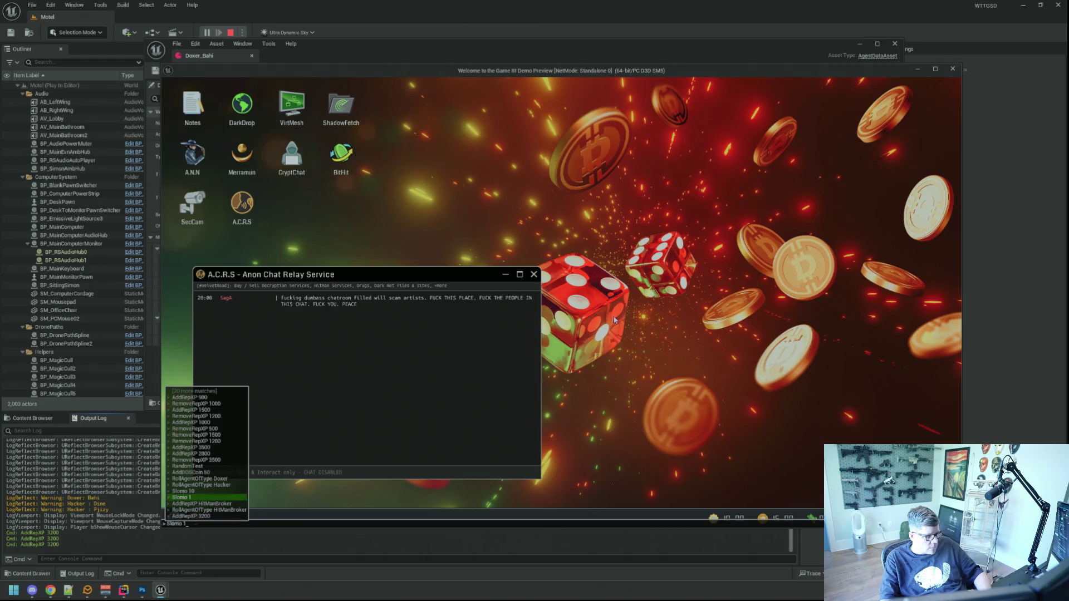
{"action": "key", "text": "Escape"}
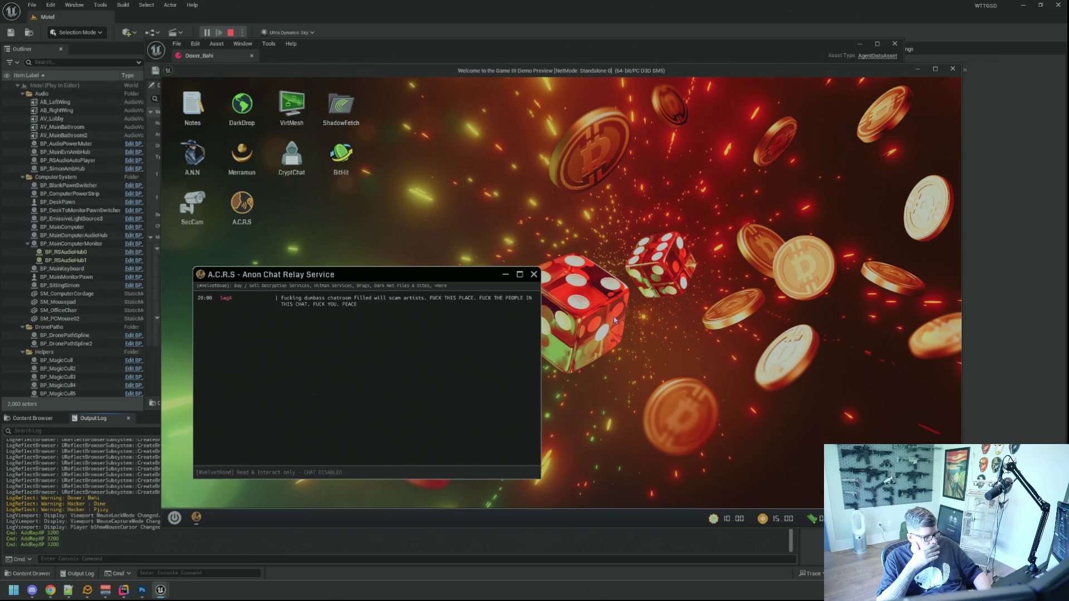
Speed up game time with the console command Slomo 10.
{"action": "key", "text": "grave"}
{"action": "key", "text": "Up"}
{"action": "key", "text": "BackSpace"}
{"action": "key", "text": "BackSpace"}
{"action": "key", "text": "BackSpace"}
{"action": "key", "text": "Up"}
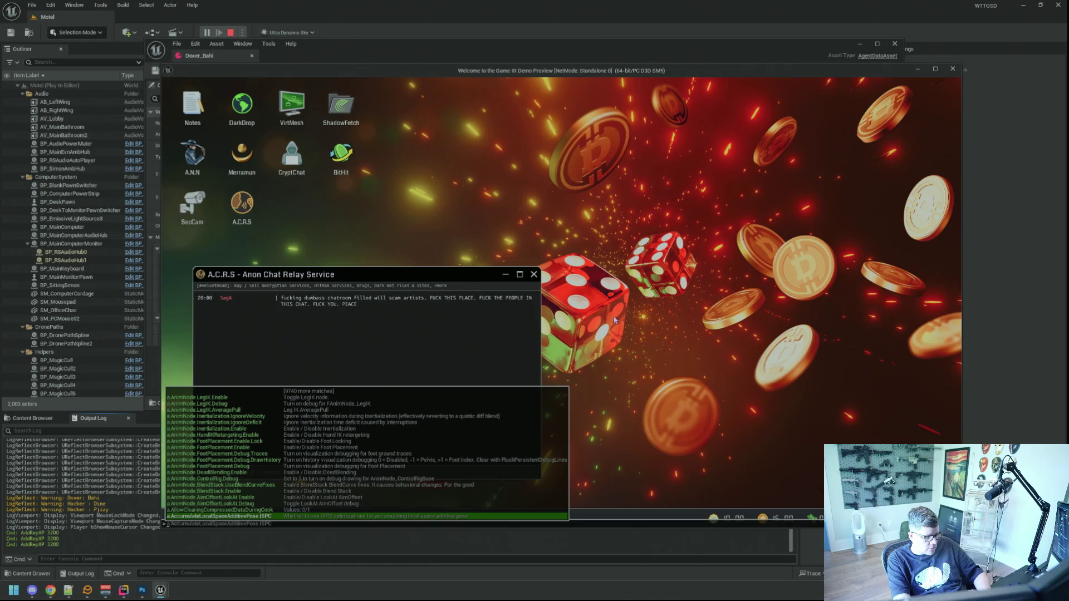
{"action": "type", "text": "Slowmo"}
{"action": "key", "text": "BackSpace"}
{"action": "key", "text": "BackSpace"}
{"action": "type", "text": "mo 0"}
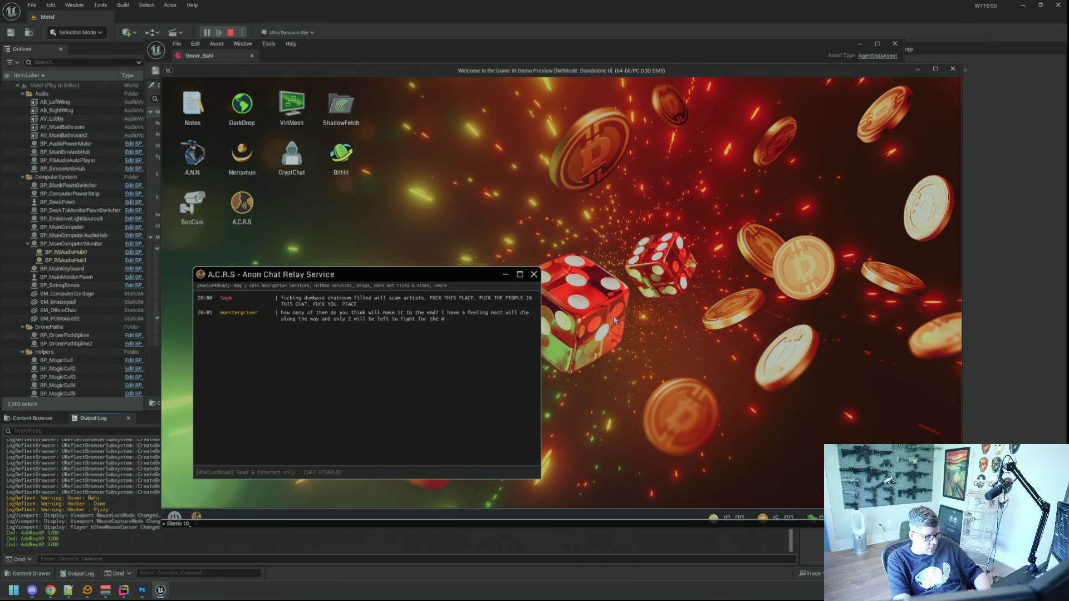
{"action": "key", "text": "Return"}
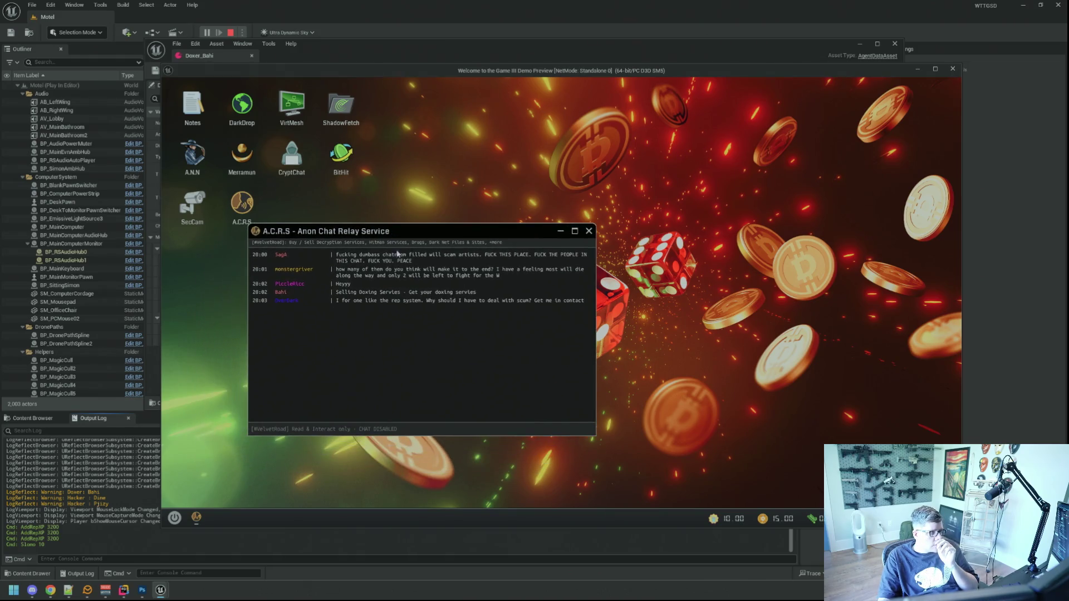
Restore normal game speed with Slomo 1.
{"action": "key", "text": "grave"}
{"action": "key", "text": "Up"}
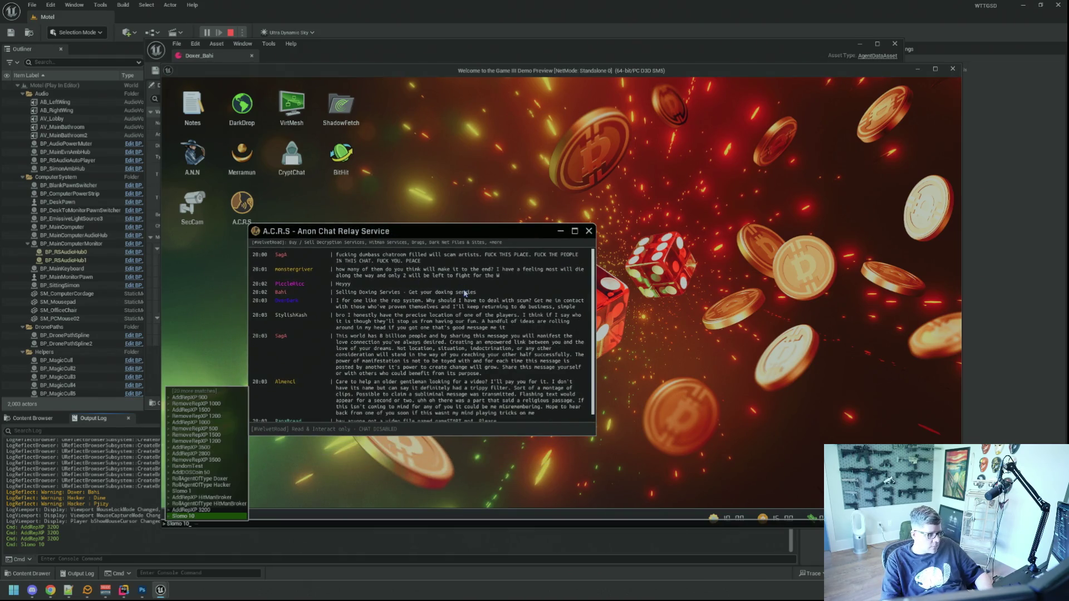
{"action": "key", "text": "BackSpace"}
{"action": "key", "text": "Return"}
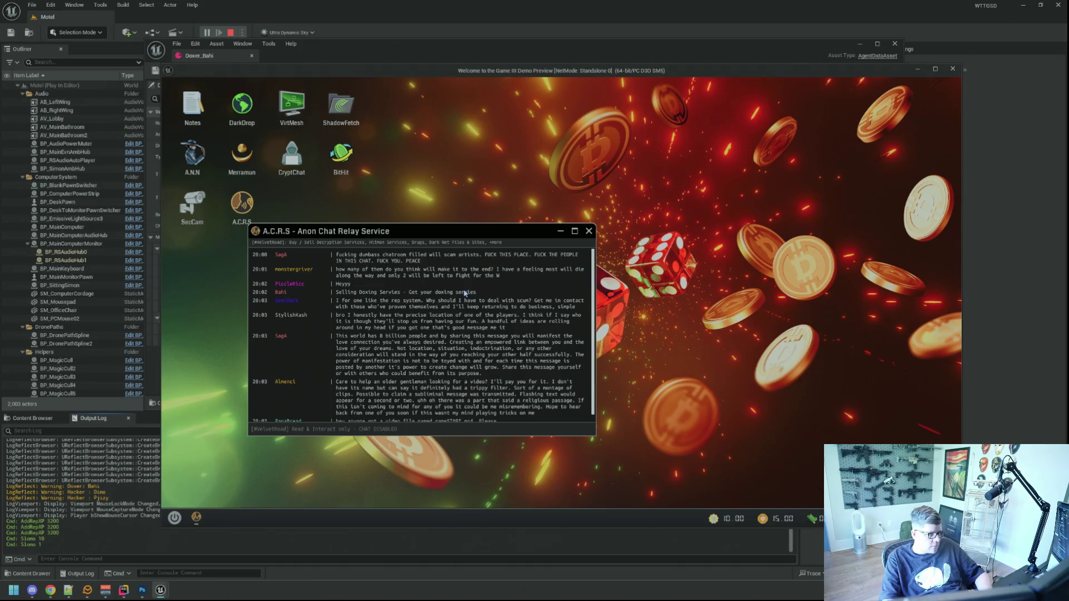
Ping Bahi from the chat user info and open the encrypted chat offer.
{"action": "left_click", "coordinate": [281, 285]}
{"action": "left_click", "coordinate": [333, 416]}
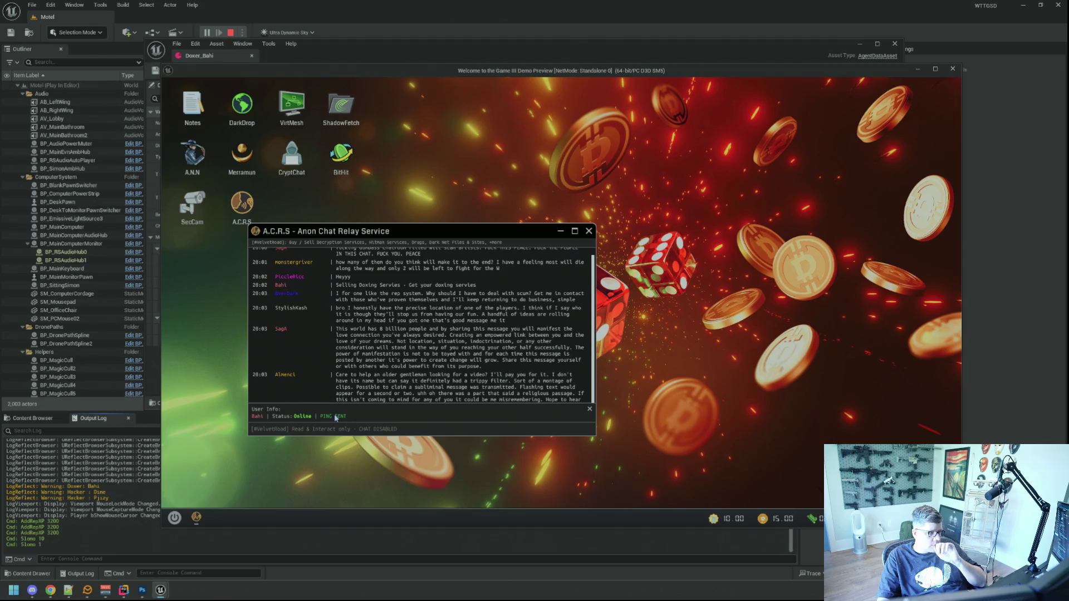
{"action": "left_click", "coordinate": [590, 409]}
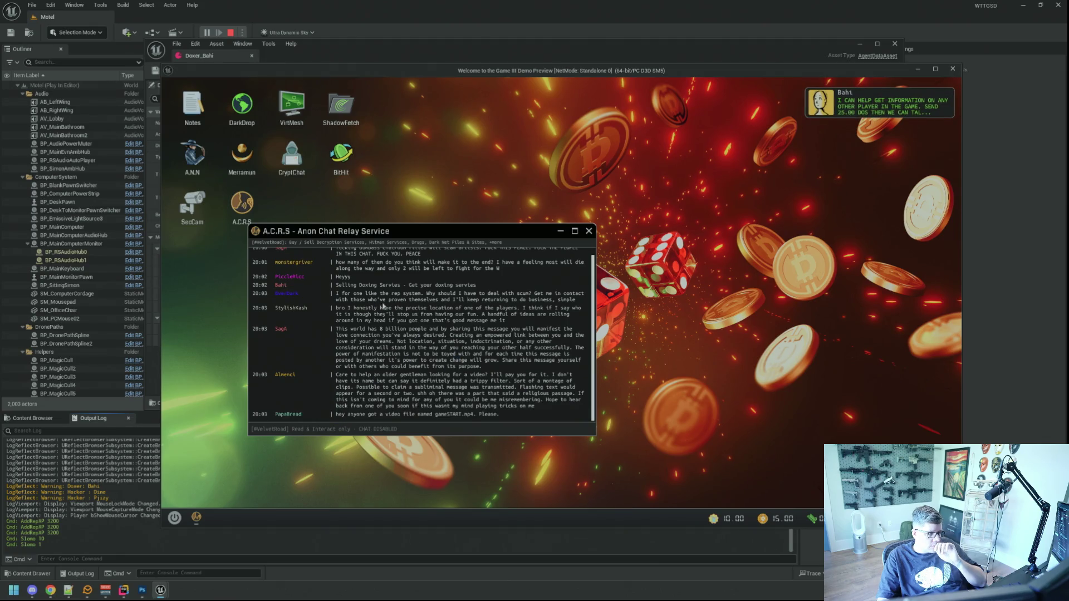
{"action": "left_click_drag", "start_coordinate": [366, 233], "coordinate": [314, 263]}
{"action": "double_click", "coordinate": [291, 159]}
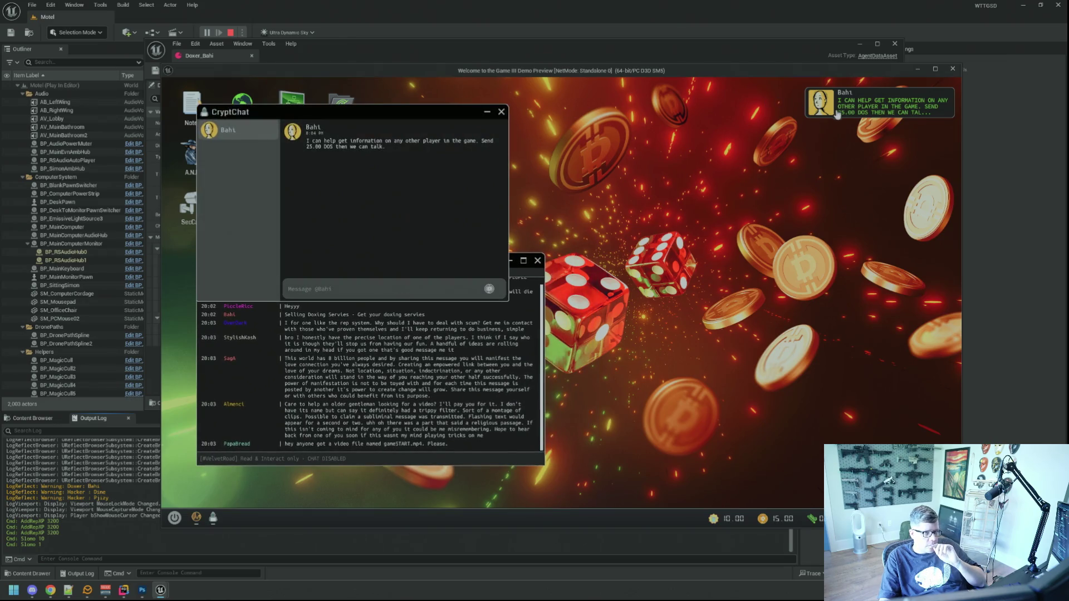
Place the CryptChat window to the right of the A.C.R.S relay and scroll its posts.
{"action": "mouse_move", "coordinate": [328, 113]}
{"action": "left_mouse_down"}
{"action": "mouse_move", "coordinate": [697, 144]}
{"action": "mouse_move", "coordinate": [679, 142]}
{"action": "left_mouse_up"}
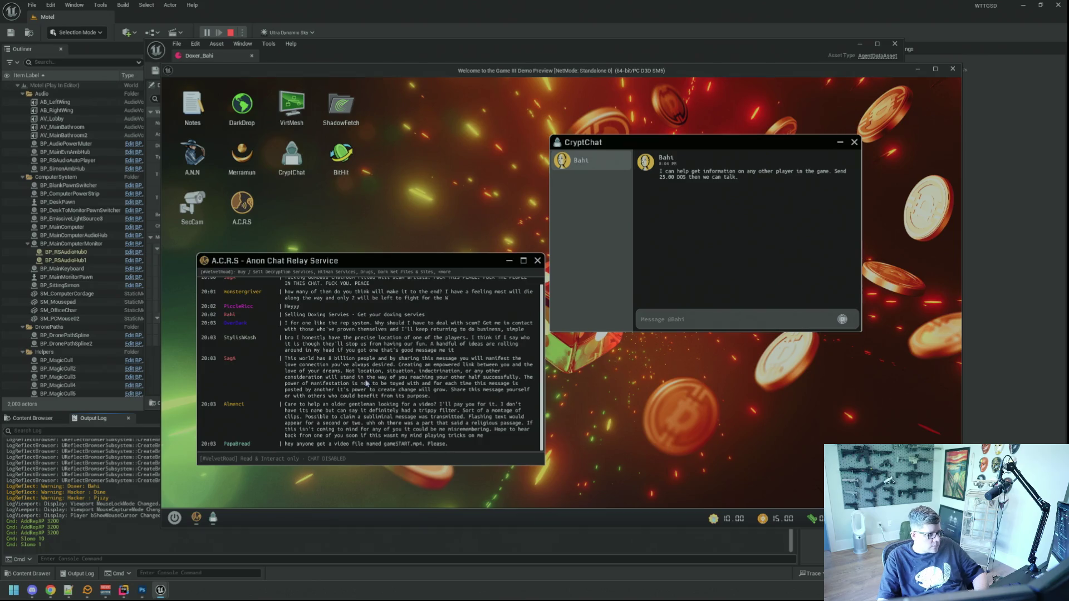
{"action": "scroll", "coordinate": [362, 386], "scroll_direction": "up", "scroll_amount": 1}
{"action": "scroll", "coordinate": [363, 385], "scroll_direction": "down", "scroll_amount": 1}
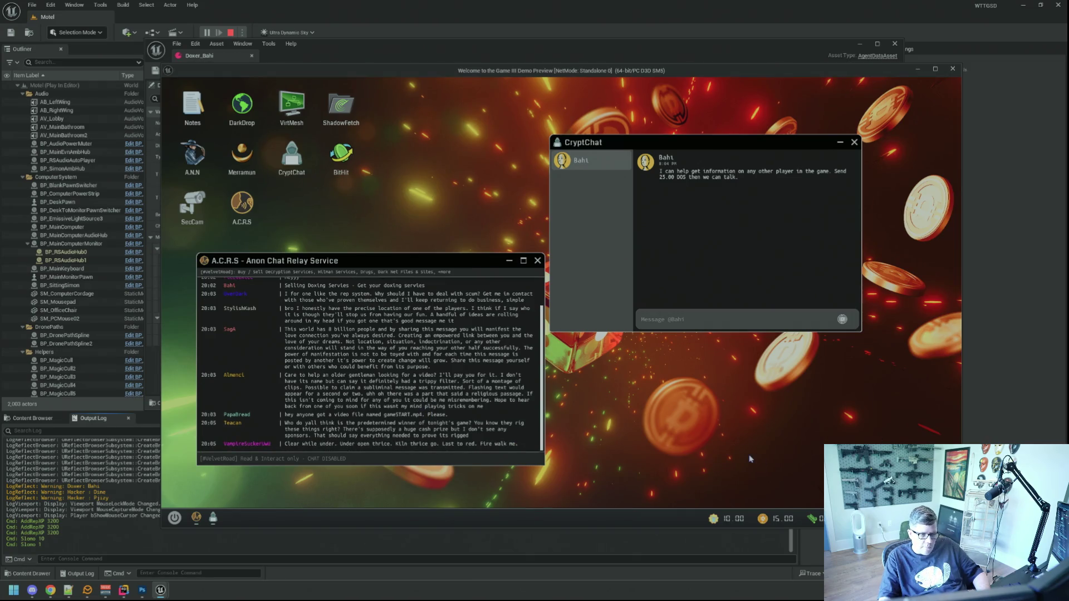
Run AddDOSCoin 200 in the game console to raise the coin balance to 215.
{"action": "key", "text": "grave"}
{"action": "type", "text": "AddoOSCoin 200"}
{"action": "key", "text": "Return"}
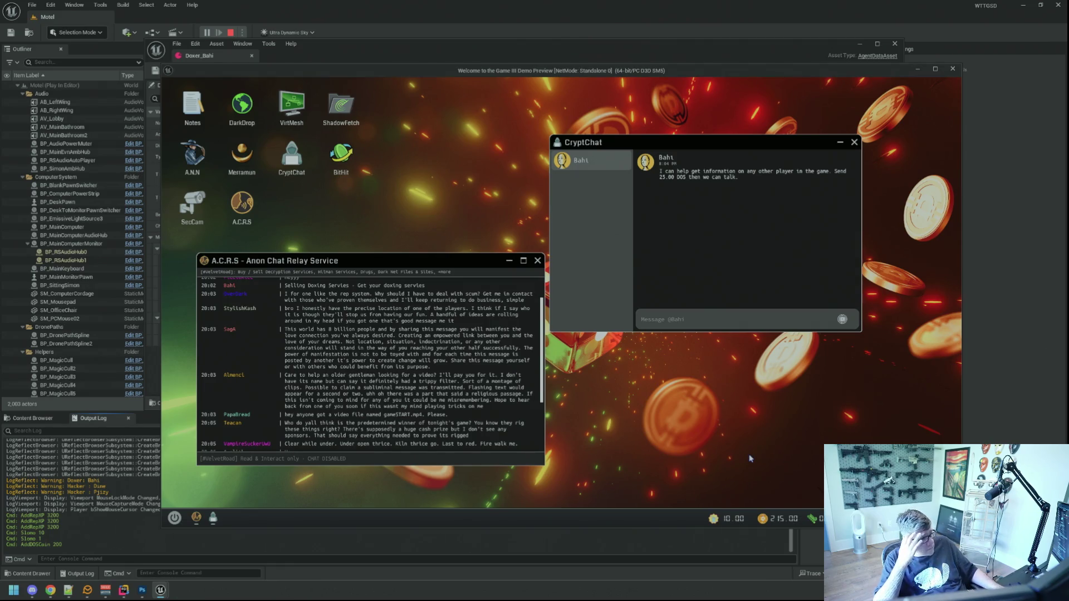
Read through the A.C.R.S chat log and open a reply to Bahi's 25.00 DOS offer.
{"action": "scroll", "coordinate": [351, 386], "scroll_direction": "down", "scroll_amount": 3}
{"action": "scroll", "coordinate": [351, 386], "scroll_direction": "down", "scroll_amount": 5}
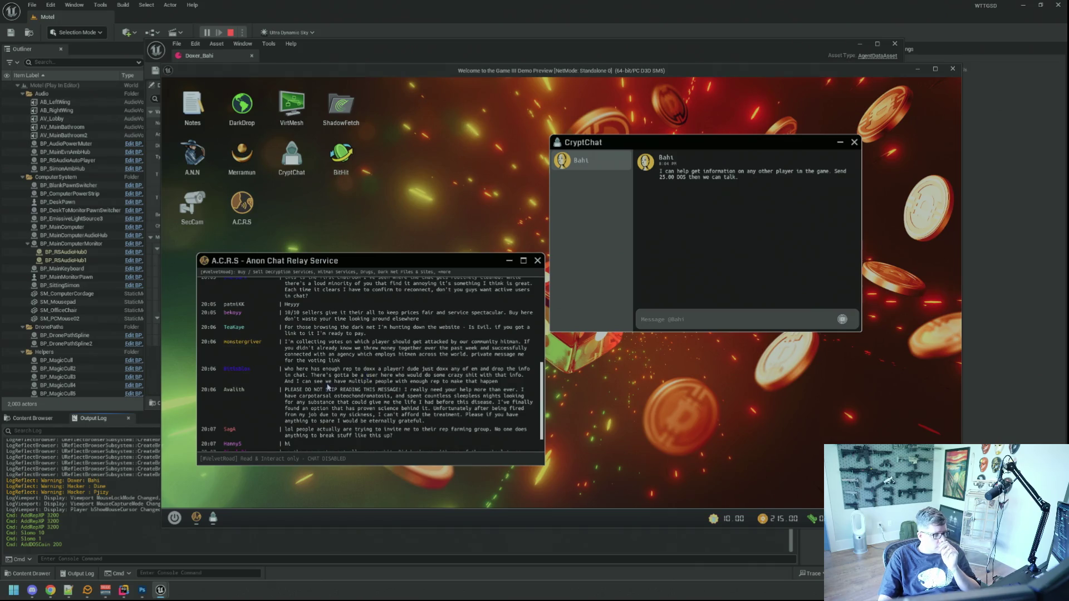
{"action": "scroll", "coordinate": [329, 388], "scroll_direction": "down", "scroll_amount": 2}
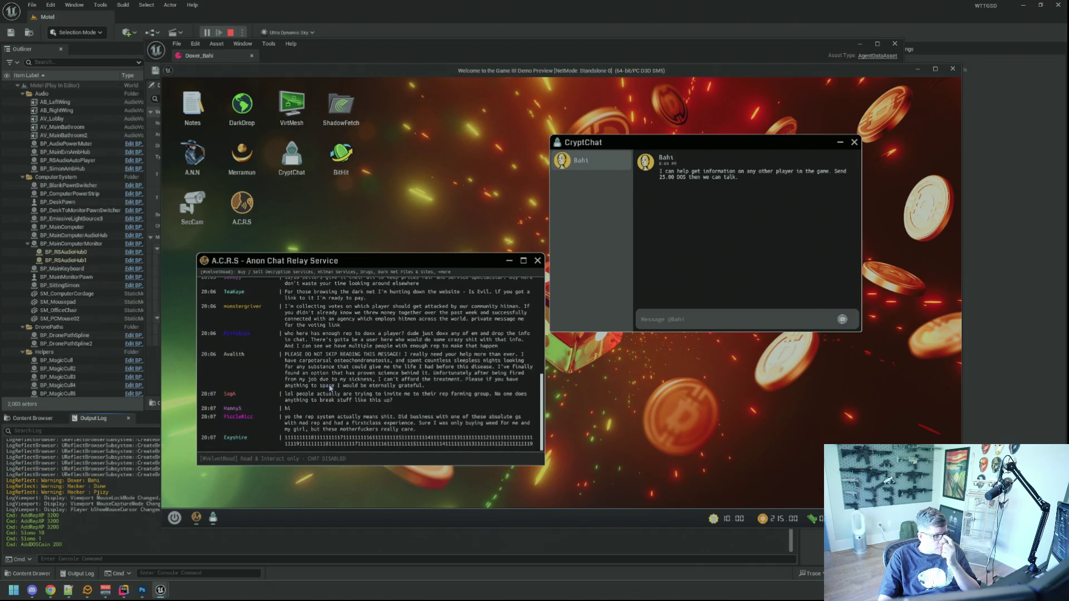
{"action": "scroll", "coordinate": [328, 384], "scroll_direction": "up", "scroll_amount": 15}
{"action": "scroll", "coordinate": [330, 388], "scroll_direction": "up", "scroll_amount": 7}
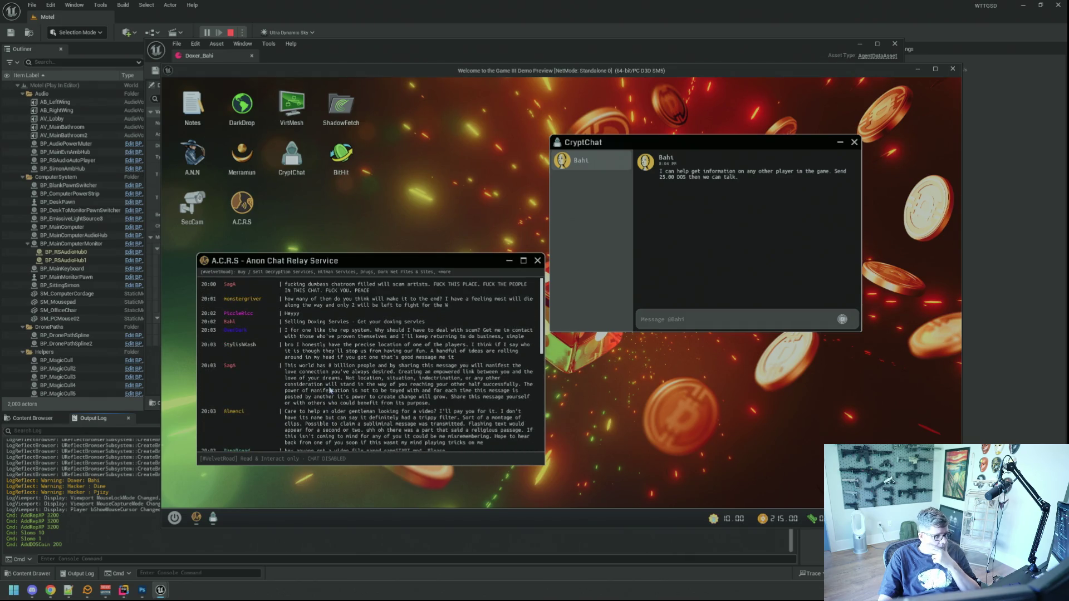
{"action": "scroll", "coordinate": [329, 391], "scroll_direction": "down", "scroll_amount": 20}
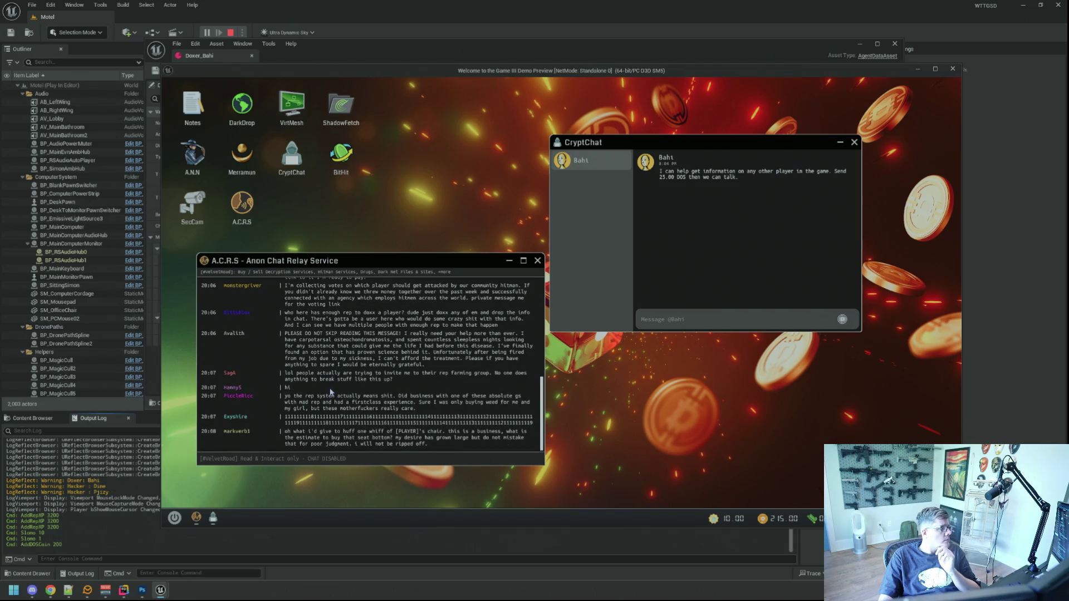
{"action": "left_click", "coordinate": [695, 320]}
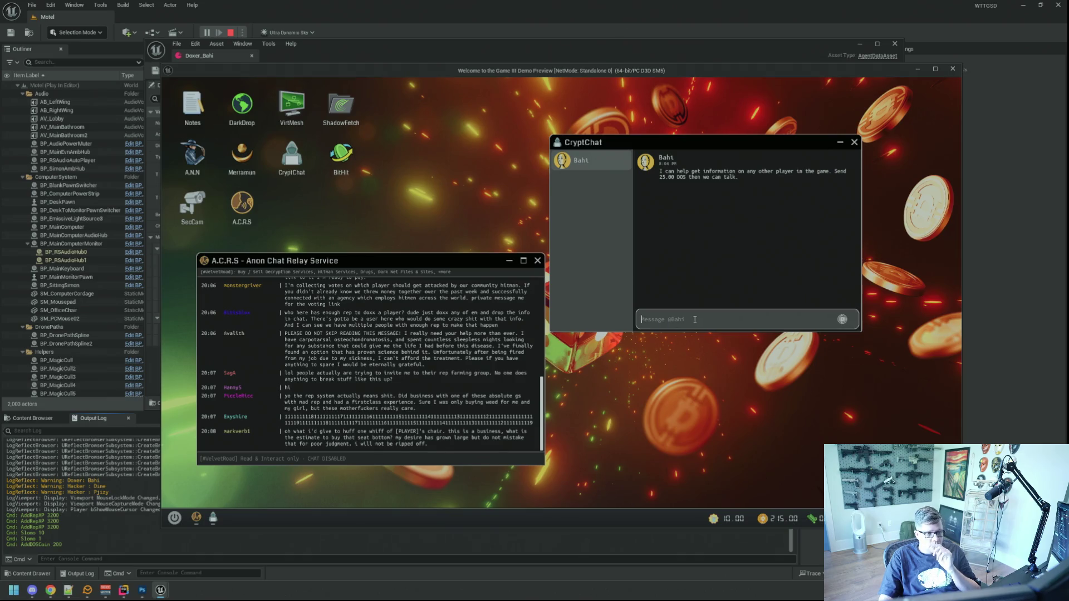
Pay Bahi 25 DOS coins through CryptChat.
{"action": "left_click", "coordinate": [842, 319]}
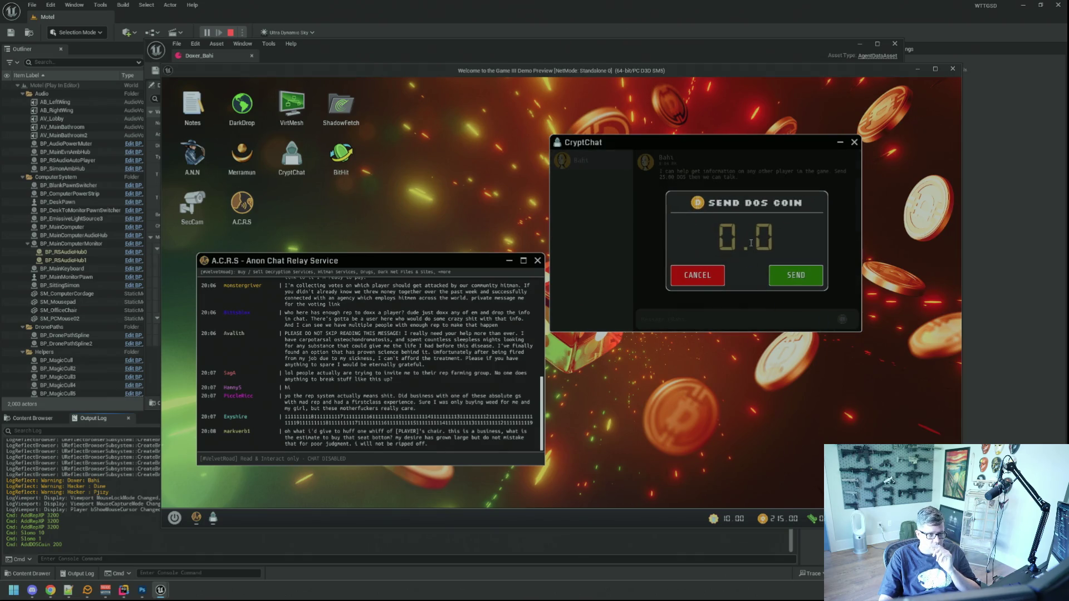
{"action": "type", "text": "25"}
{"action": "left_click", "coordinate": [776, 272]}
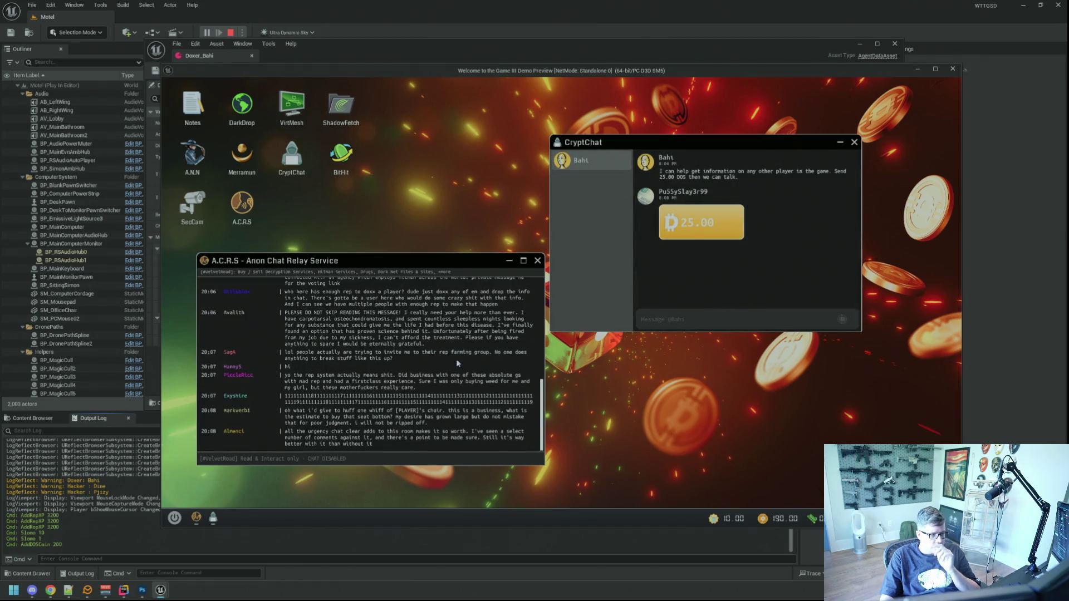
Reply to Bahi with MorbidMist as the player to dox.
{"action": "left_click", "coordinate": [712, 317]}
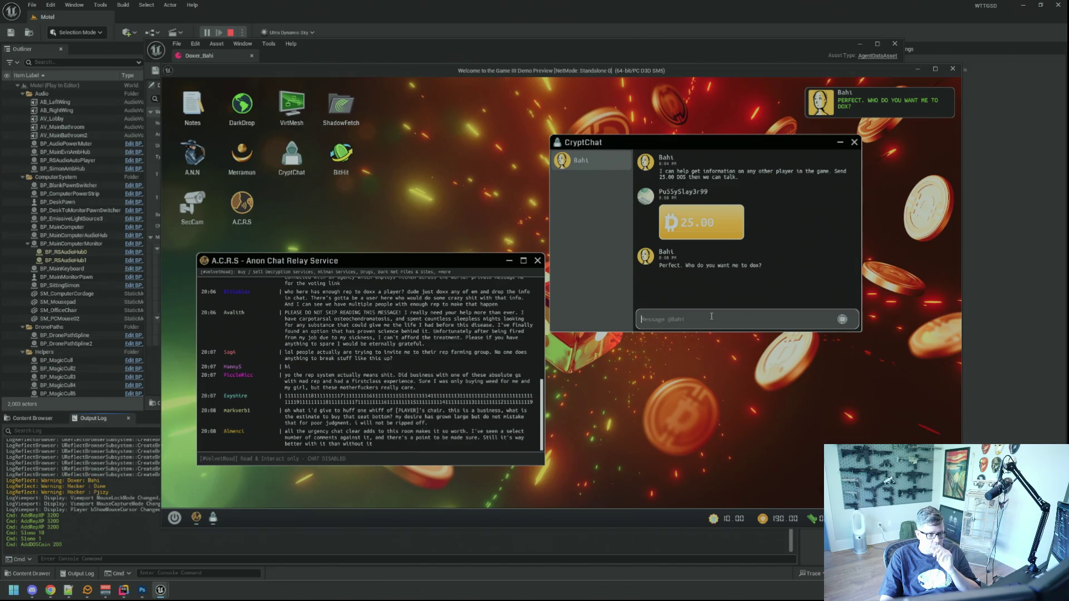
{"action": "key", "text": "Tab"}
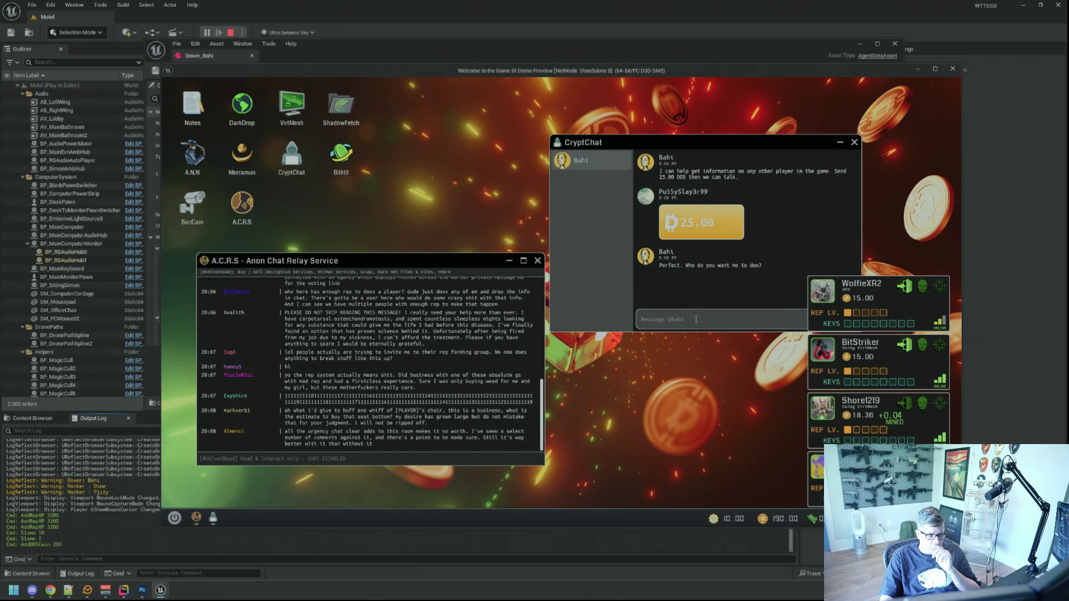
{"action": "type", "text": "MorbidMist"}
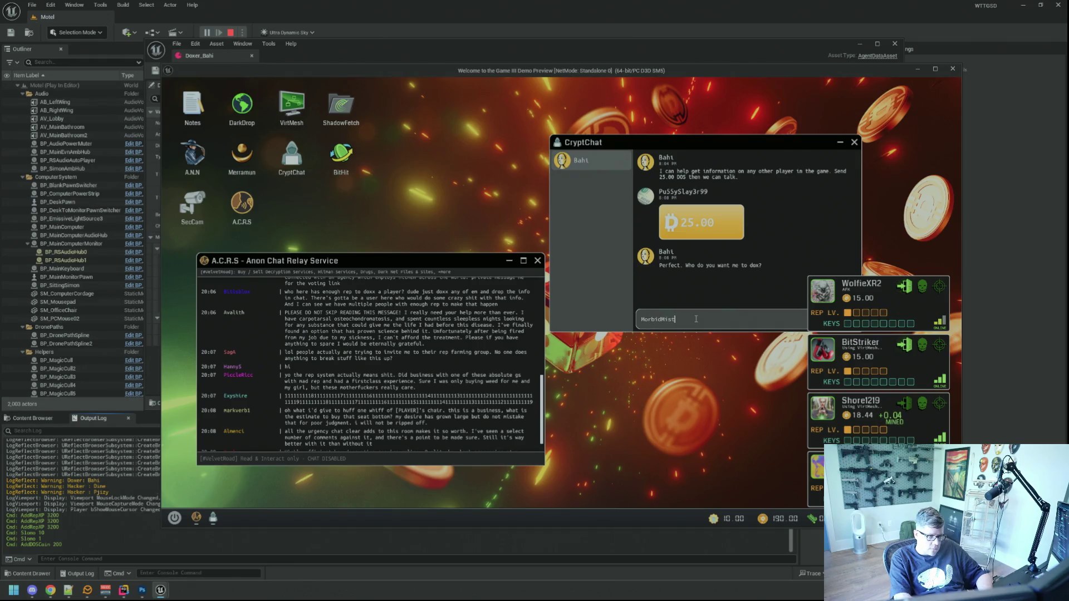
{"action": "key", "text": "Return"}
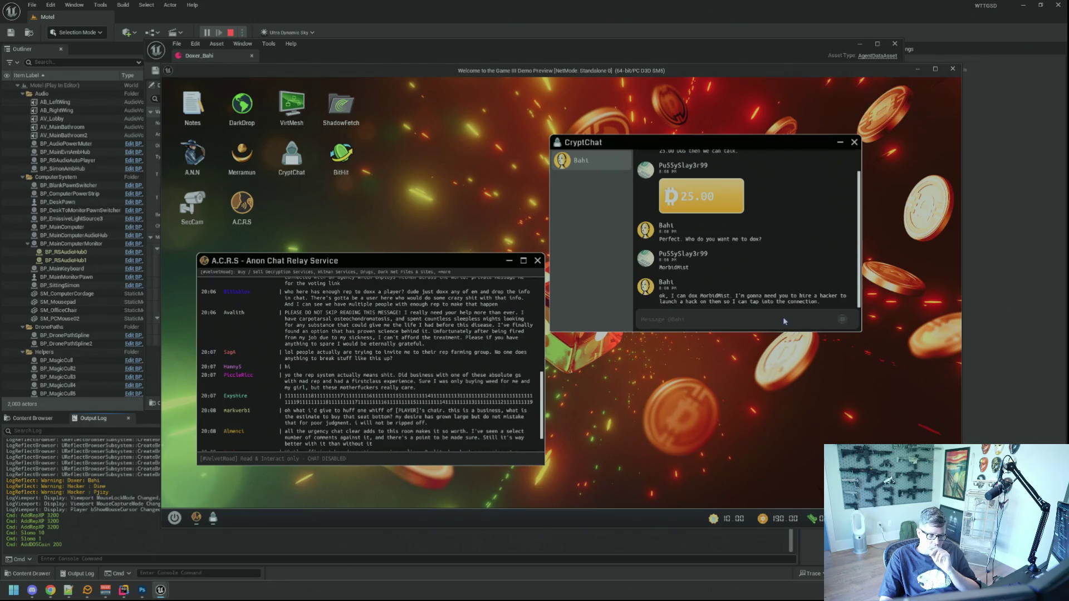
{"action": "scroll", "coordinate": [487, 363], "scroll_direction": "down", "scroll_amount": 5}
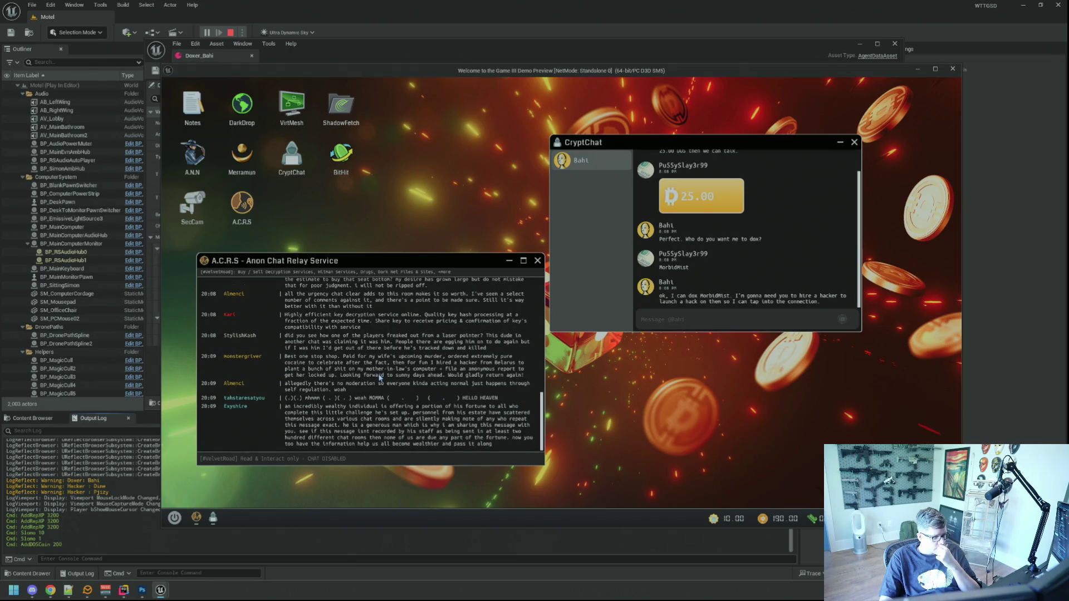
Speed in-game time up tenfold with Slomo 10 from the console.
{"action": "scroll", "coordinate": [381, 380], "scroll_direction": "up", "scroll_amount": 5}
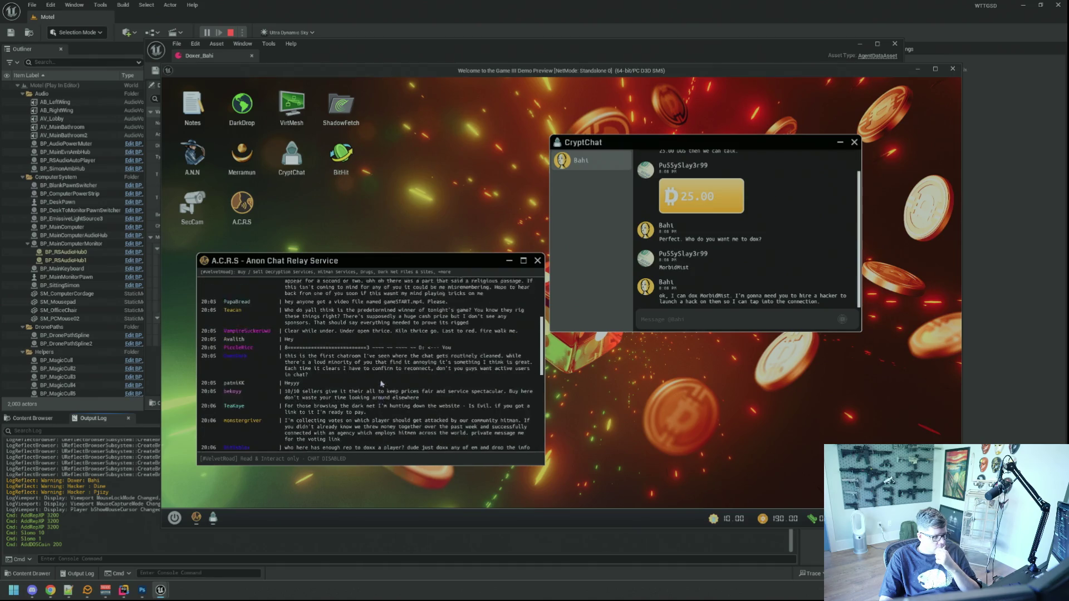
{"action": "scroll", "coordinate": [382, 384], "scroll_direction": "up", "scroll_amount": 3}
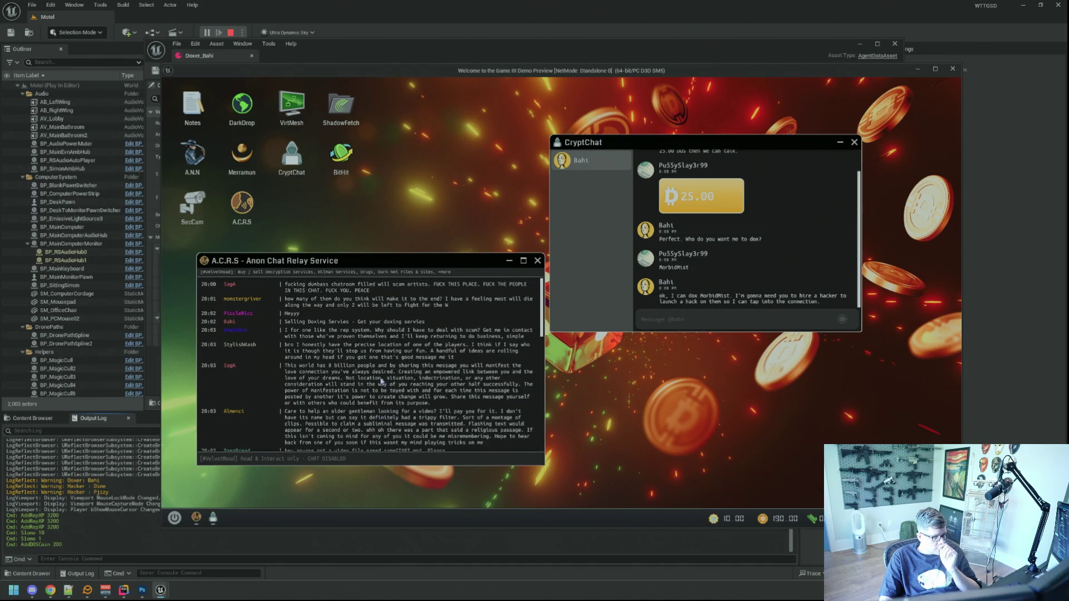
{"action": "scroll", "coordinate": [381, 380], "scroll_direction": "down", "scroll_amount": 7}
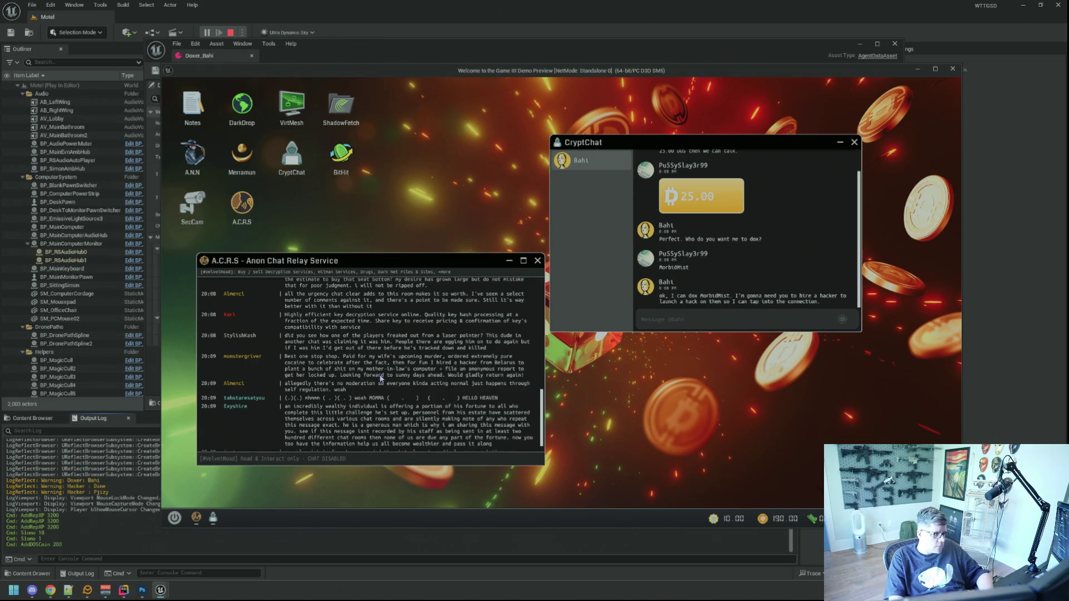
{"action": "key", "text": "grave"}
{"action": "key", "text": "Up"}
{"action": "key", "text": "Up"}
{"action": "key", "text": "Up"}
{"action": "key", "text": "Return"}
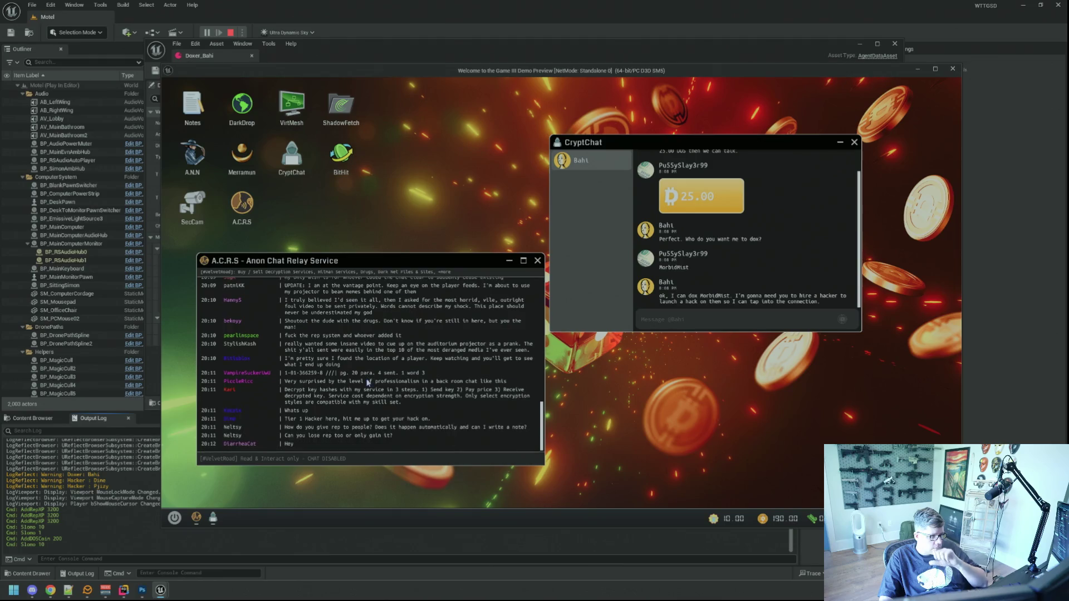
Return in-game time to normal speed with Slomo 1.
{"action": "key", "text": "grave"}
{"action": "key", "text": "Up"}
{"action": "key", "text": "Up"}
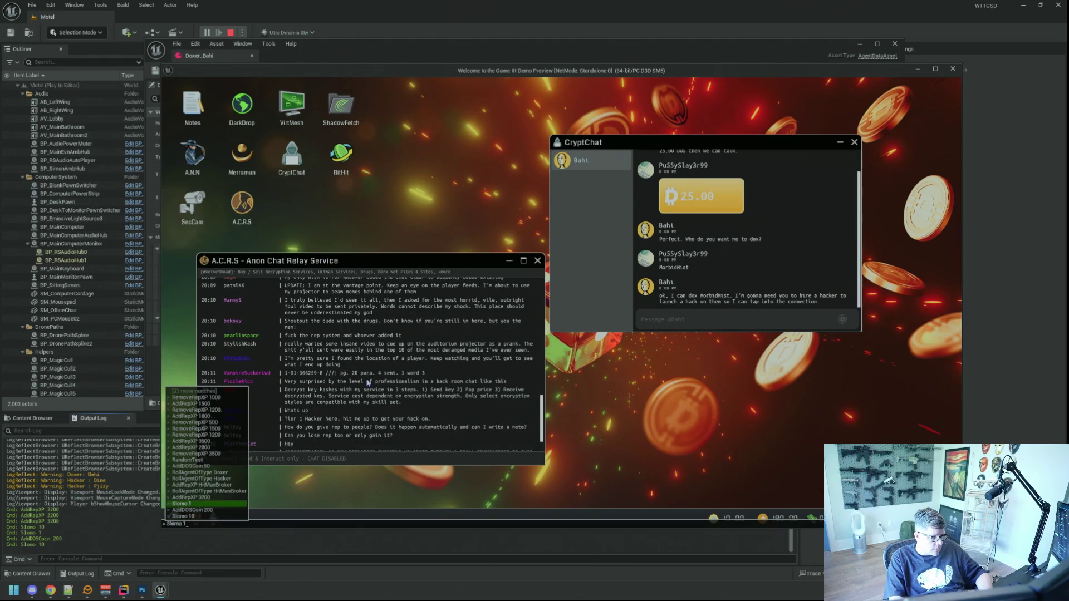
{"action": "key", "text": "Return"}
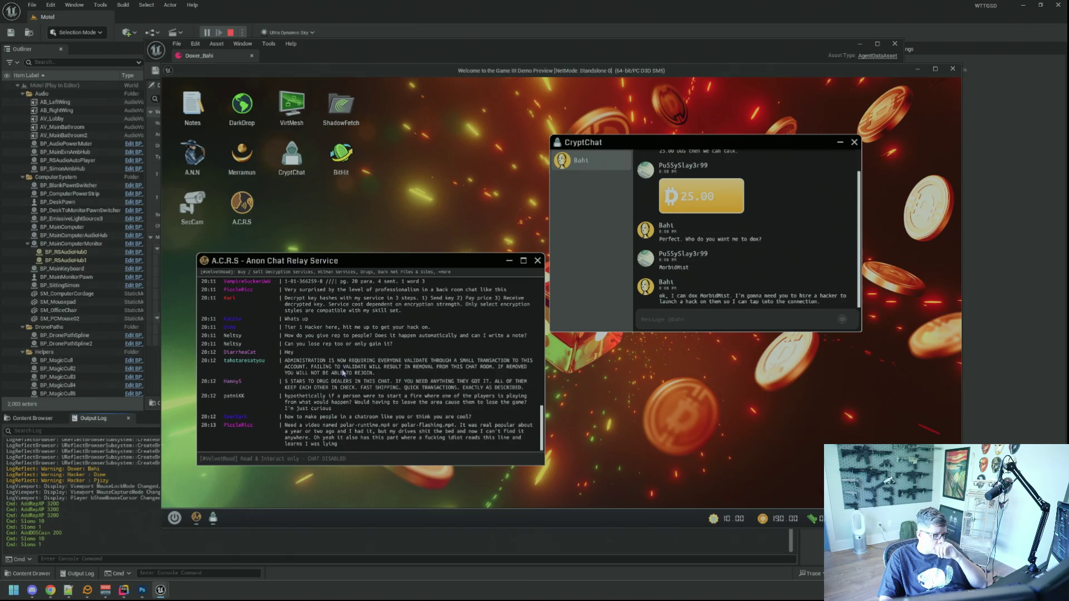
Ping the hacker Dine from the A.C.R.S relay chat's user info panel.
{"action": "scroll", "coordinate": [337, 356], "scroll_direction": "up", "scroll_amount": 1}
{"action": "left_click", "coordinate": [231, 341]}
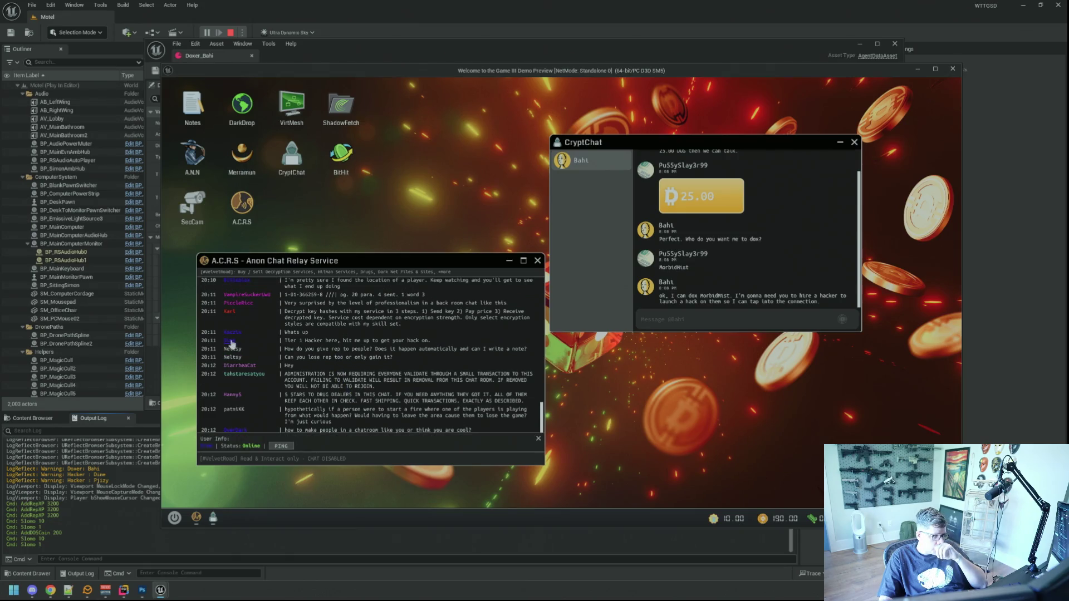
{"action": "left_click", "coordinate": [290, 447]}
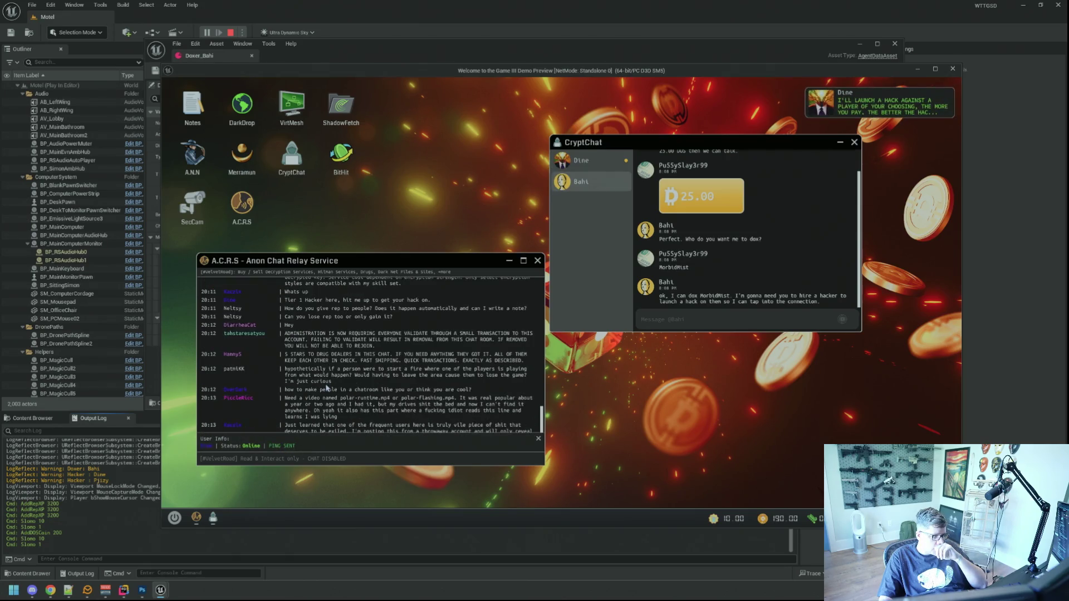
{"action": "left_click", "coordinate": [538, 439]}
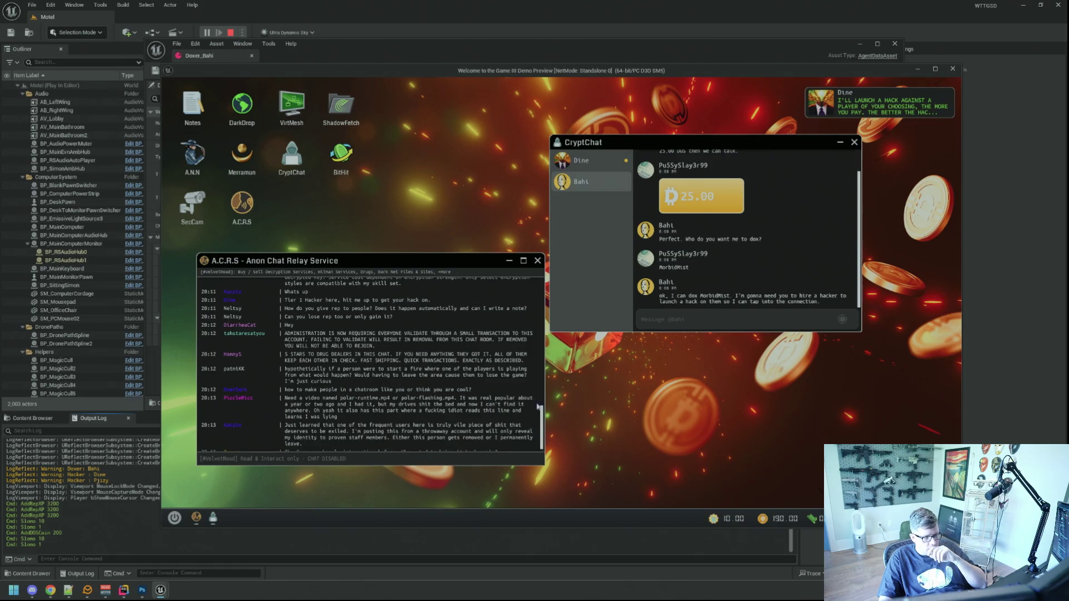
Open Dine's CryptChat offer with Level 1–3 hack prices and rearrange both chat windows.
{"action": "left_click", "coordinate": [590, 164]}
{"action": "left_click_drag", "start_coordinate": [653, 143], "coordinate": [645, 164]}
{"action": "left_click", "coordinate": [398, 264]}
{"action": "left_click_drag", "start_coordinate": [399, 264], "coordinate": [388, 248]}
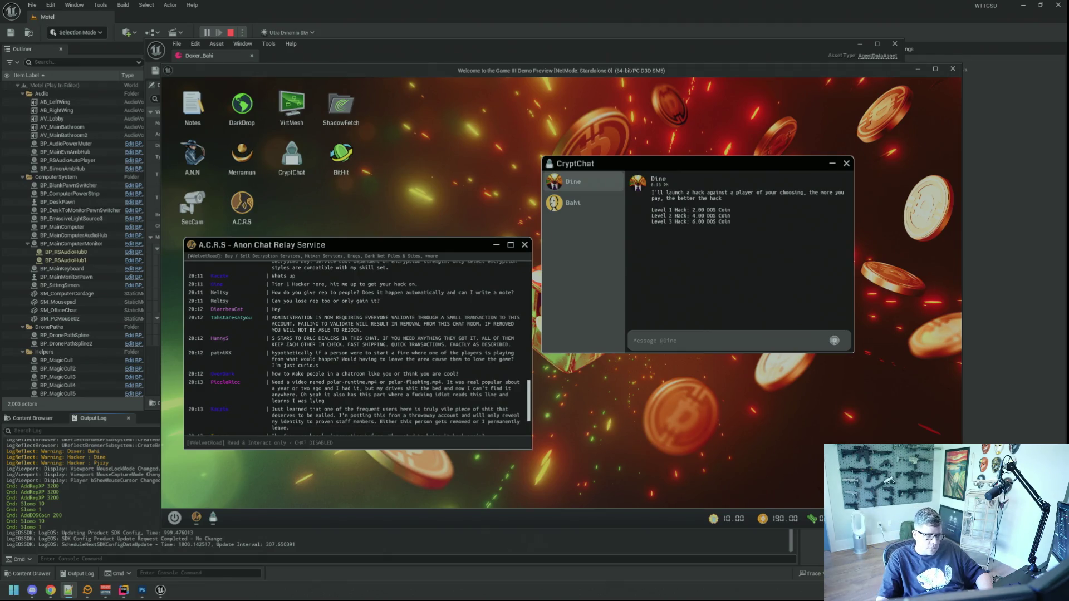
Pay Dine 6 DOS coins for the Level 3 hack.
{"action": "left_click", "coordinate": [718, 325]}
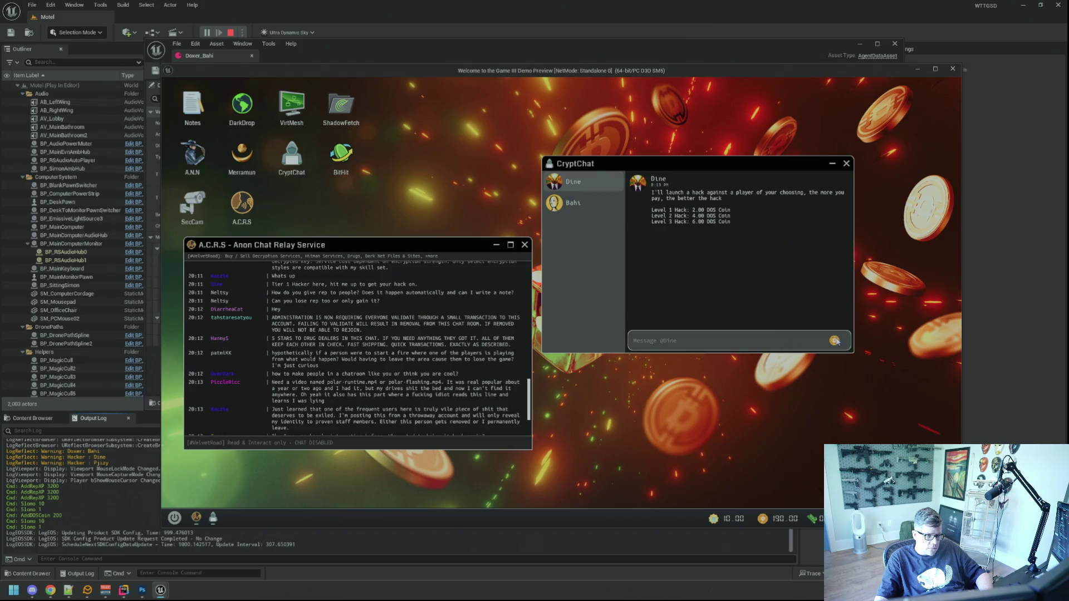
{"action": "left_click", "coordinate": [834, 340]}
{"action": "type", "text": "6"}
{"action": "left_click", "coordinate": [788, 296]}
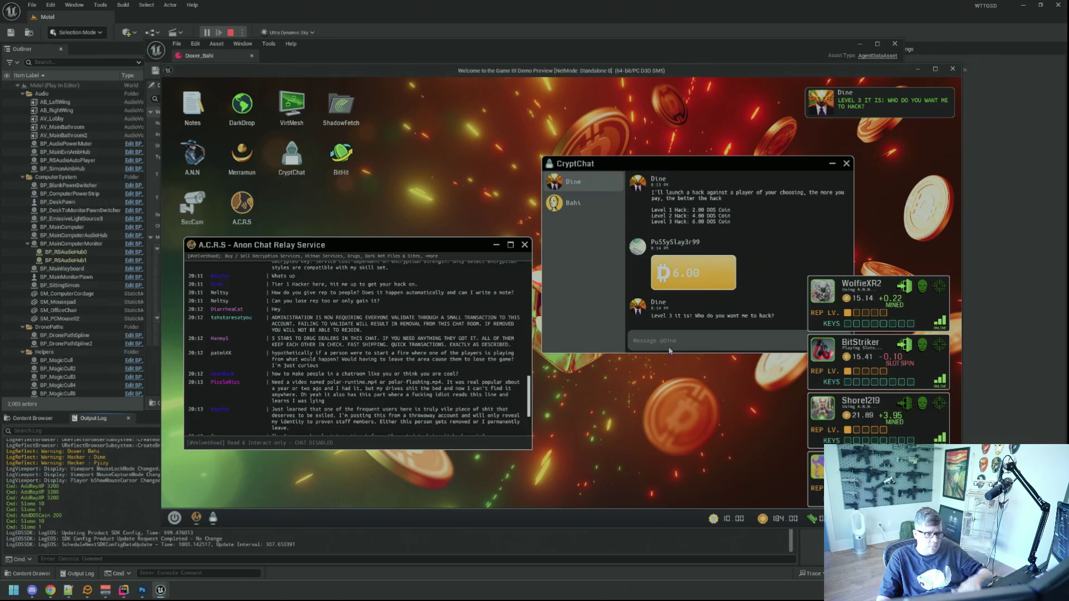
Send MorbidMist to Dine as the hack target and move both chat windows up-left.
{"action": "type", "text": "Morbid"}
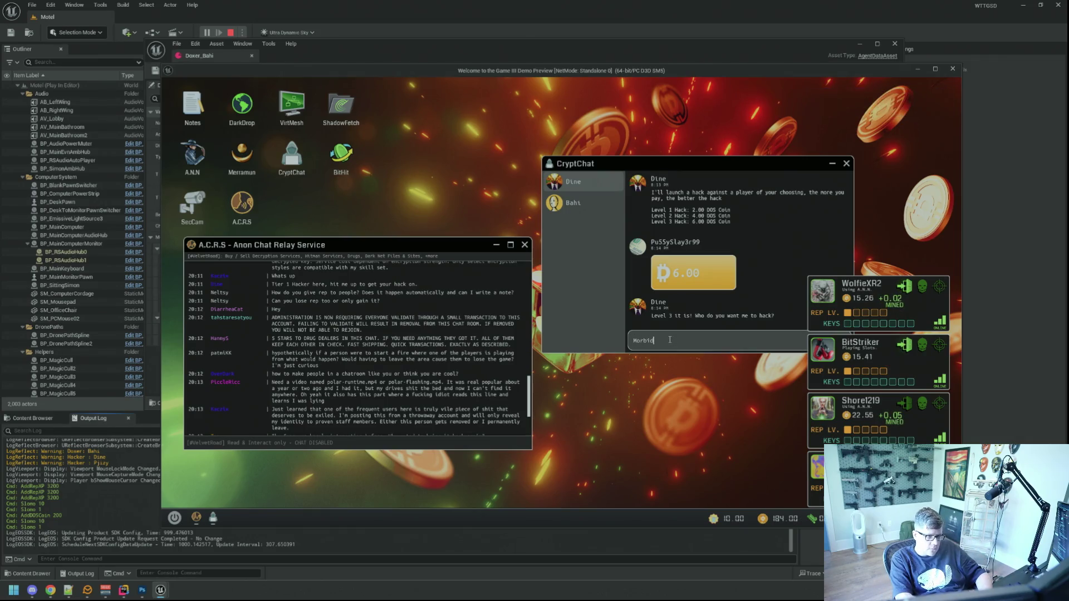
{"action": "type", "text": "Mist"}
{"action": "key", "text": "Return"}
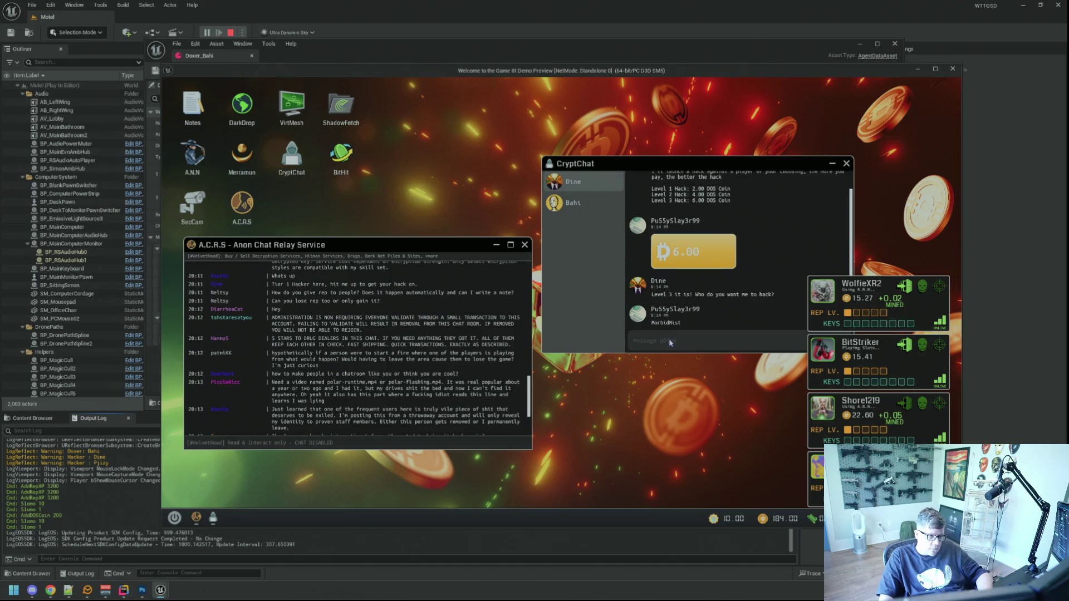
{"action": "left_click_drag", "start_coordinate": [404, 245], "coordinate": [382, 231]}
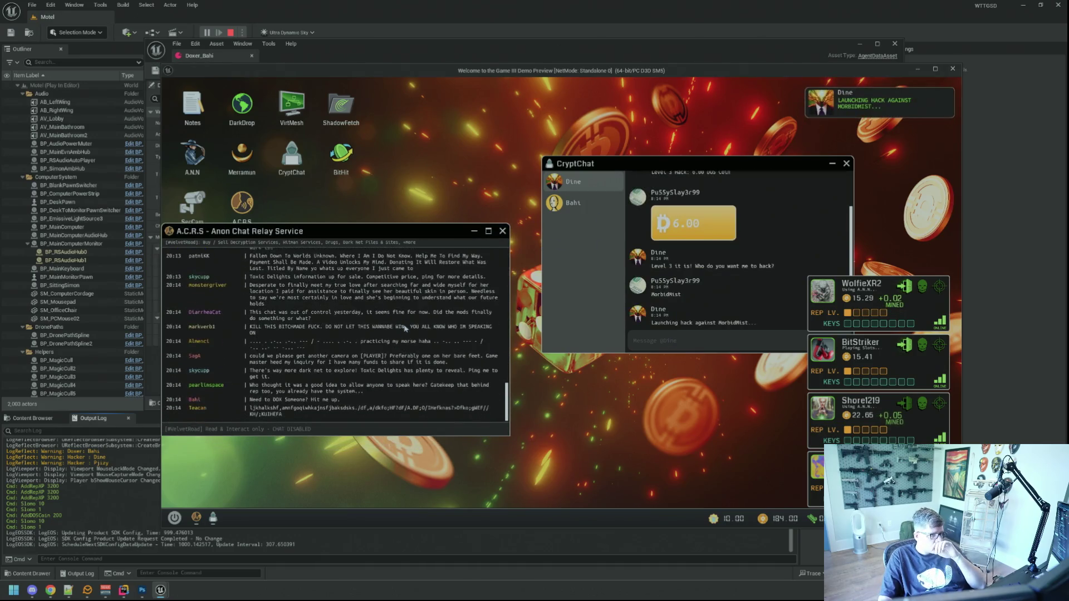
{"action": "left_click_drag", "start_coordinate": [675, 166], "coordinate": [517, 133]}
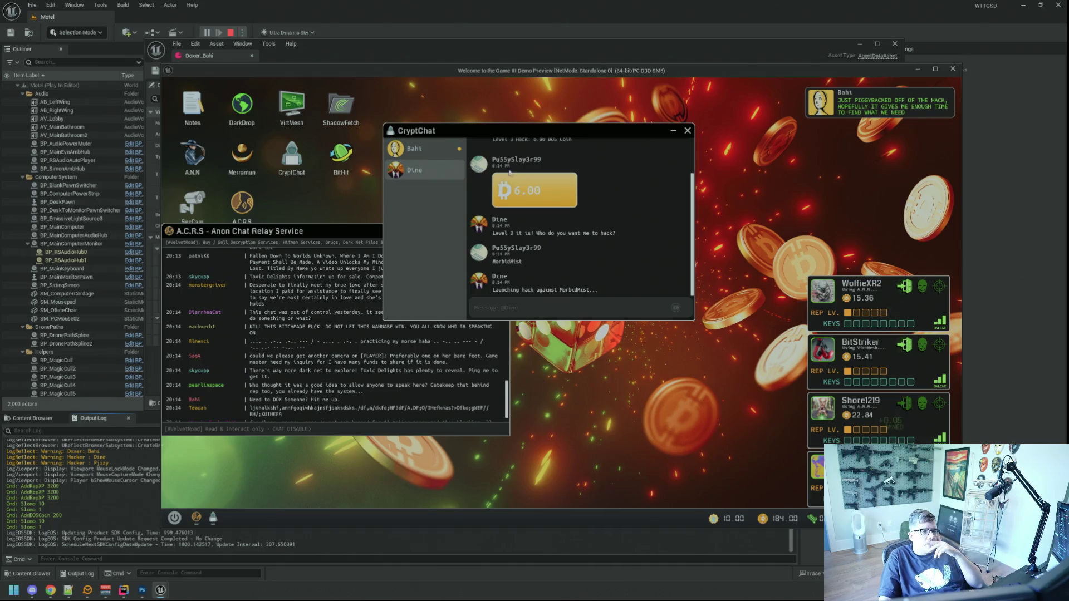
Read the Bahi, Dine and MorbidMist conversations, ending on Bahi's new fetch link message.
{"action": "left_click", "coordinate": [424, 150]}
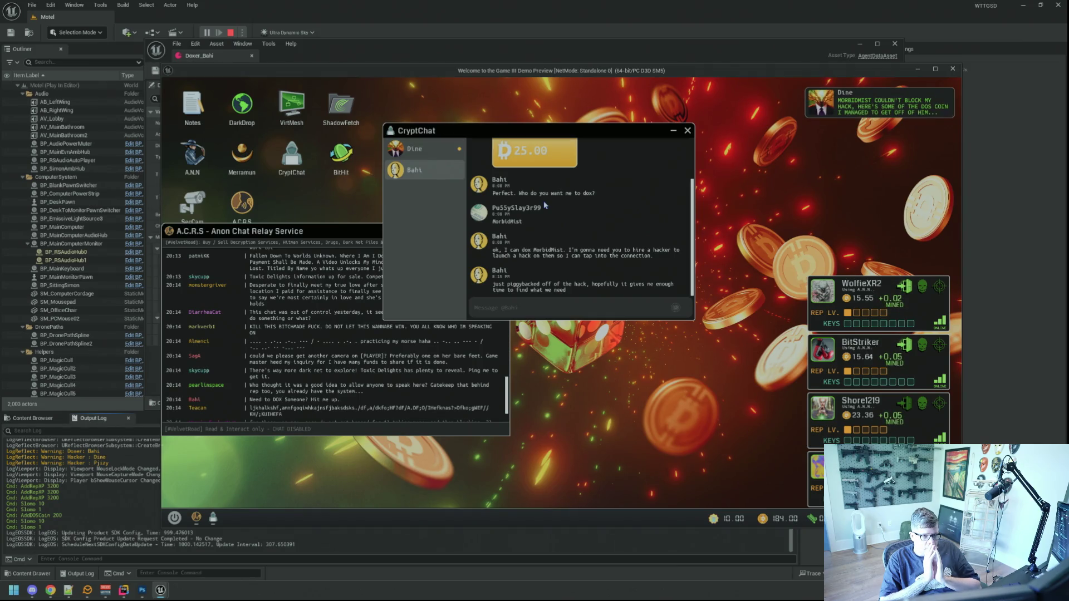
{"action": "left_click", "coordinate": [414, 149]}
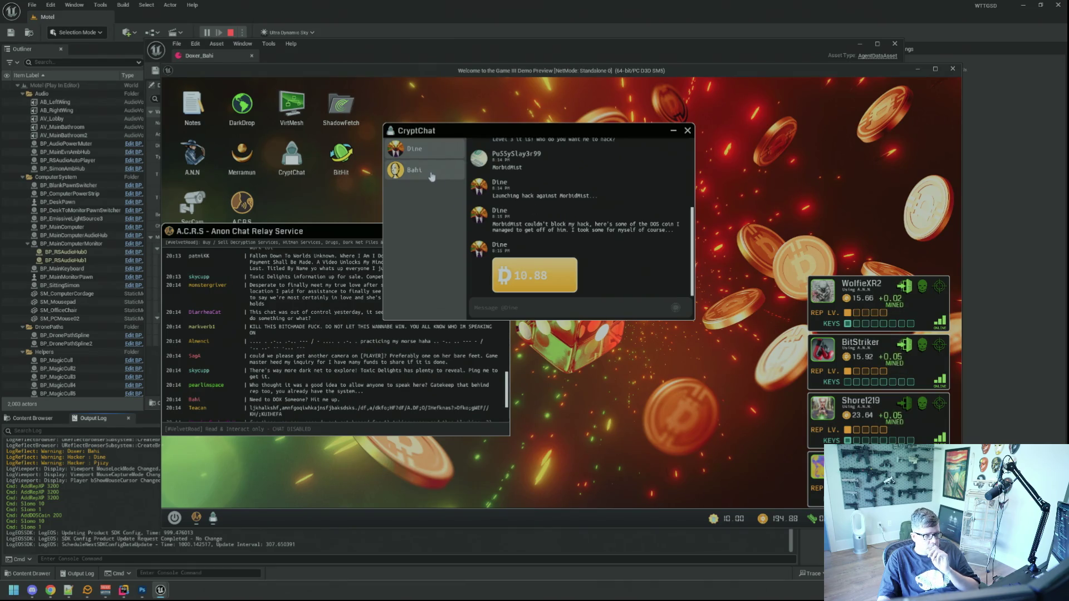
{"action": "left_click", "coordinate": [431, 176]}
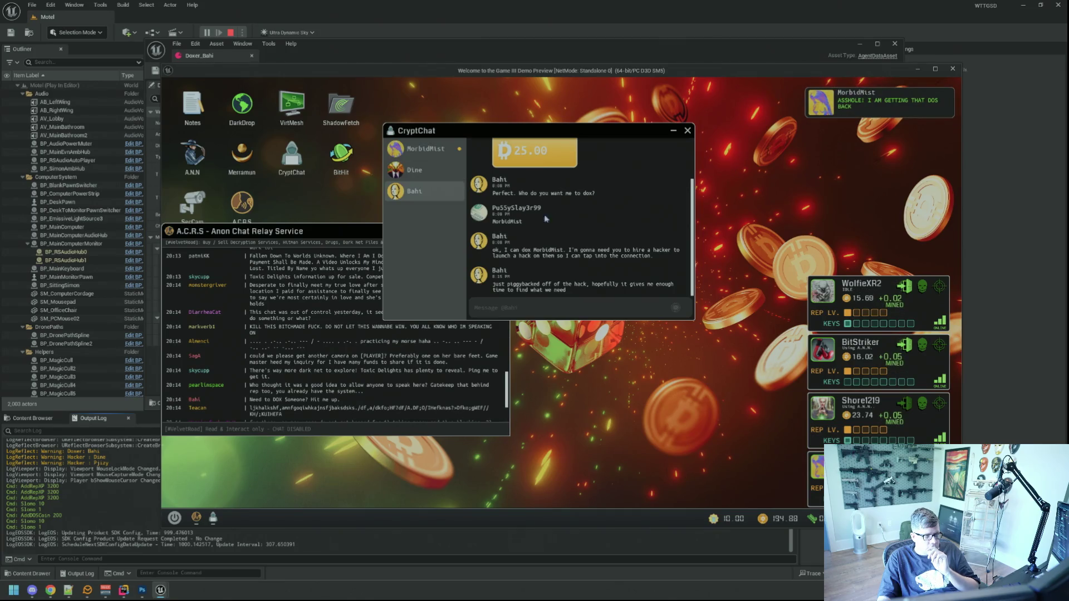
{"action": "left_click", "coordinate": [446, 158]}
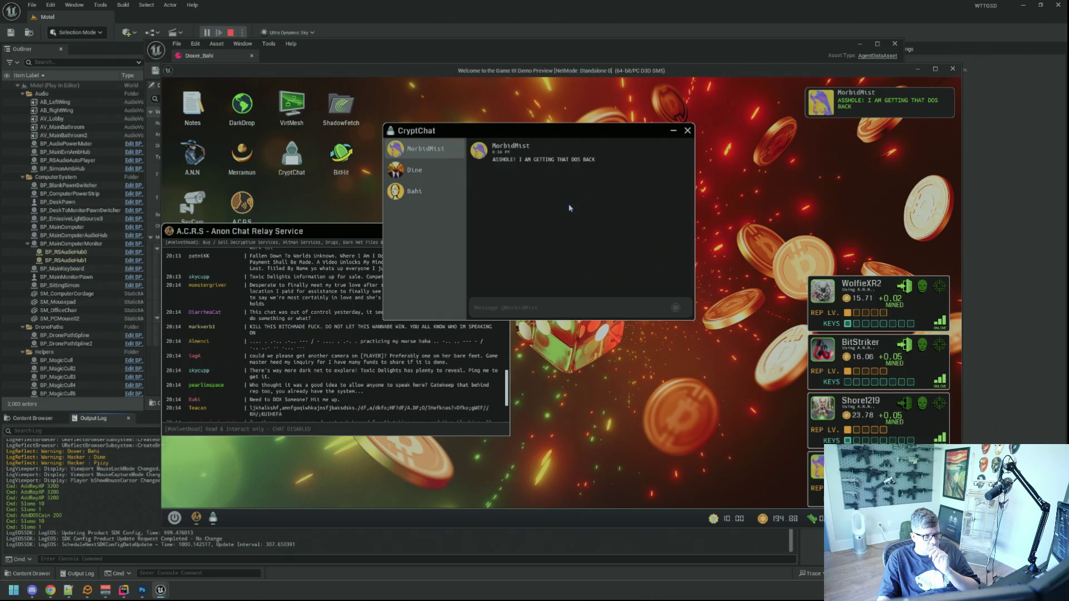
{"action": "left_click", "coordinate": [438, 175]}
{"action": "left_click", "coordinate": [414, 191]}
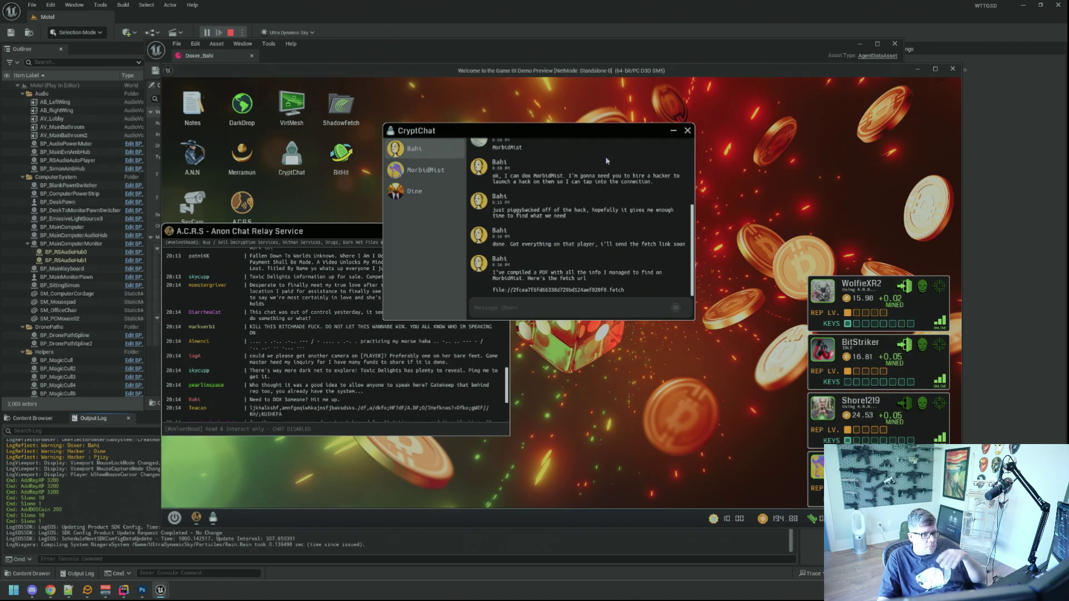
Copy Bahi's fetch URL and submit it in ShadowFetch.
{"action": "left_click_drag", "start_coordinate": [554, 136], "coordinate": [565, 147]}
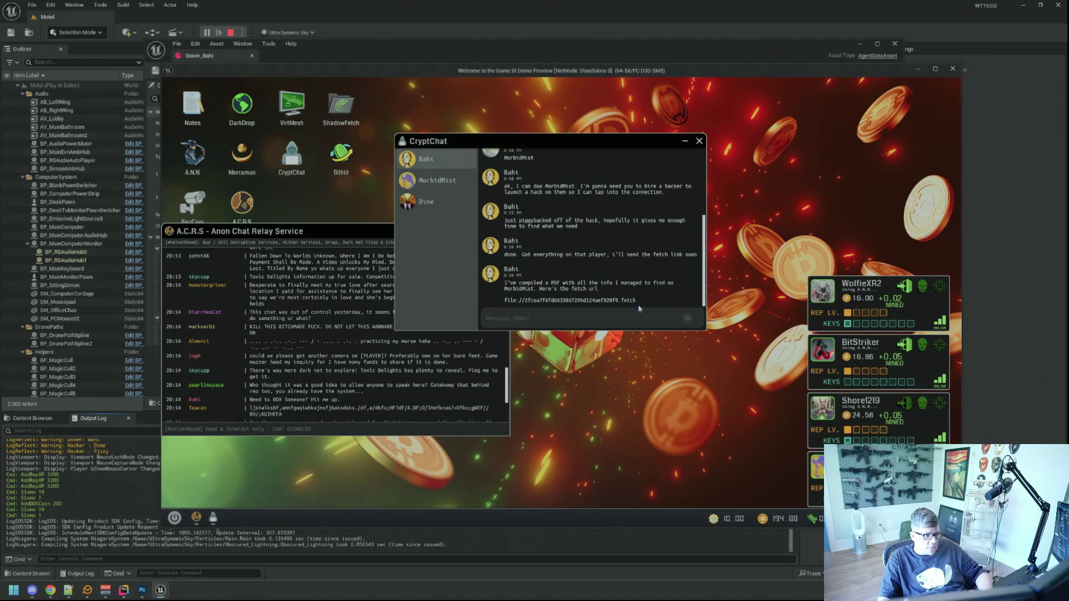
{"action": "left_click_drag", "start_coordinate": [636, 301], "coordinate": [504, 301]}
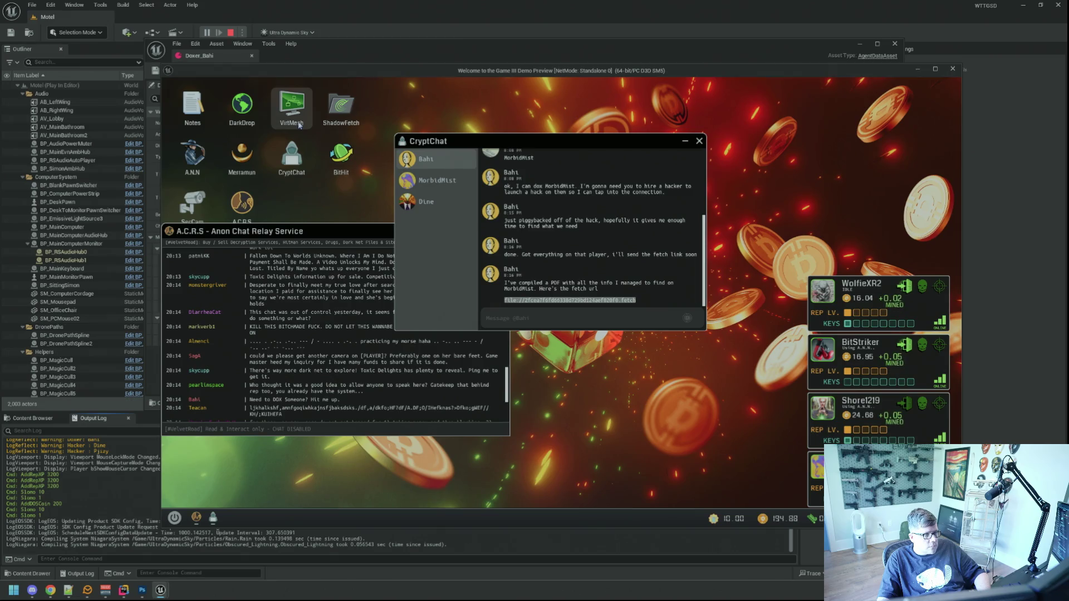
{"action": "double_click", "coordinate": [340, 107]}
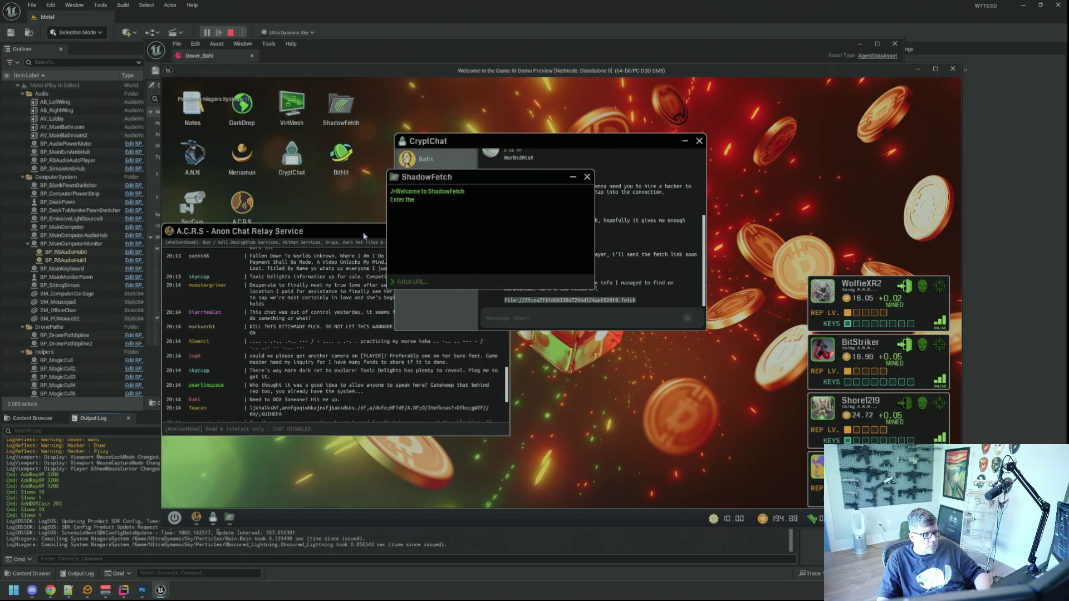
{"action": "left_click", "coordinate": [490, 233]}
{"action": "left_click", "coordinate": [503, 231]}
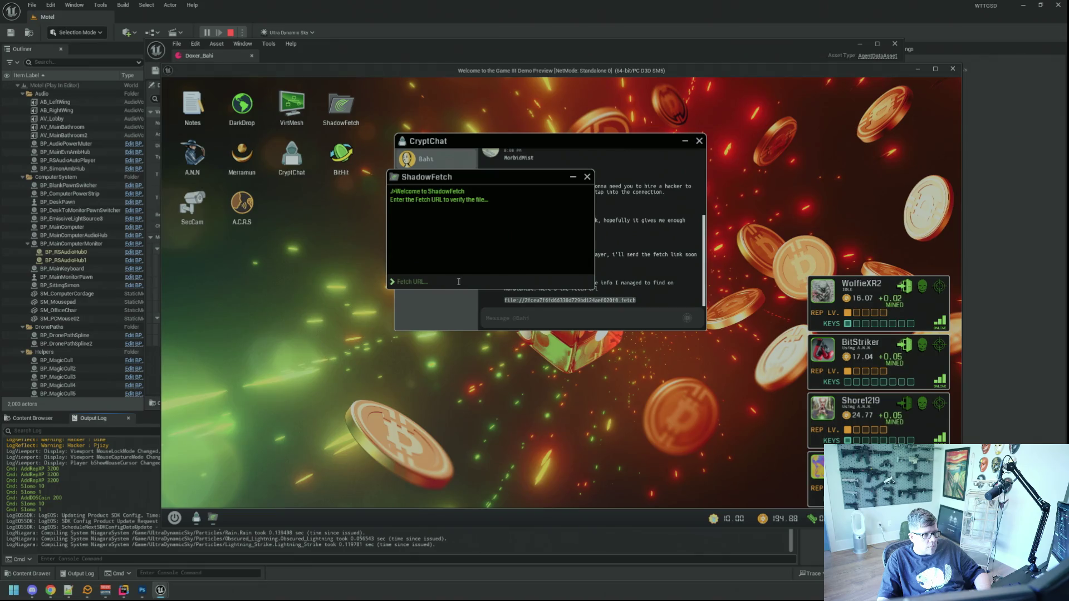
{"action": "key", "text": "ctrl+v"}
{"action": "key", "text": "Return"}
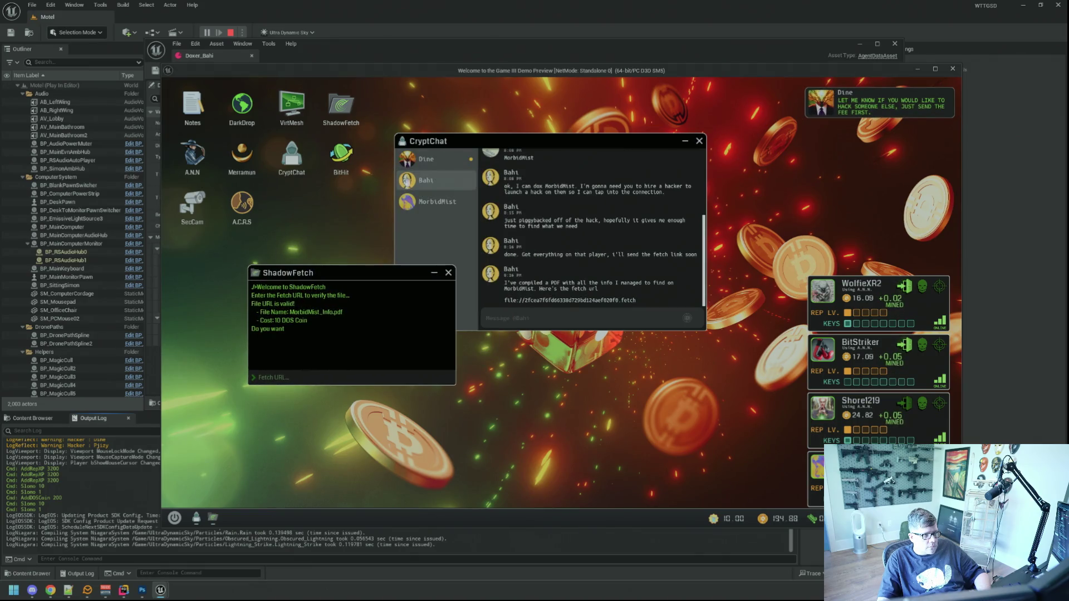
Answer y in ShadowFetch to download MorbidMist_Info.pdf for 10 DOS Coin.
{"action": "left_click_drag", "start_coordinate": [560, 144], "coordinate": [615, 148]}
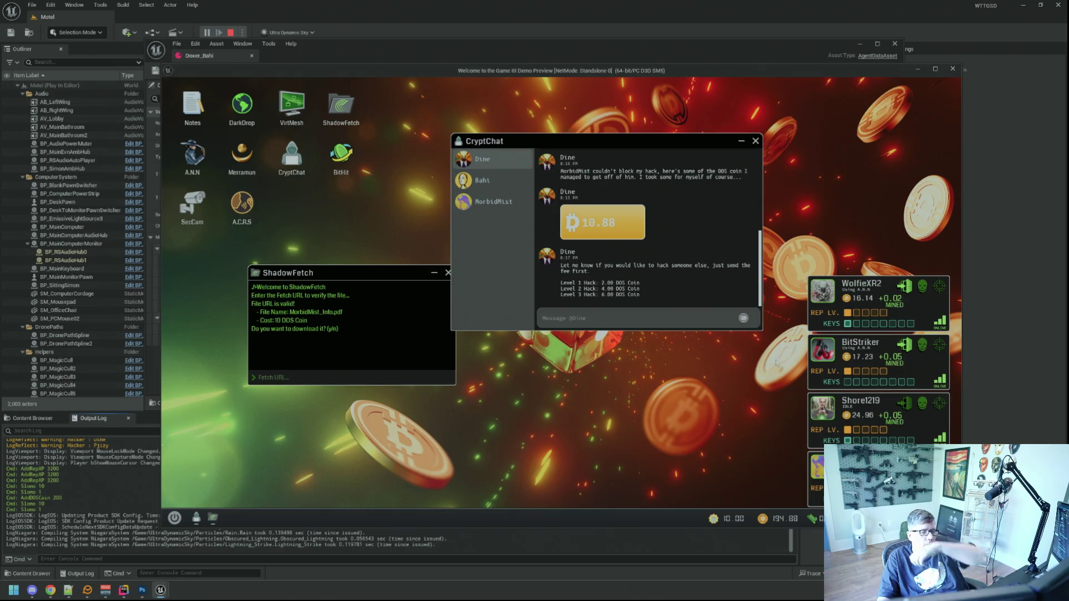
{"action": "left_click", "coordinate": [348, 376]}
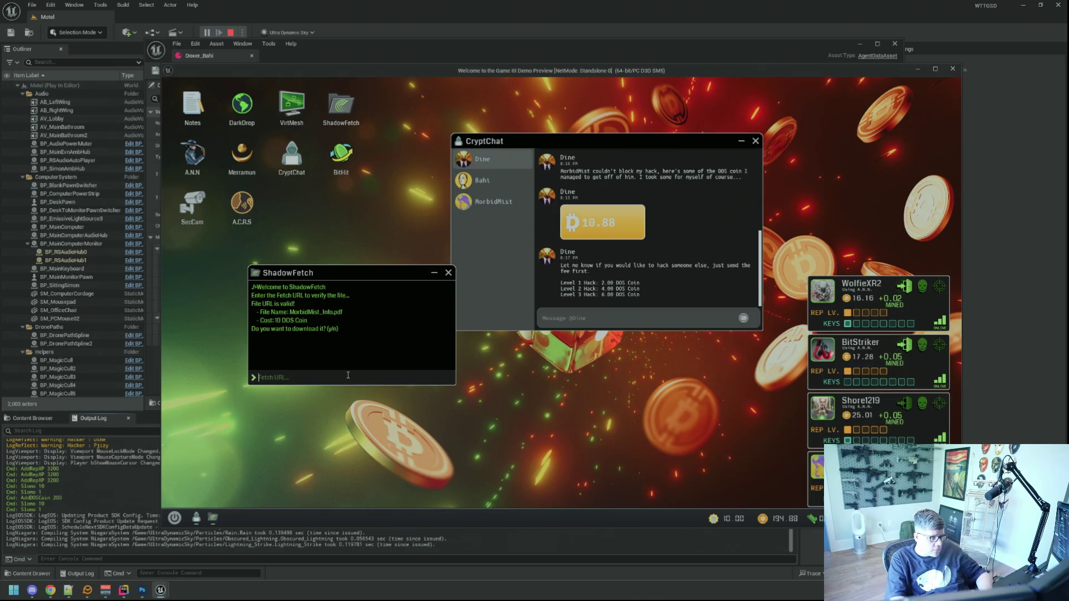
{"action": "type", "text": "y"}
{"action": "key", "text": "Return"}
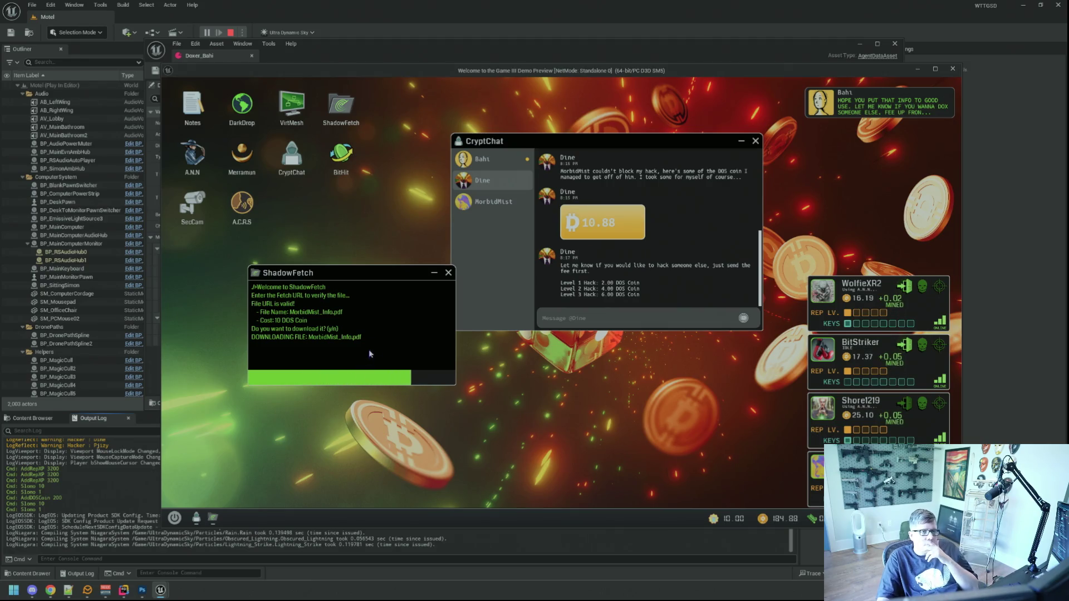
{"action": "left_click", "coordinate": [484, 162]}
{"action": "scroll", "coordinate": [630, 260], "scroll_direction": "down", "scroll_amount": 1}
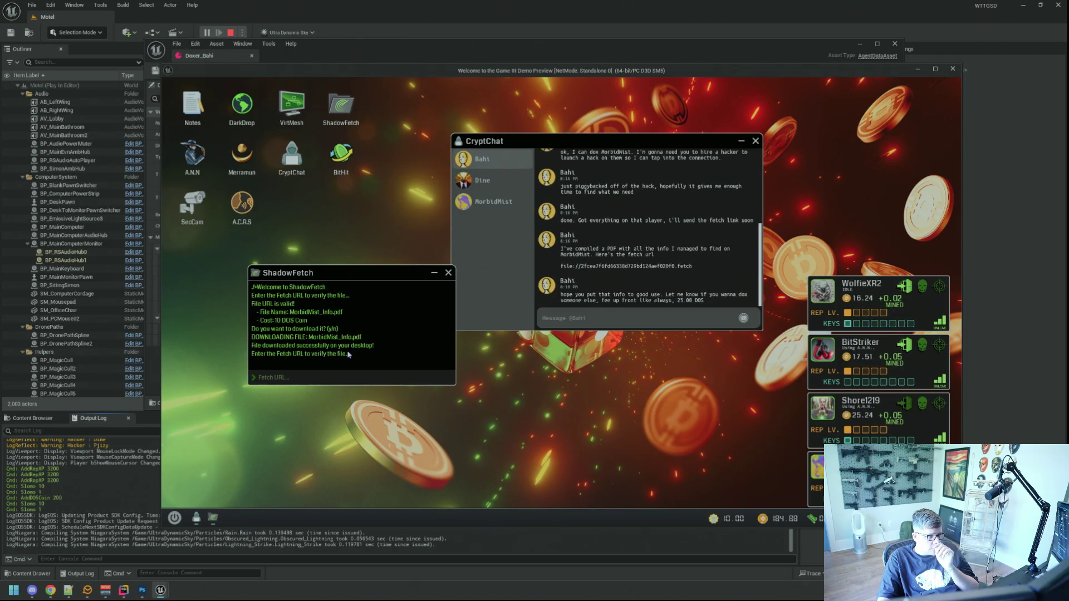
{"action": "left_click", "coordinate": [337, 378]}
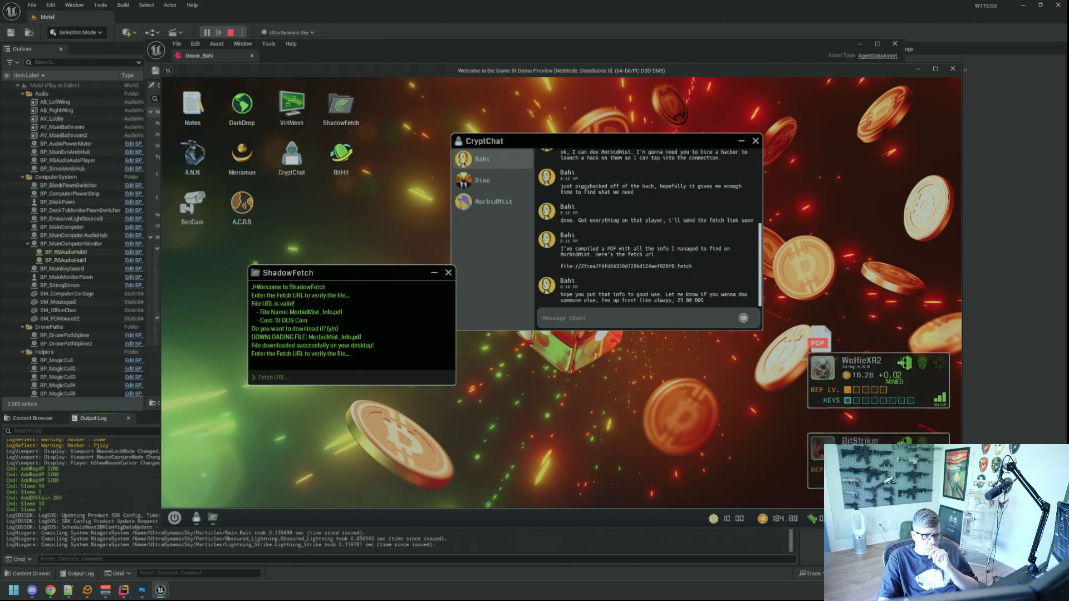
Place MorbidMist_Info.pdf beside the desktop icons, view it, and close the viewer.
{"action": "mouse_move", "coordinate": [818, 341]}
{"action": "left_mouse_down"}
{"action": "mouse_move", "coordinate": [342, 211]}
{"action": "mouse_move", "coordinate": [306, 219]}
{"action": "left_mouse_up"}
{"action": "double_click", "coordinate": [306, 218]}
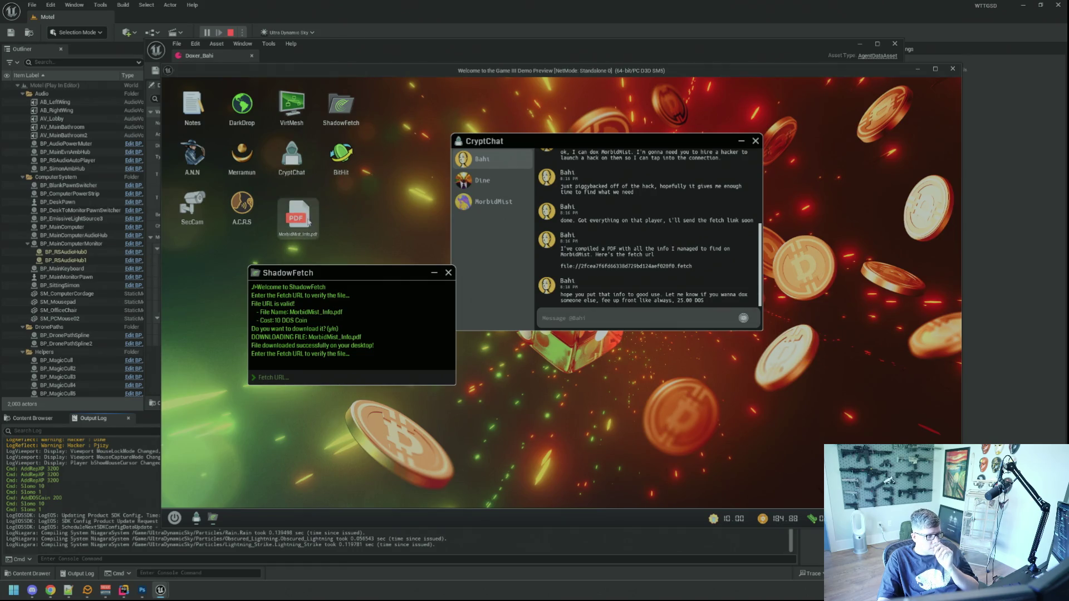
{"action": "left_click_drag", "start_coordinate": [306, 101], "coordinate": [455, 171]}
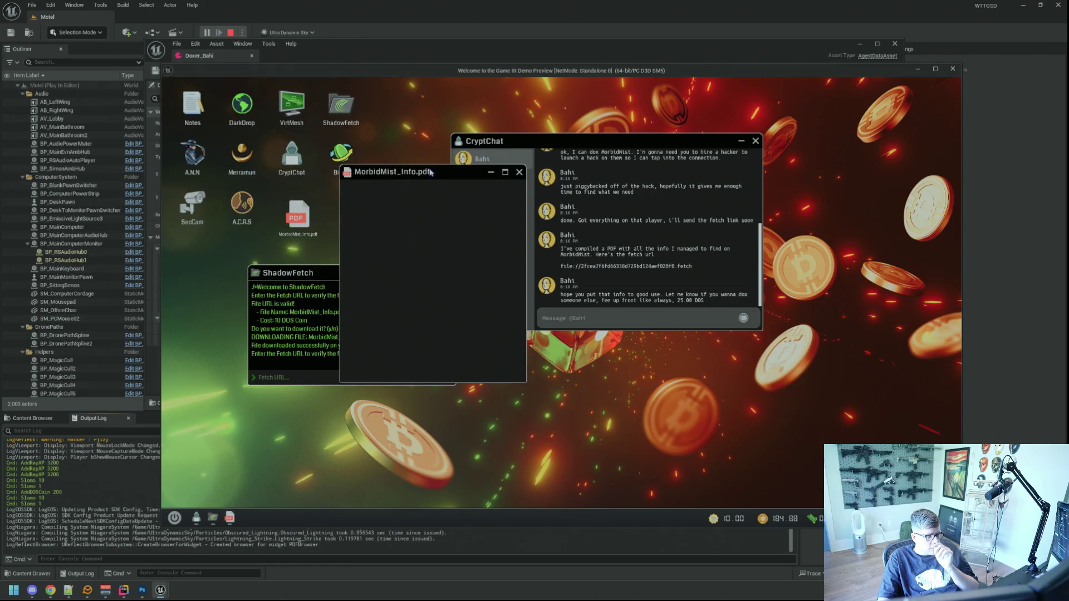
{"action": "left_click", "coordinate": [520, 171]}
Review the MorbidMist, Bahi and Dine conversations, then stop the play session.
{"action": "left_click", "coordinate": [494, 201]}
{"action": "left_click", "coordinate": [482, 159]}
{"action": "scroll", "coordinate": [624, 239], "scroll_direction": "up", "scroll_amount": 3}
{"action": "scroll", "coordinate": [623, 238], "scroll_direction": "down", "scroll_amount": 2}
{"action": "left_click", "coordinate": [482, 180]}
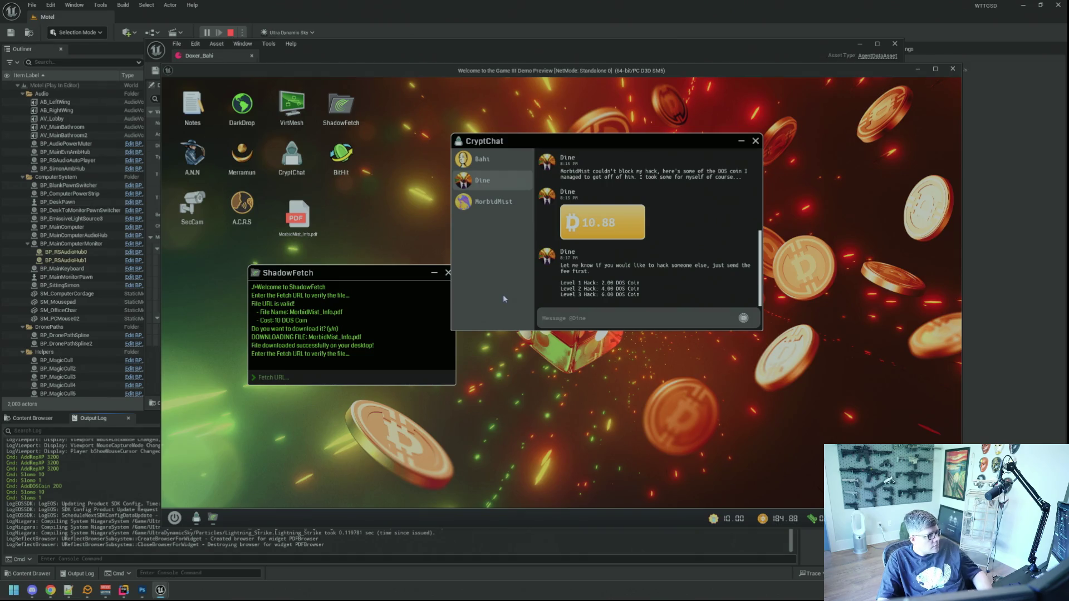
{"action": "key", "text": "Escape"}
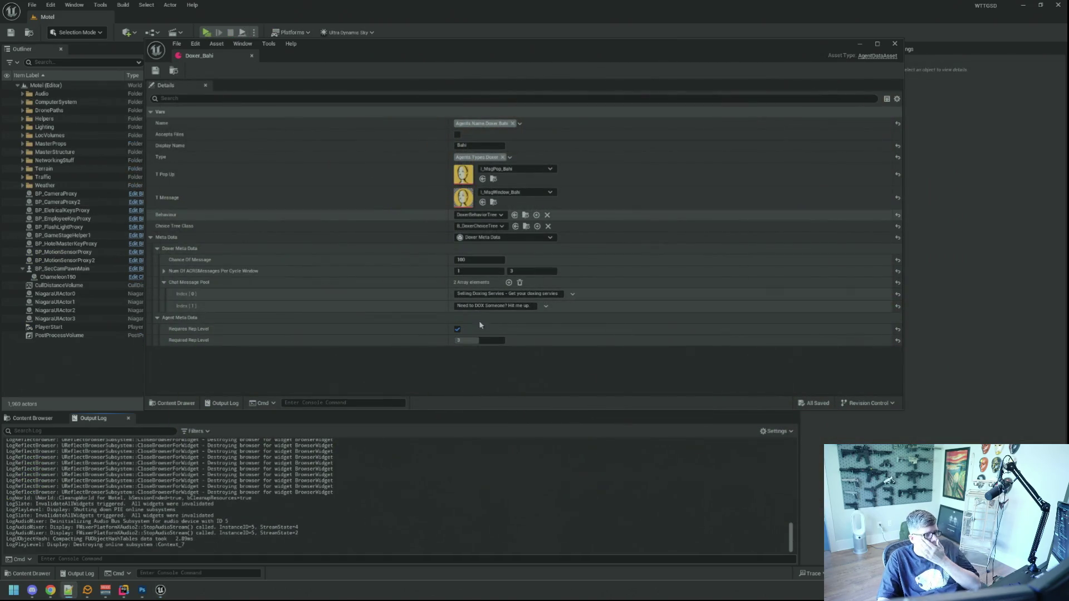
Show the Doxers folder assets, launch GitHub Desktop, and begin the commit summary.
{"action": "left_click", "coordinate": [480, 340]}
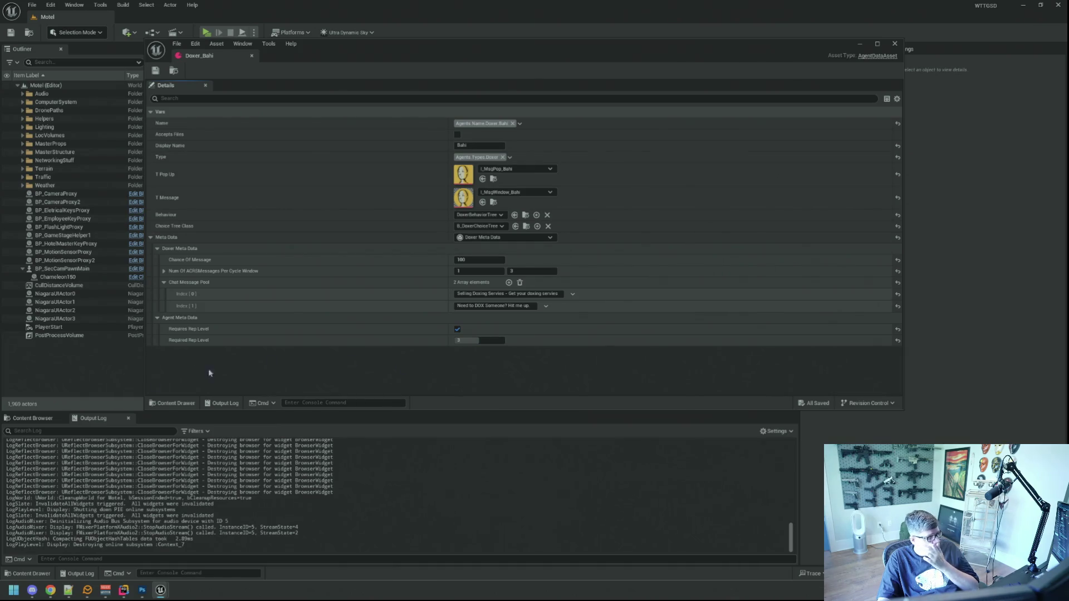
{"action": "left_click", "coordinate": [35, 419]}
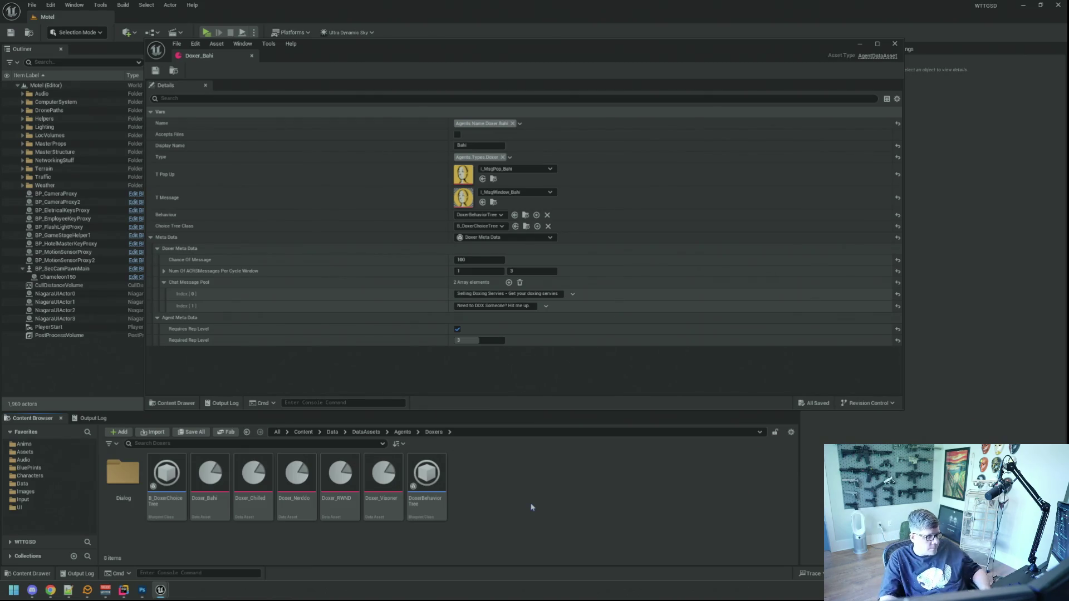
{"action": "key", "text": "super"}
{"action": "type", "text": "git"}
{"action": "key", "text": "Return"}
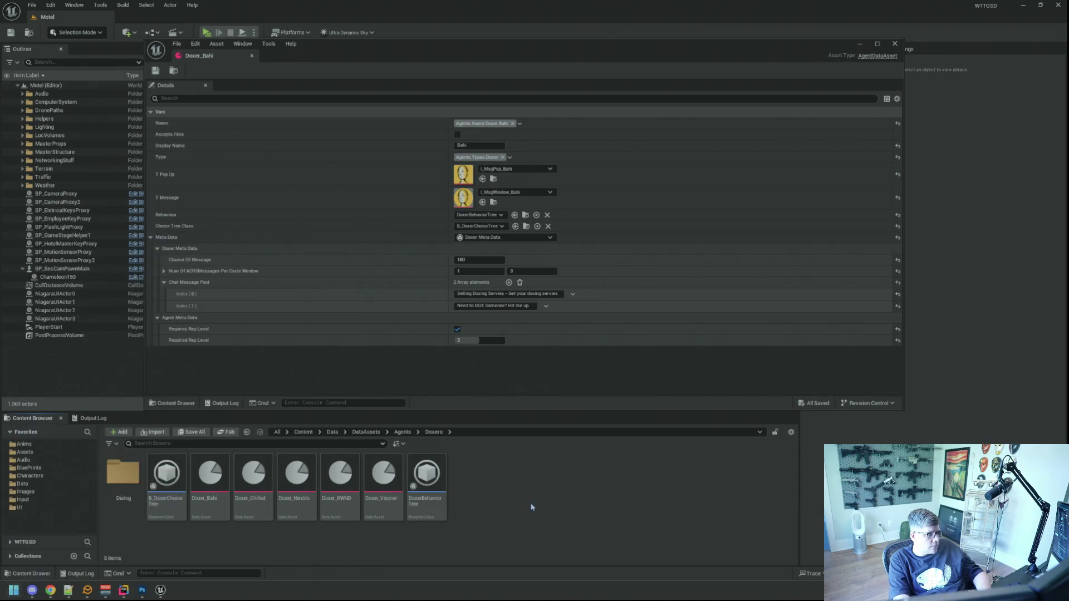
{"action": "type", "text": "qq"}
{"action": "key", "text": "Tab"}
Commit the 34 changed files to main, push to origin, and close GitHub Desktop.
{"action": "type", "text": "qqq"}
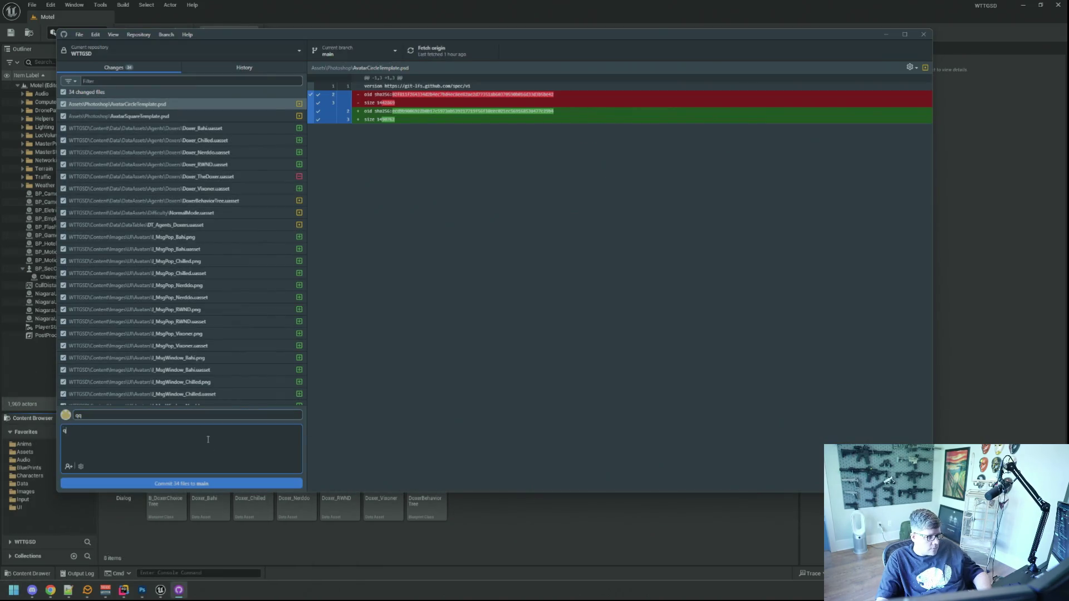
{"action": "left_click", "coordinate": [220, 484]}
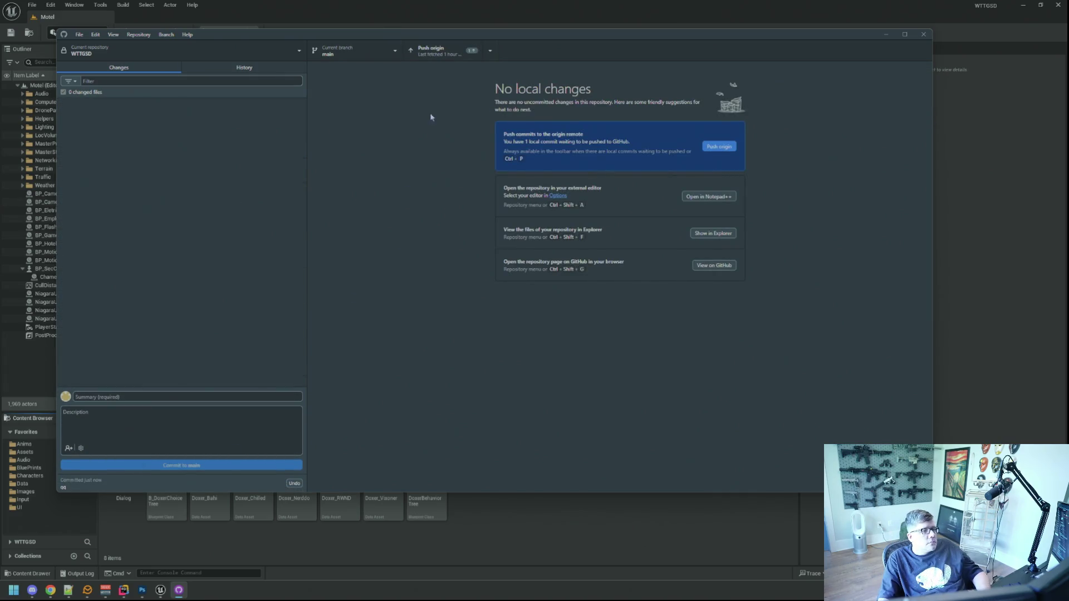
{"action": "left_click", "coordinate": [443, 56]}
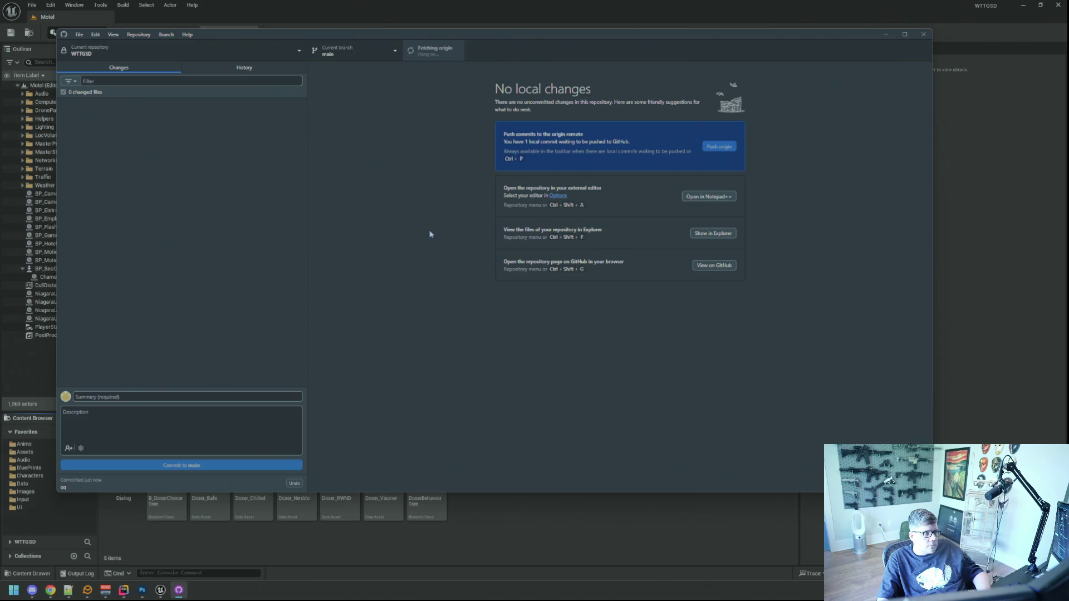
{"action": "left_click", "coordinate": [919, 37]}
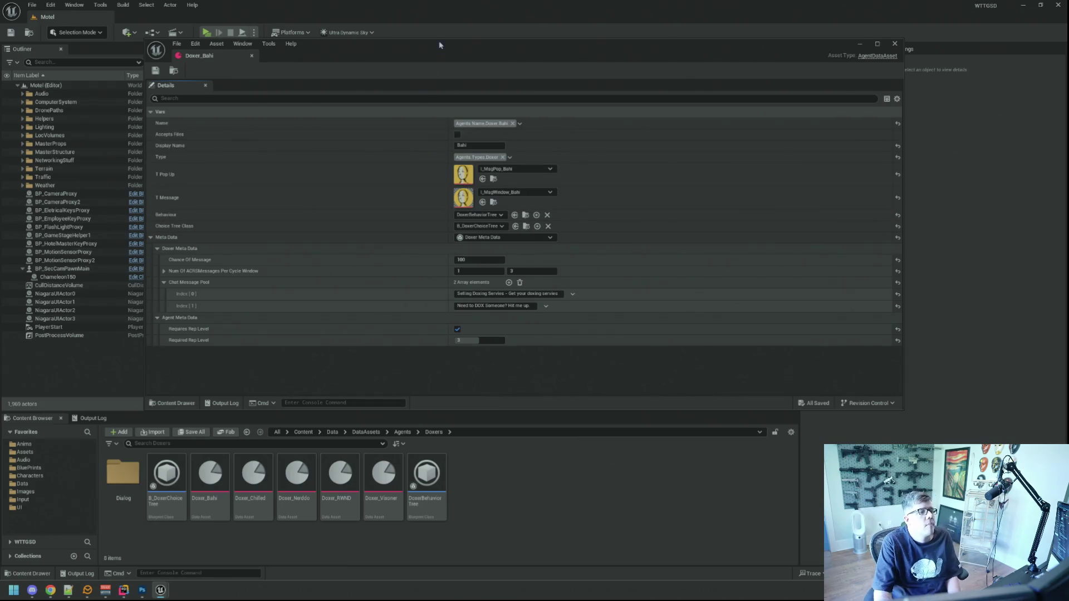
Reposition and shrink the Doxer_Bahi asset editor window.
{"action": "left_click_drag", "start_coordinate": [438, 50], "coordinate": [448, 64]}
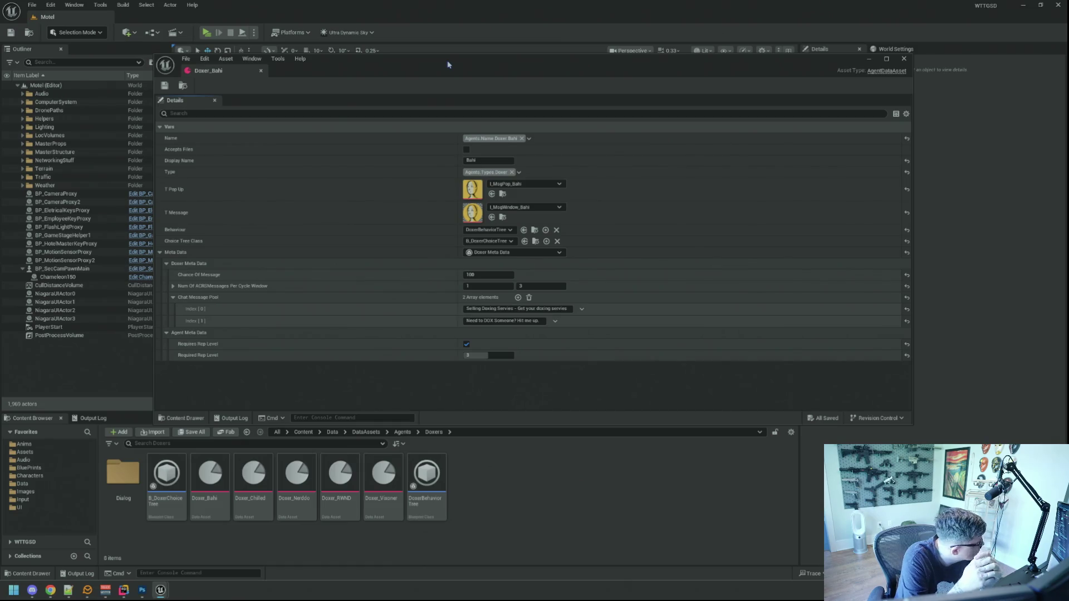
{"action": "key", "text": "alt+Tab"}
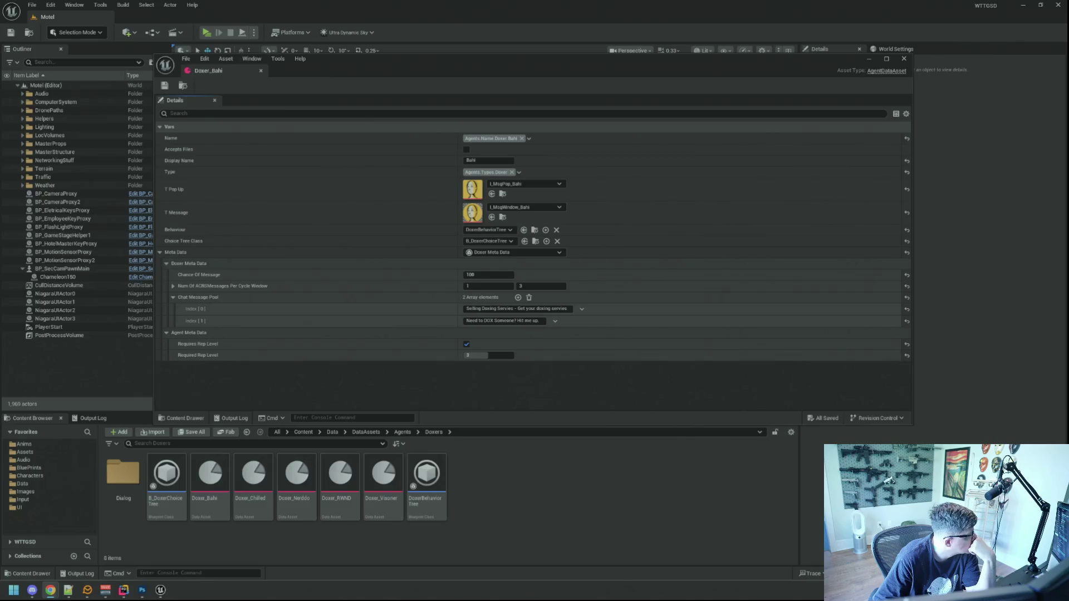
{"action": "key", "text": "alt+Tab"}
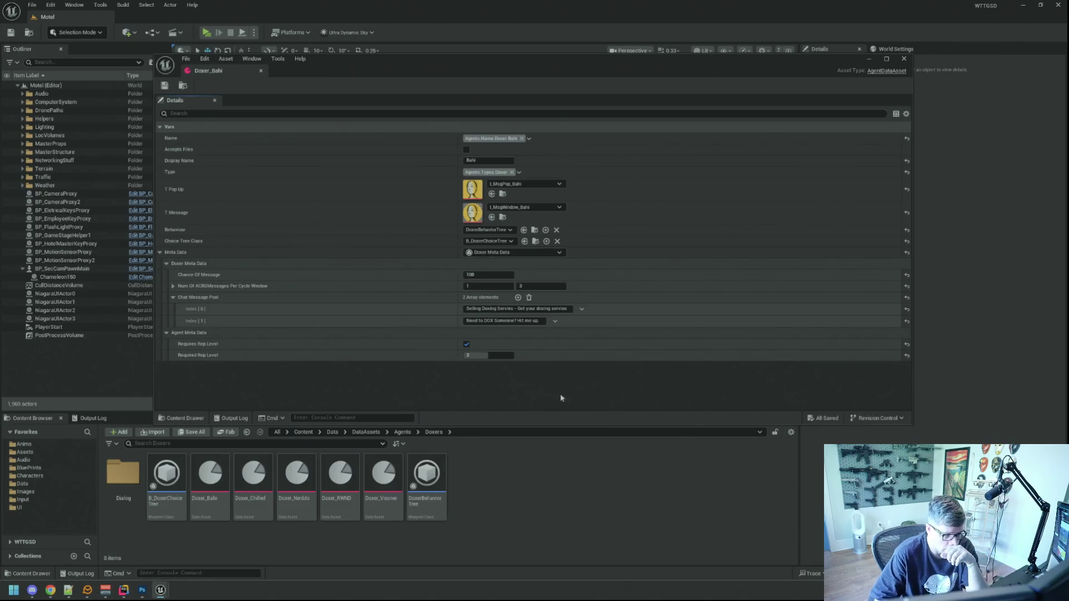
{"action": "left_click_drag", "start_coordinate": [915, 426], "coordinate": [892, 406]}
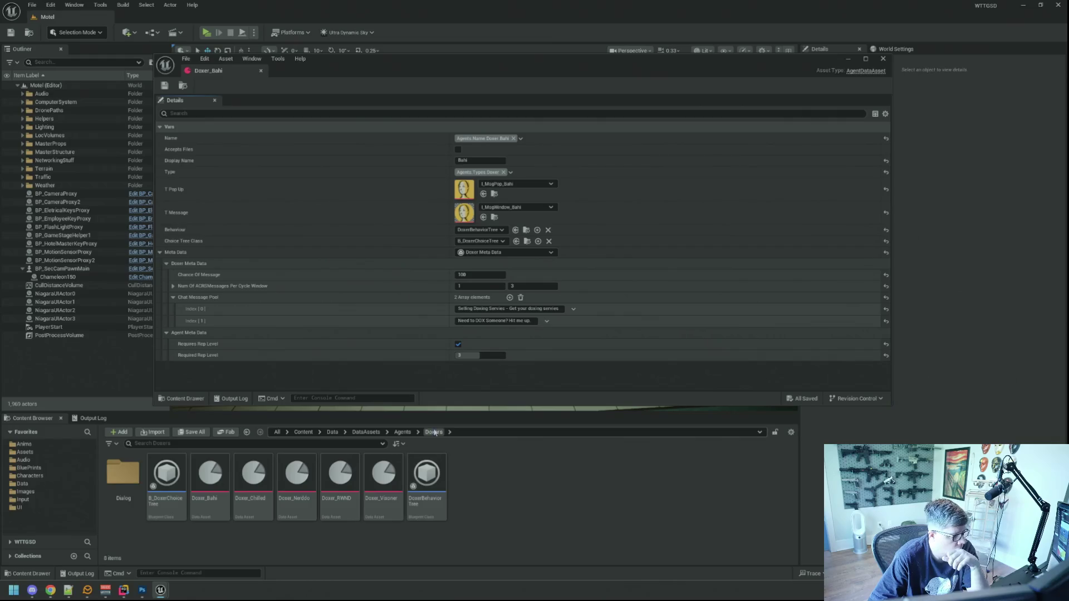
Open HitmanBroker_TheFixer from the Agents > HitmanBrokers folder.
{"action": "left_click", "coordinate": [402, 432]}
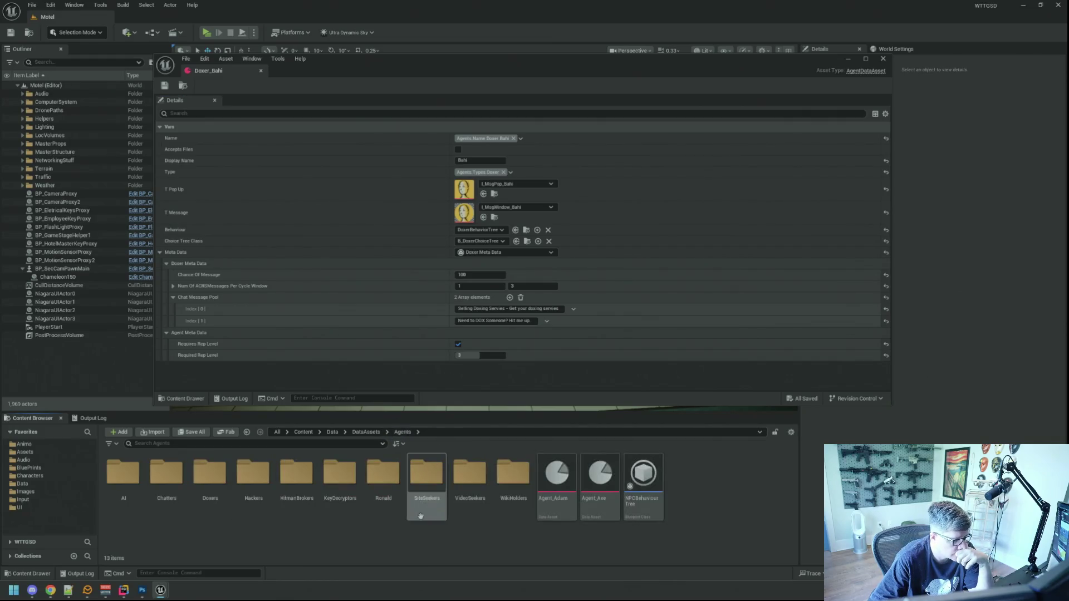
{"action": "double_click", "coordinate": [311, 481]}
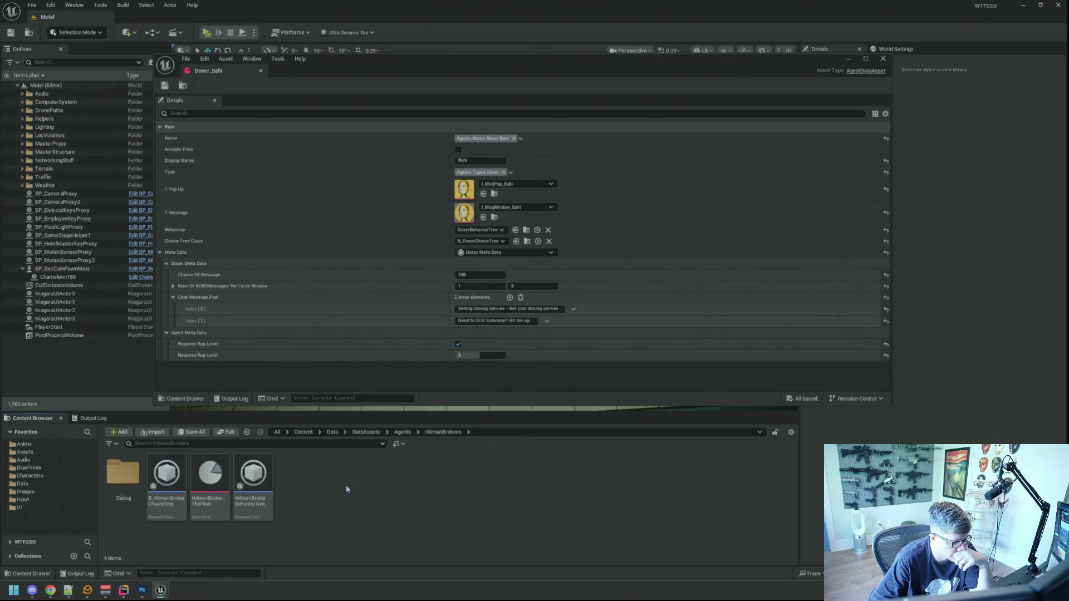
{"action": "left_click", "coordinate": [219, 474]}
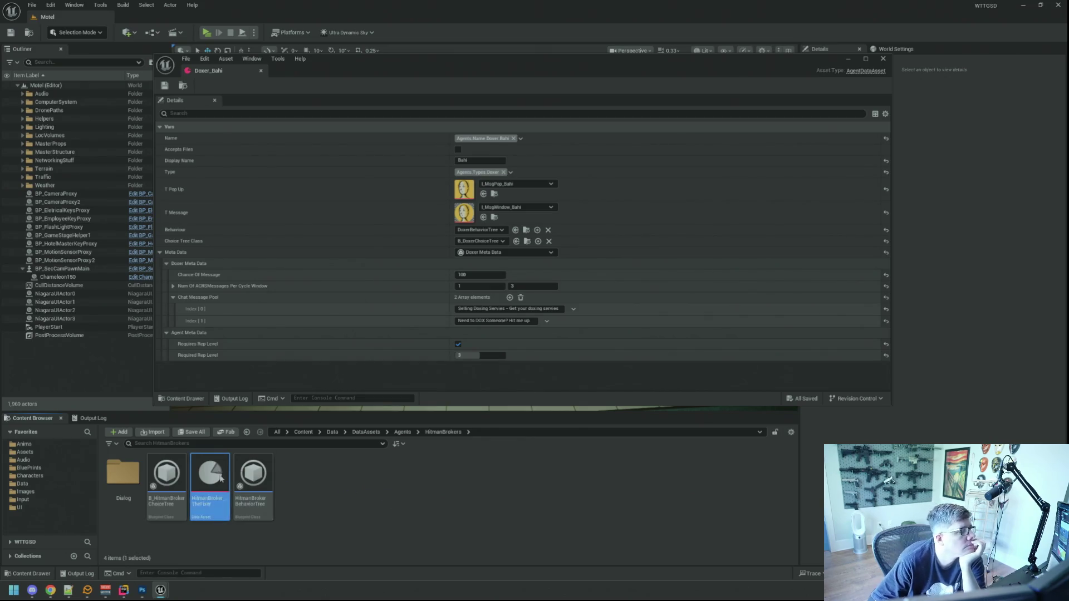
{"action": "double_click", "coordinate": [219, 474]}
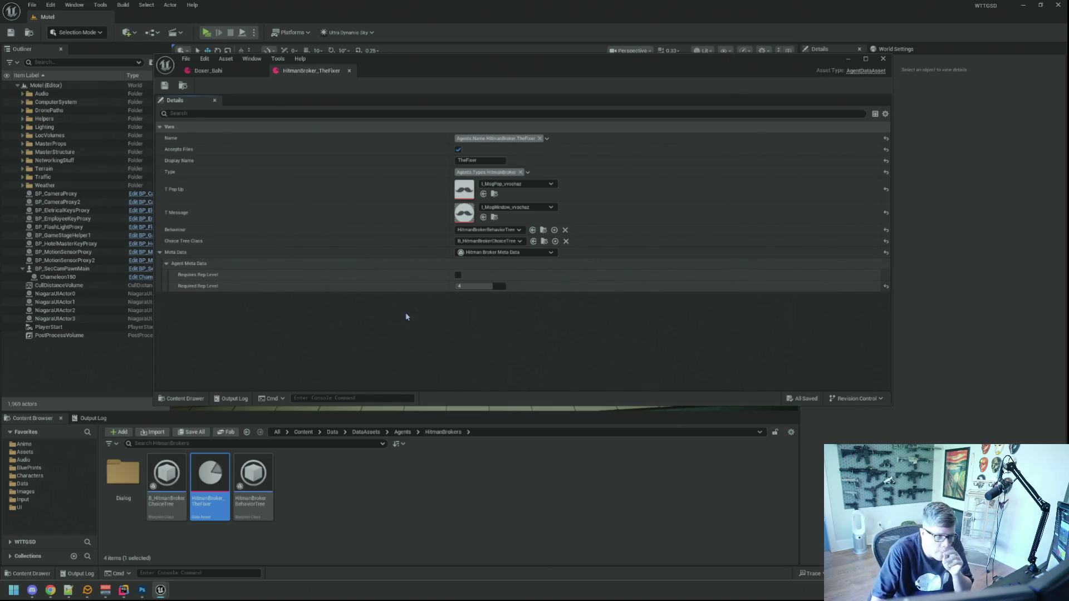
{"action": "key", "text": "alt+Tab"}
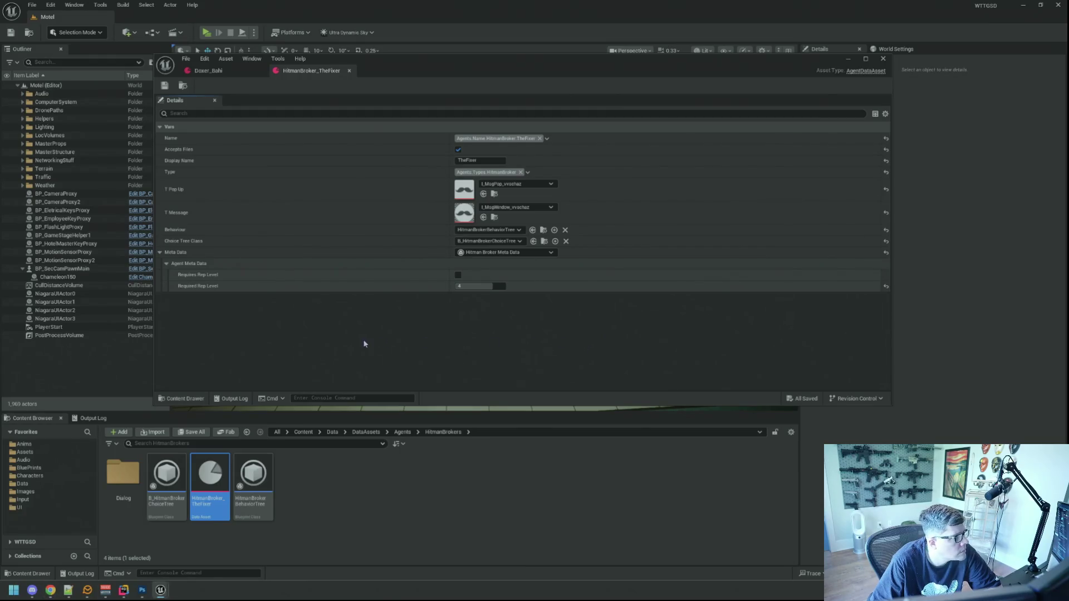
Show WTTGSDTypes.h and WTTGSDTypes.cpp side by side in Rider, scrolled to the HitmanBroker tags.
{"action": "left_click", "coordinate": [123, 590]}
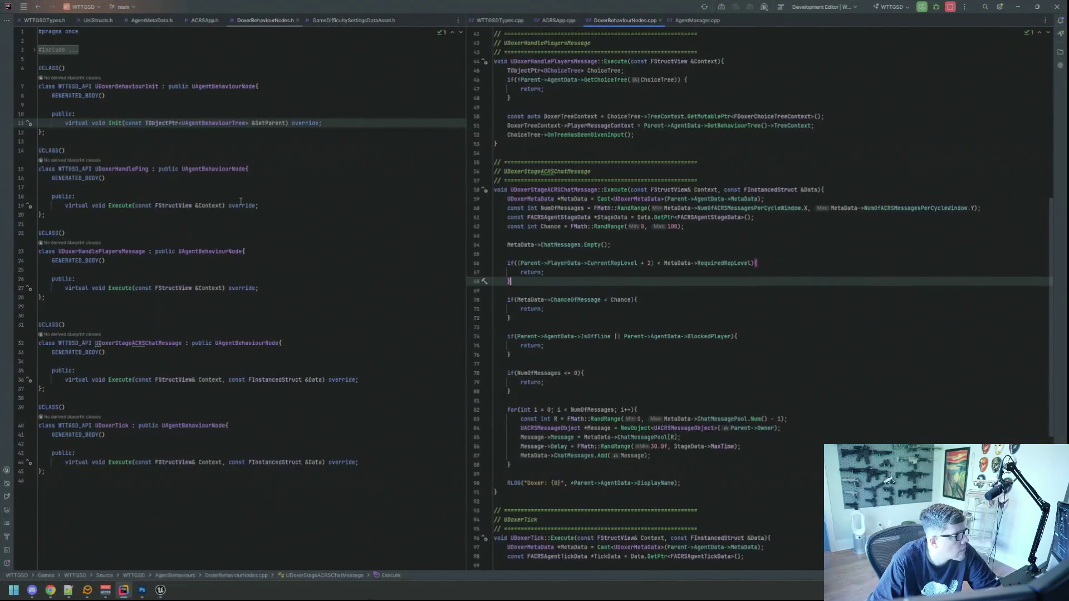
{"action": "left_click", "coordinate": [45, 20]}
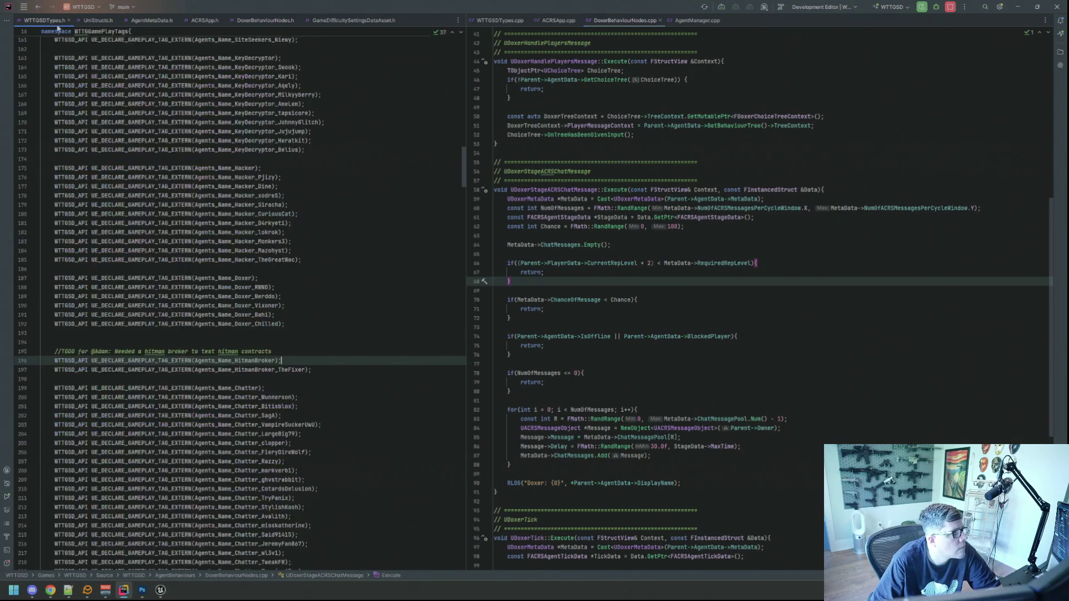
{"action": "left_click", "coordinate": [500, 20]}
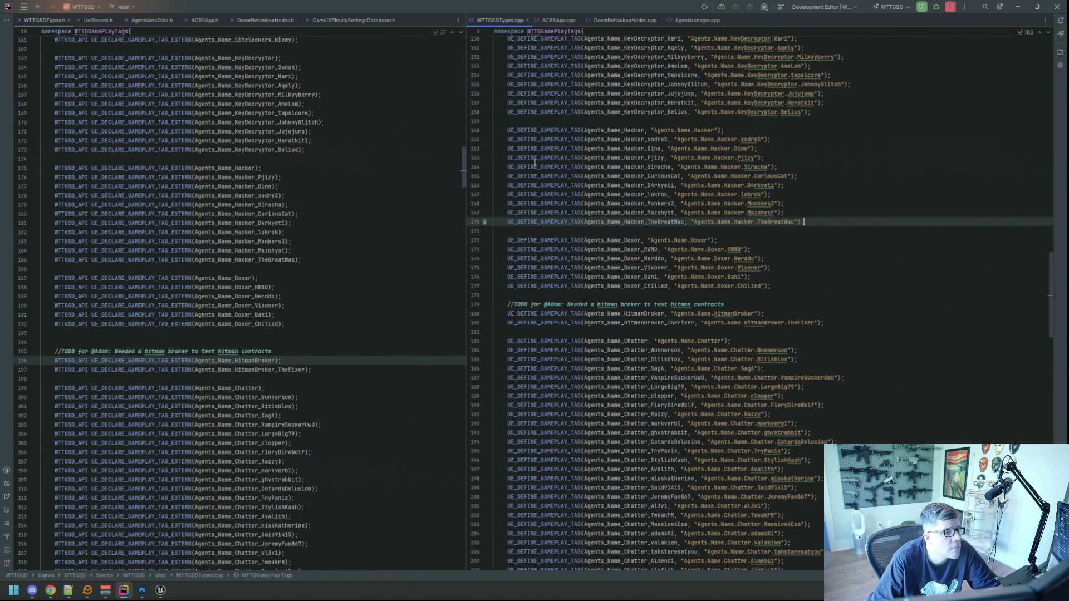
{"action": "scroll", "coordinate": [346, 270], "scroll_direction": "down", "scroll_amount": 2}
{"action": "scroll", "coordinate": [762, 306], "scroll_direction": "down", "scroll_amount": 1}
{"action": "scroll", "coordinate": [762, 308], "scroll_direction": "down", "scroll_amount": 1}
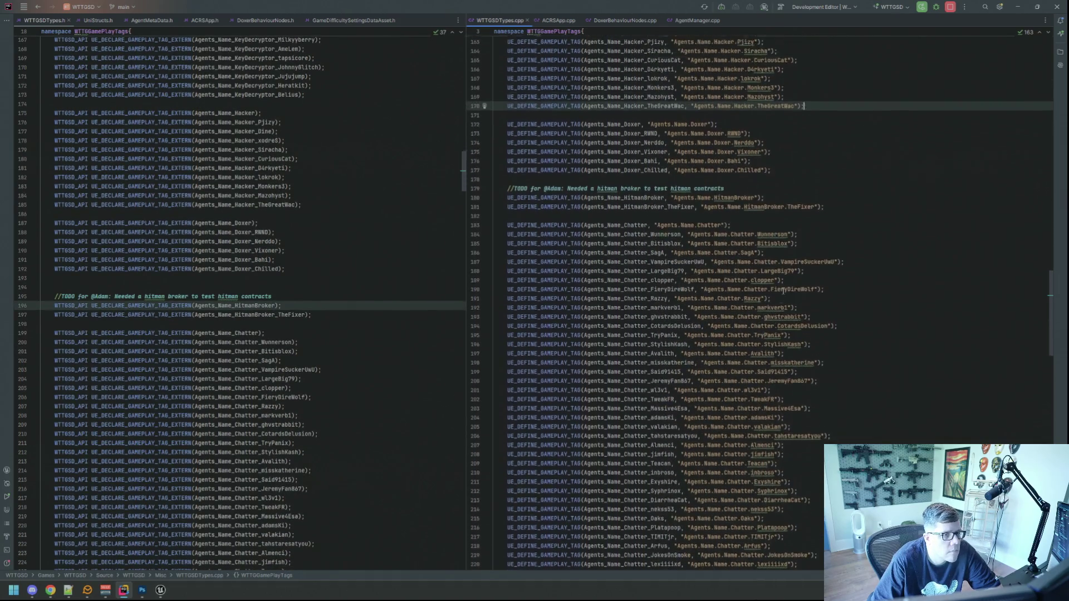
Add blank lines below the HitmanBroker tag definitions in the .cpp and declarations in the header.
{"action": "left_click", "coordinate": [831, 301]}
{"action": "key", "text": "Return"}
{"action": "key", "text": "Return"}
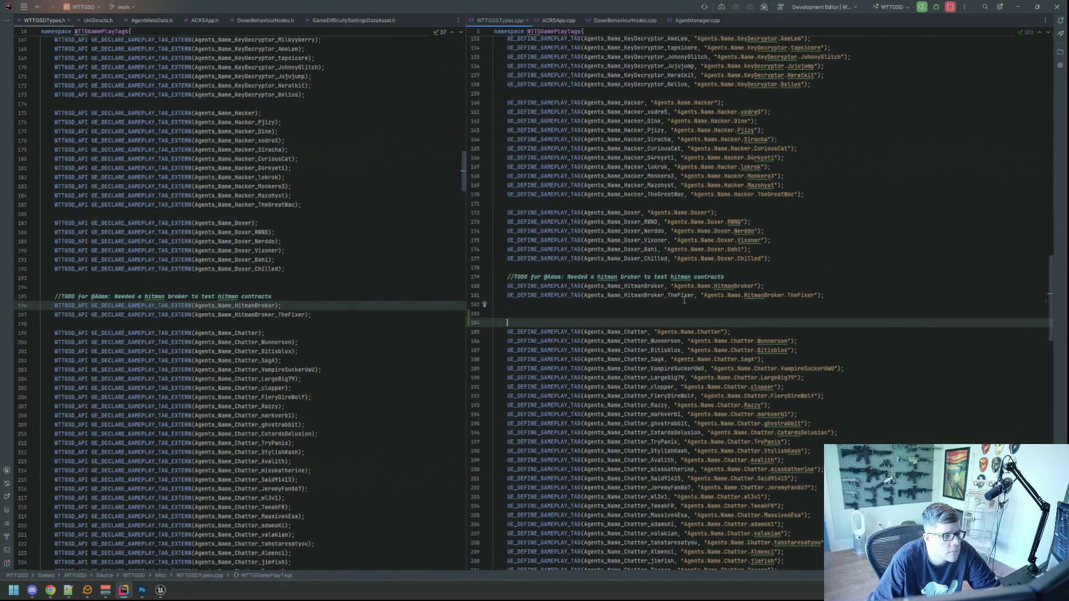
{"action": "left_click", "coordinate": [335, 316]}
{"action": "key", "text": "Return"}
{"action": "key", "text": "Return"}
{"action": "left_click", "coordinate": [335, 322]}
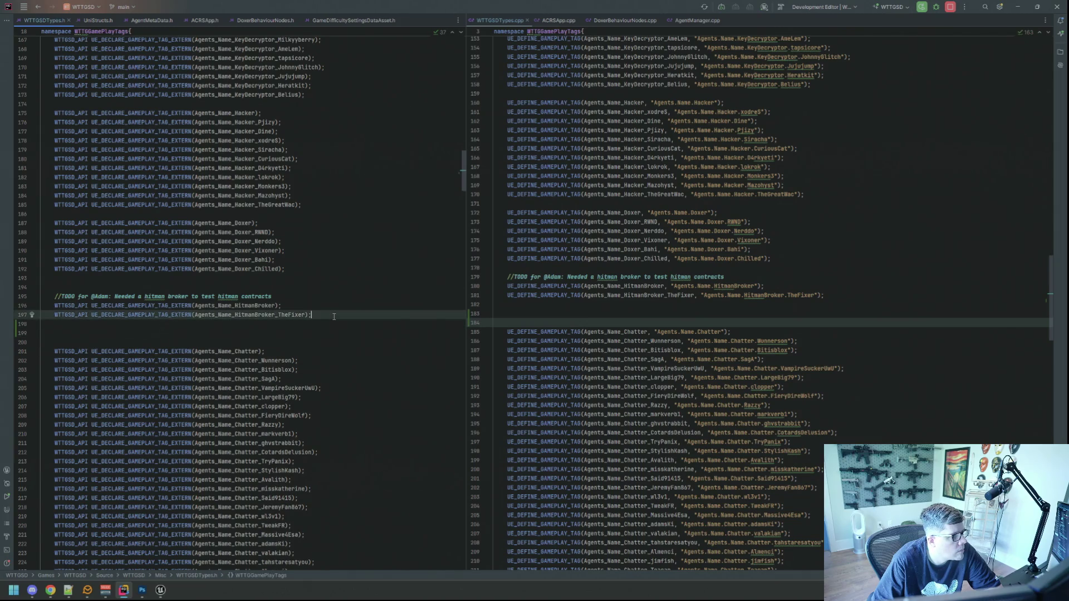
{"action": "key", "text": "alt+Tab"}
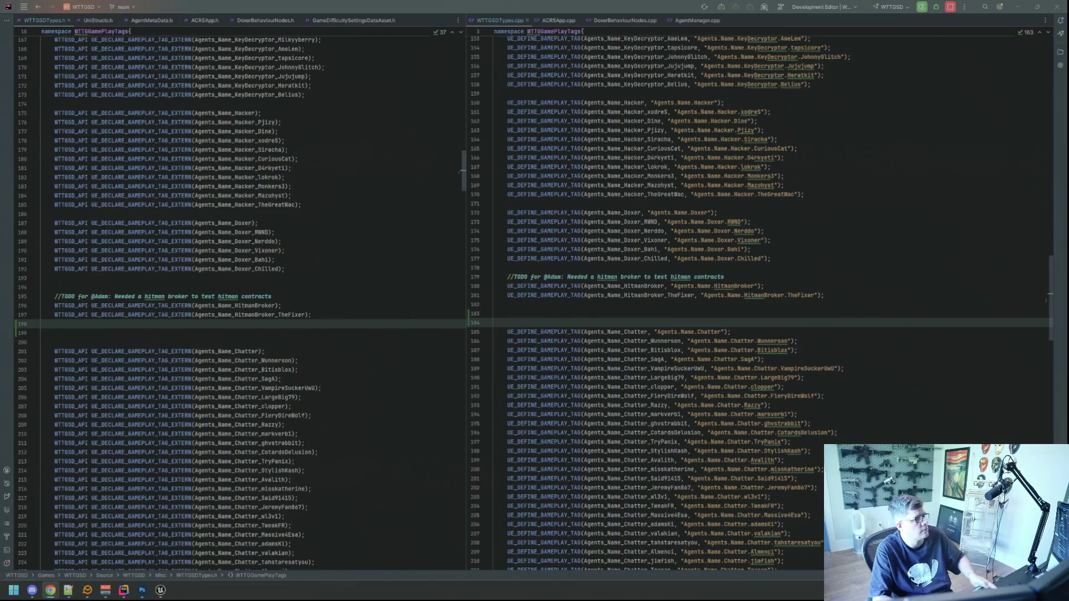
{"action": "left_click", "coordinate": [765, 285]}
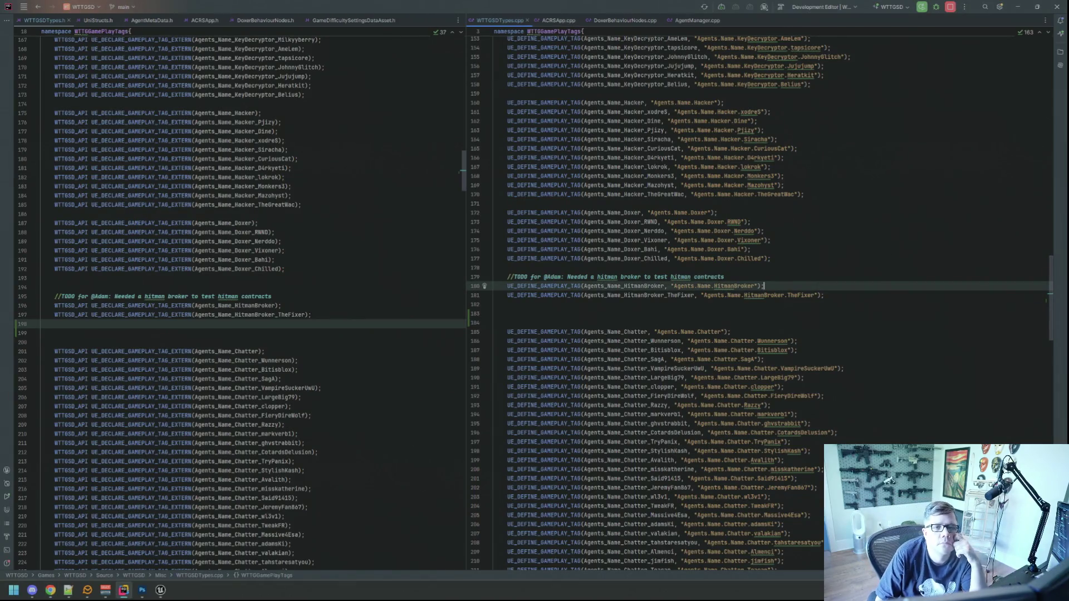
{"action": "key", "text": "alt+Tab"}
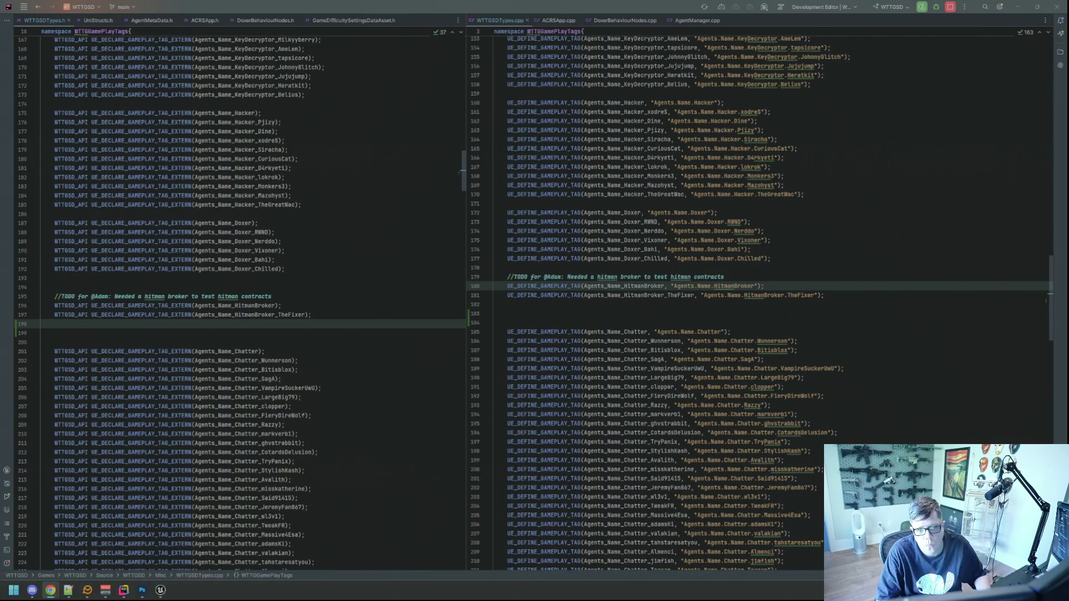
Search the header for 'Agely' to jump to the Agents_Name_KeyDecryptor_Agely declaration.
{"action": "key", "text": "alt+Tab"}
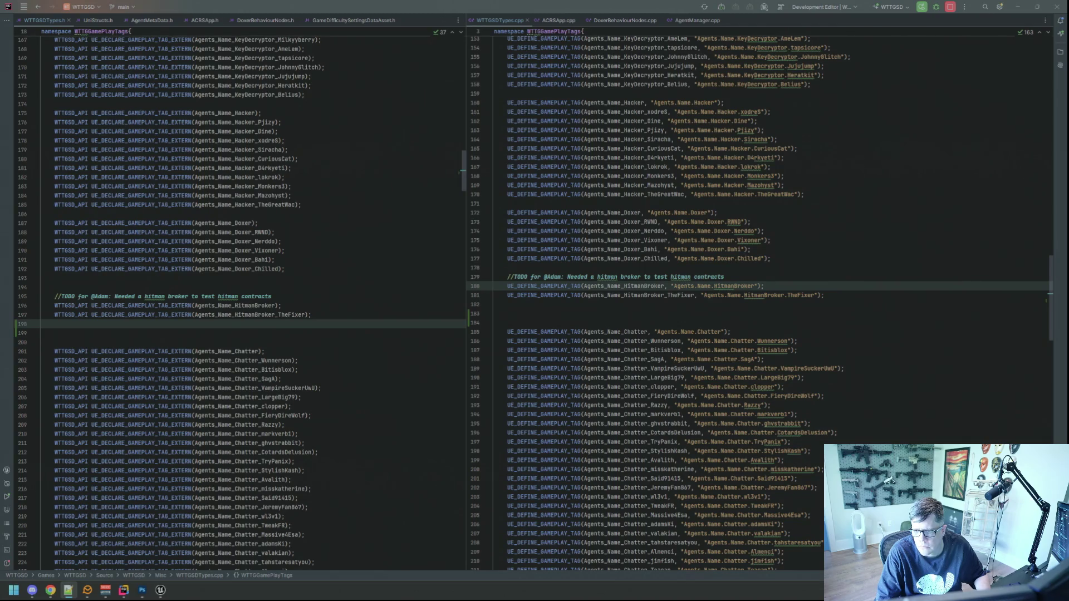
{"action": "left_click", "coordinate": [349, 122]}
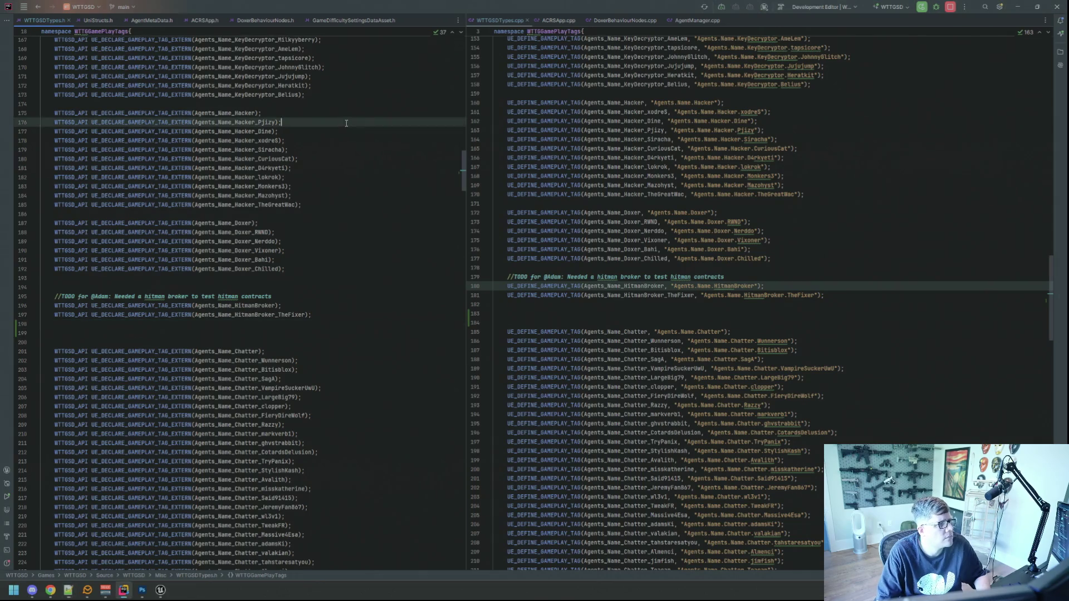
{"action": "key", "text": "ctrl+f"}
{"action": "type", "text": "Agely"}
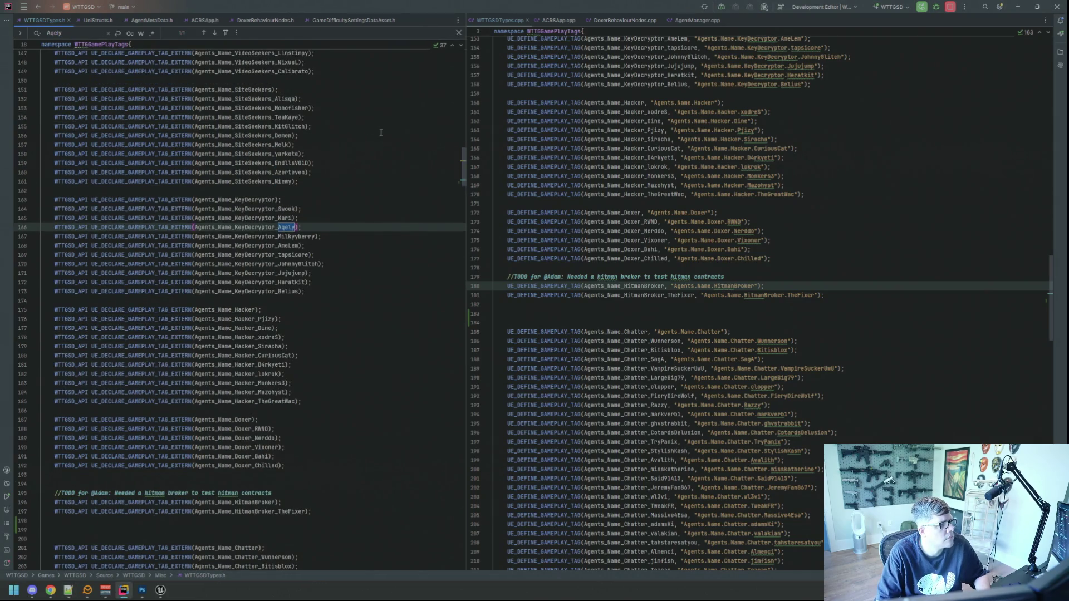
{"action": "key", "text": "Escape"}
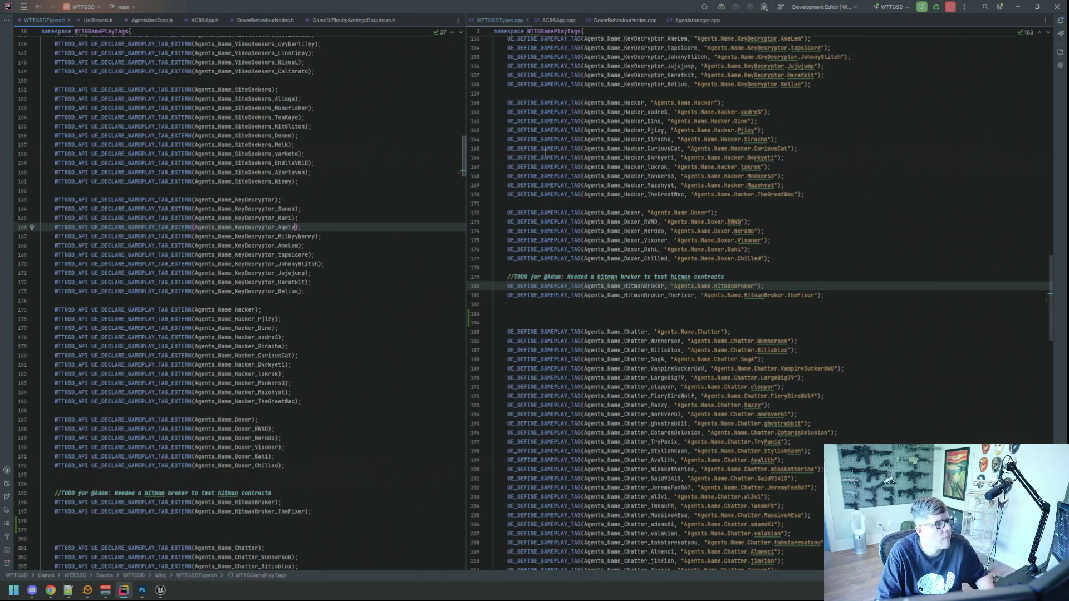
{"action": "key", "text": "alt+Tab"}
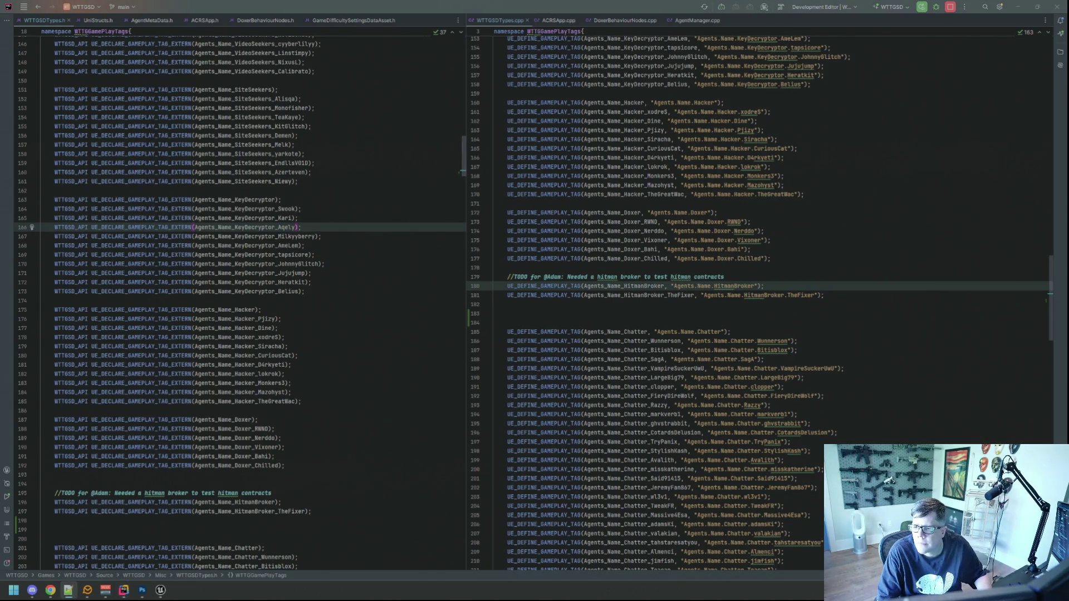
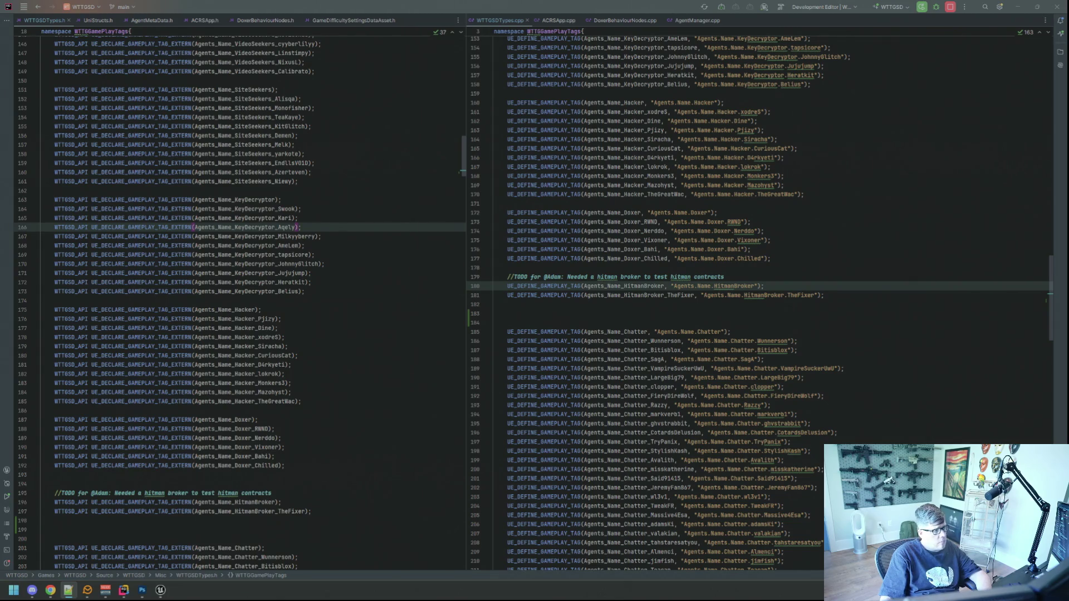
Search the header file for 'Nox' and close the search after finding no matches.
{"action": "left_click", "coordinate": [390, 114]}
{"action": "key", "text": "ctrl+f"}
{"action": "type", "text": "Noxi"}
{"action": "key", "text": "Escape"}
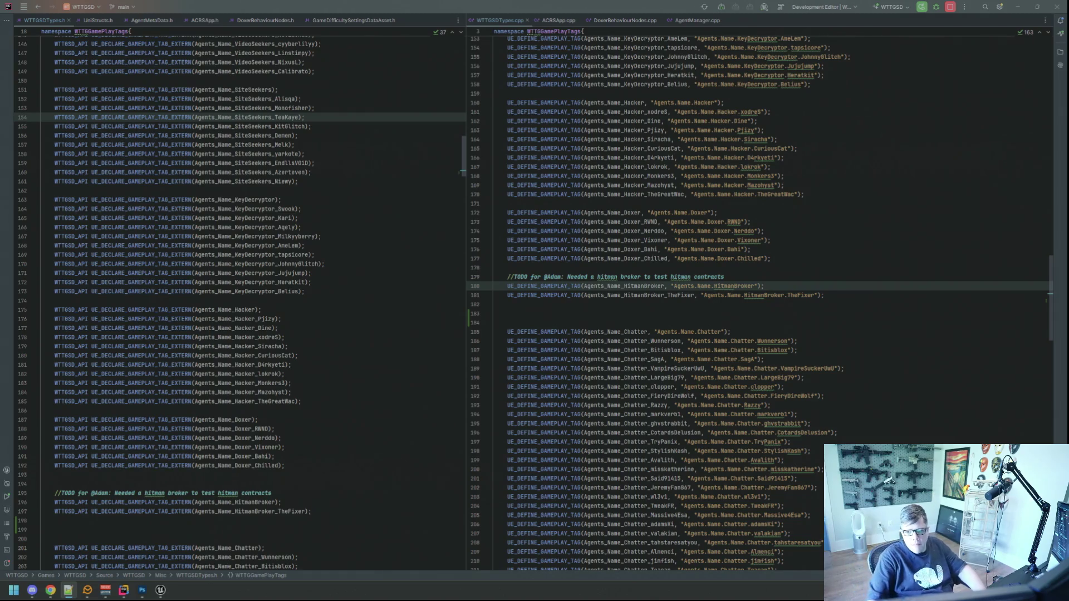
Add a blank line below the HitmanBroker declaration and replace TheFixer with Cloudtears in the header.
{"action": "left_click", "coordinate": [819, 278]}
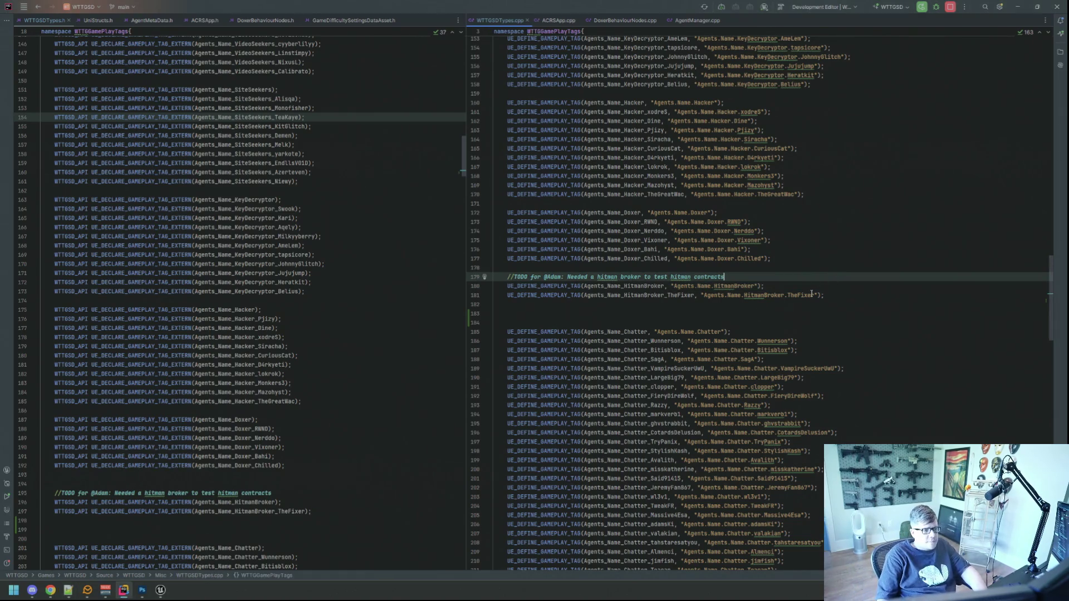
{"action": "scroll", "coordinate": [428, 293], "scroll_direction": "down", "scroll_amount": 6}
{"action": "left_click", "coordinate": [359, 336]}
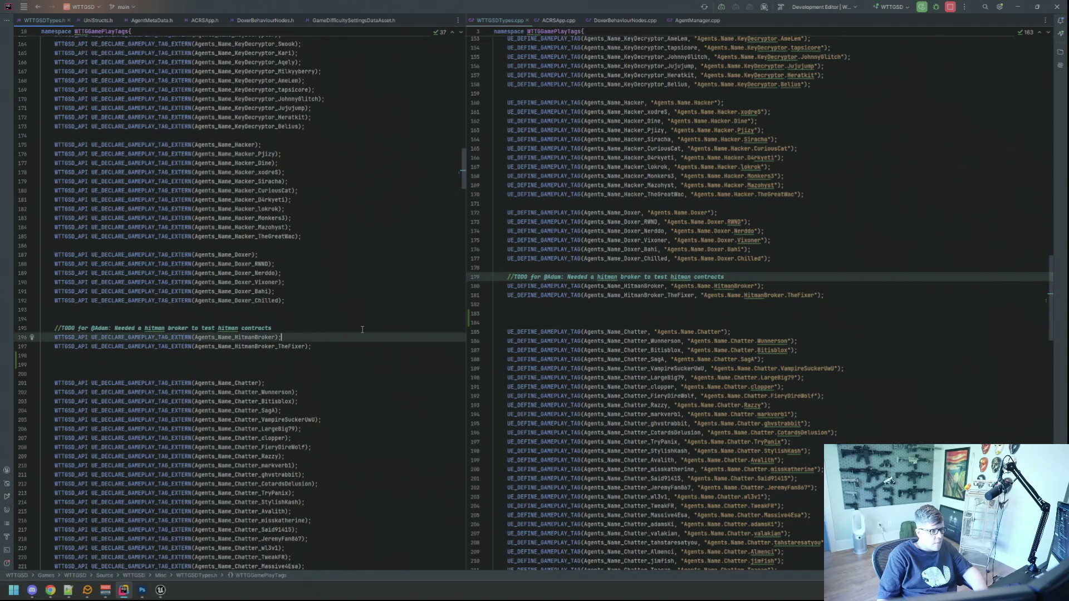
{"action": "key", "text": "Return"}
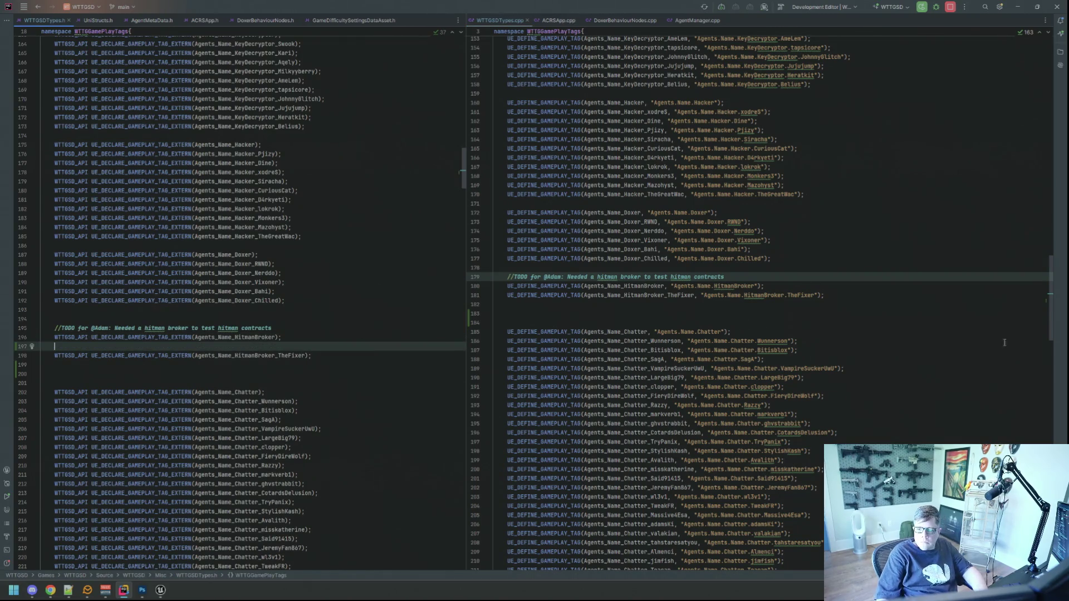
{"action": "key", "text": "alt+Tab"}
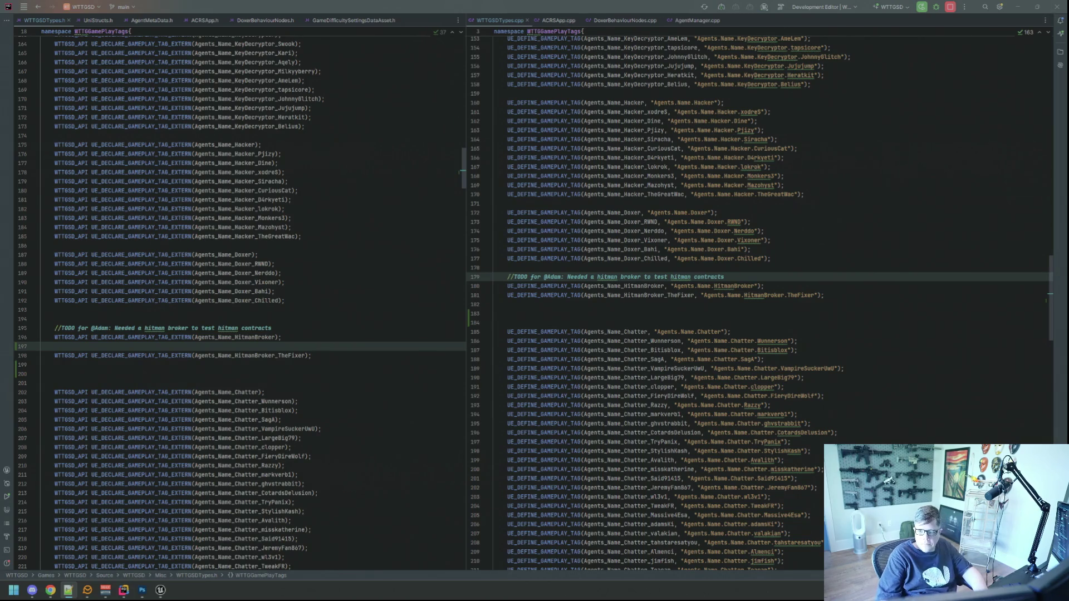
{"action": "key", "text": "alt+Tab"}
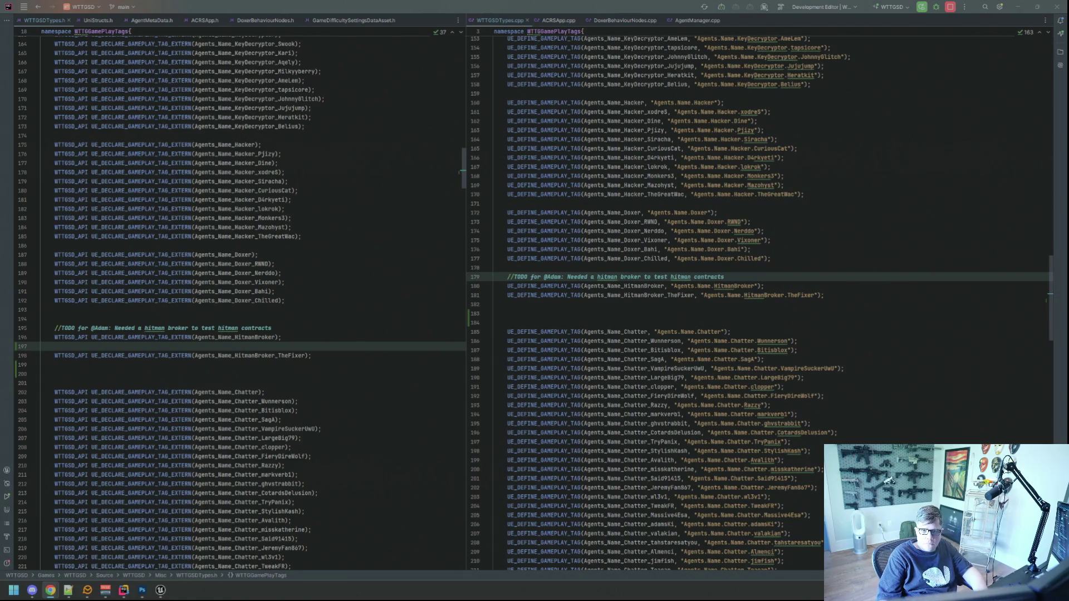
{"action": "key", "text": "alt+Tab"}
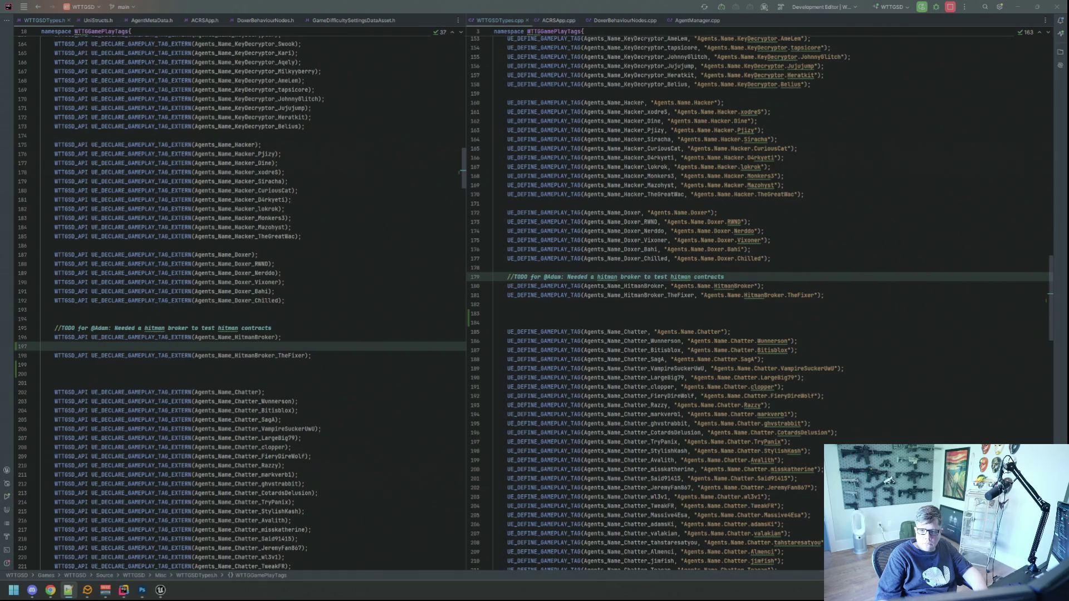
{"action": "left_click", "coordinate": [278, 337]}
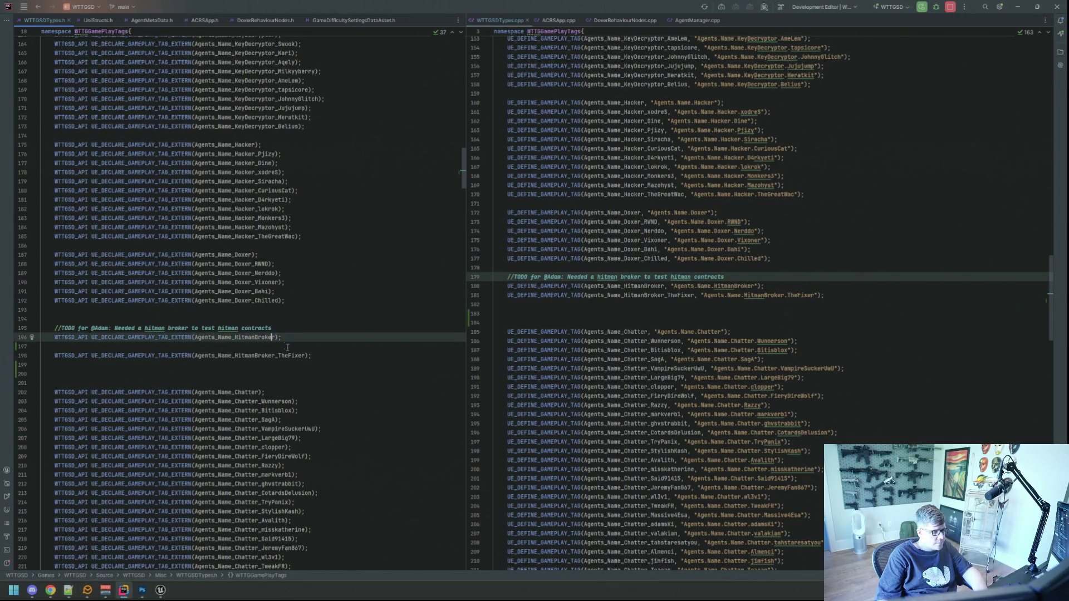
{"action": "left_click", "coordinate": [306, 355]}
{"action": "left_click", "coordinate": [278, 355], "text": "shift"}
{"action": "type", "text": "Cloudtears"}
In the cpp, rename the TheFixer tag variable and its string to Cloudtears.
{"action": "left_click", "coordinate": [789, 285]}
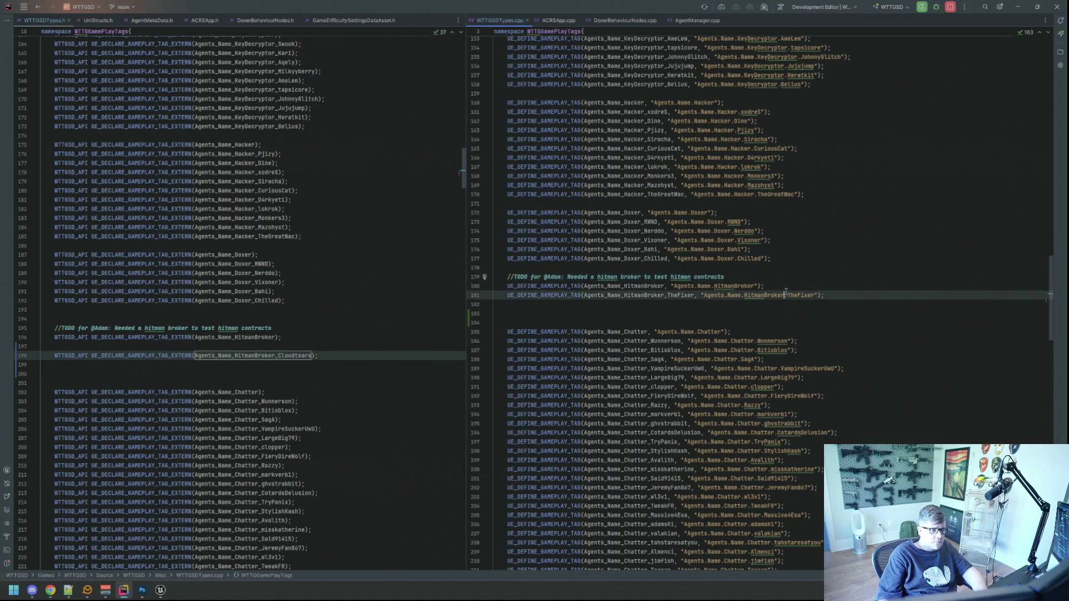
{"action": "key", "text": "Return"}
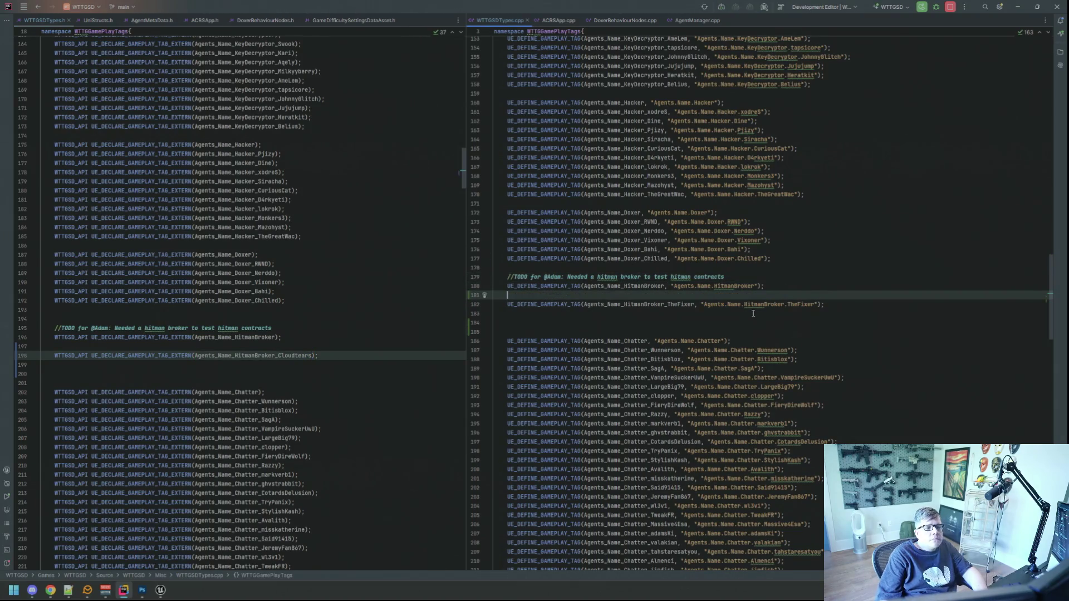
{"action": "left_click_drag", "start_coordinate": [694, 304], "coordinate": [670, 304]}
{"action": "key", "text": "BackSpace"}
{"action": "key", "text": "BackSpace"}
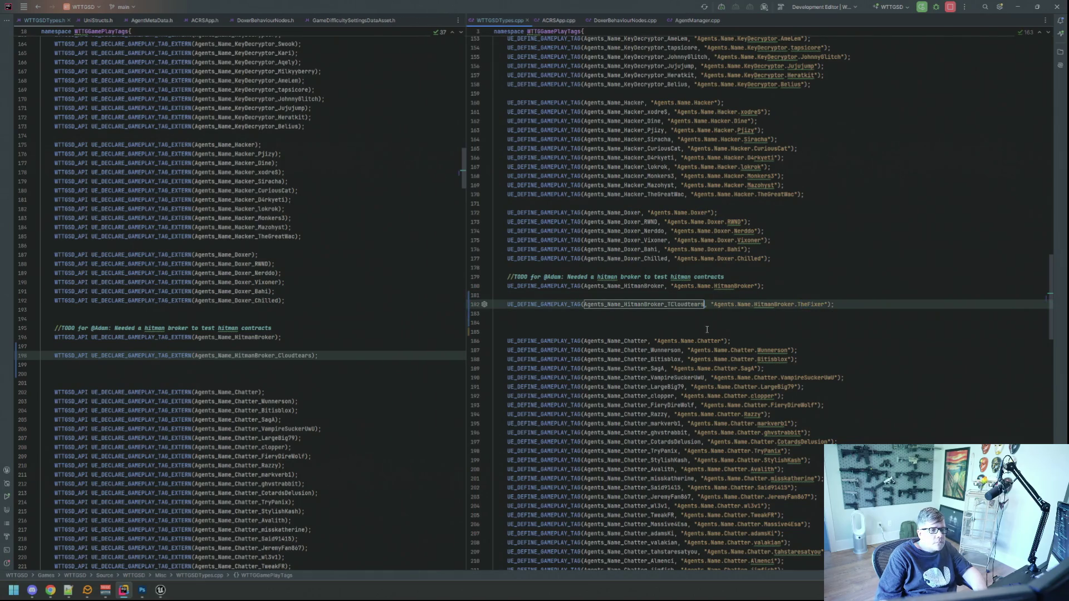
{"action": "type", "text": "Cloudtears"}
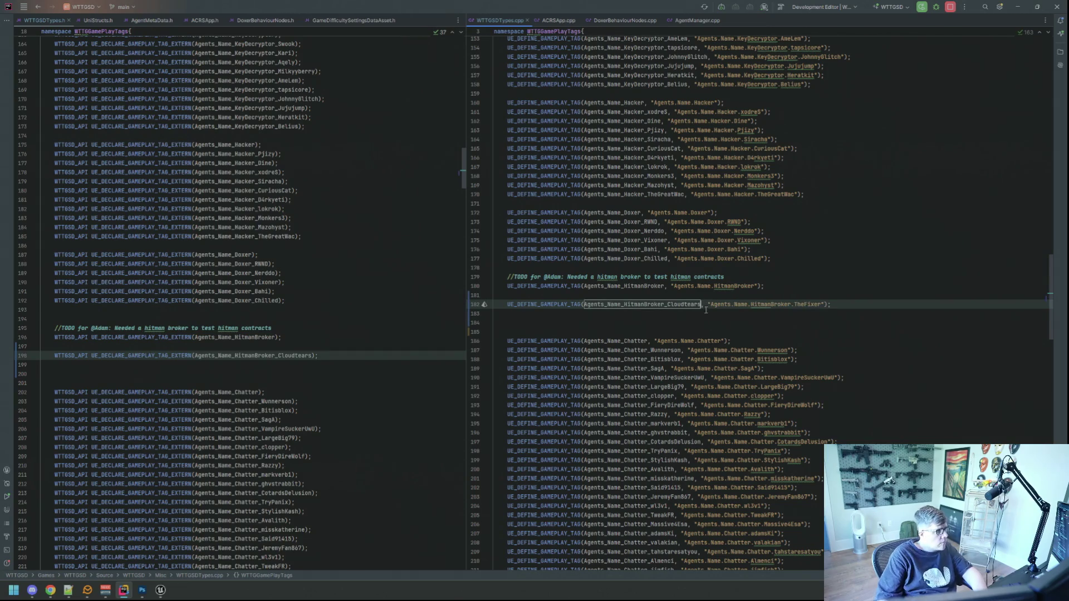
{"action": "left_click", "coordinate": [817, 305]}
{"action": "double_click", "coordinate": [817, 305]}
{"action": "type", "text": "Cloudtears"}
{"action": "key", "text": "Down"}
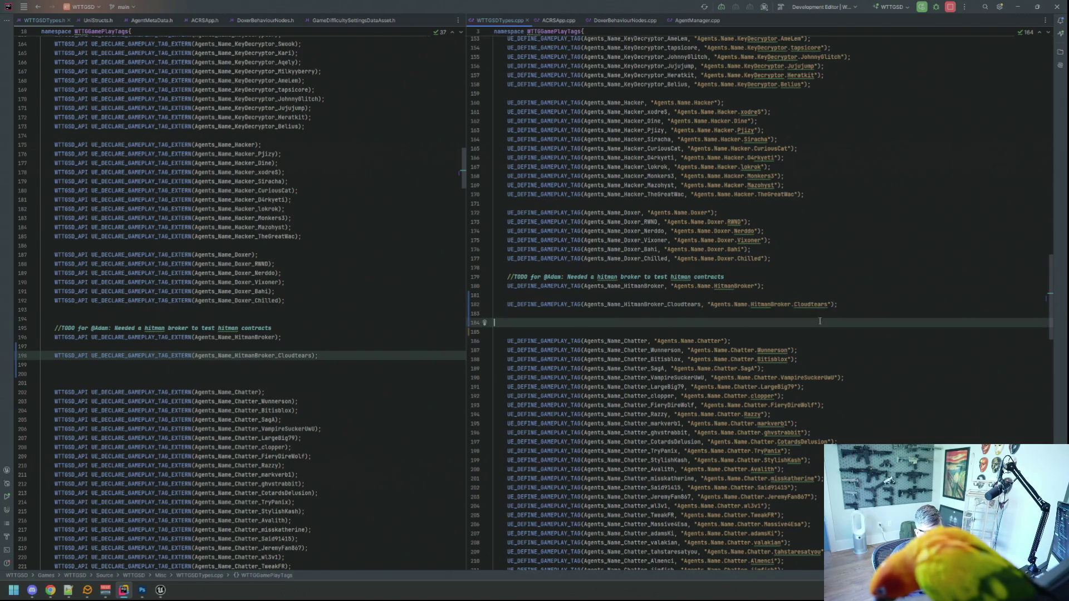
Select the shared HitmanBroker prefix of the Cloudtears declaration, then return to the empty line below it.
{"action": "left_click", "coordinate": [363, 366]}
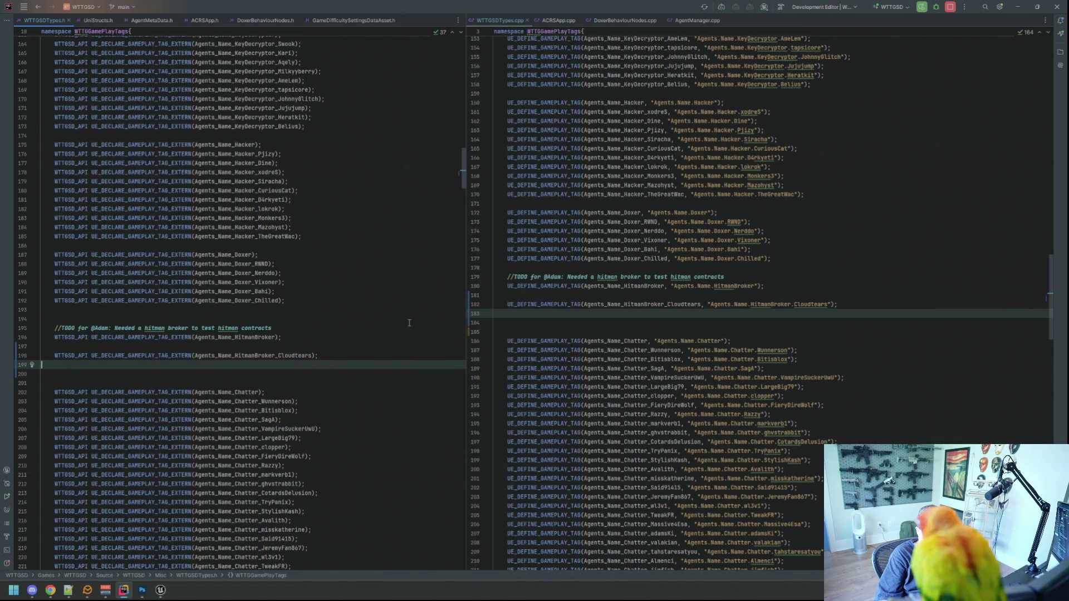
{"action": "key", "text": "alt+Tab"}
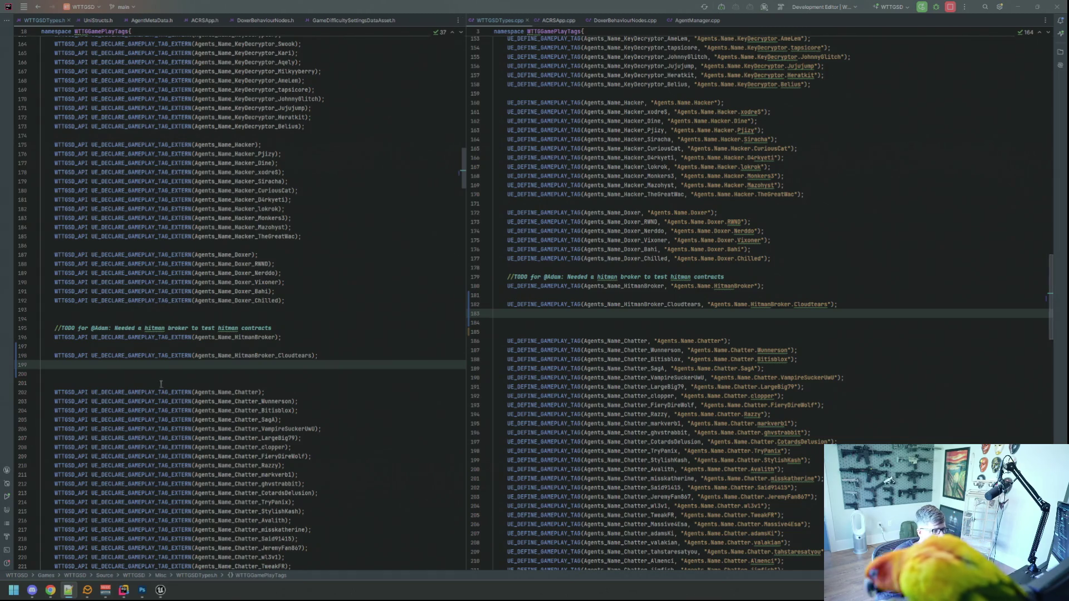
{"action": "left_click_drag", "start_coordinate": [275, 356], "coordinate": [54, 356]}
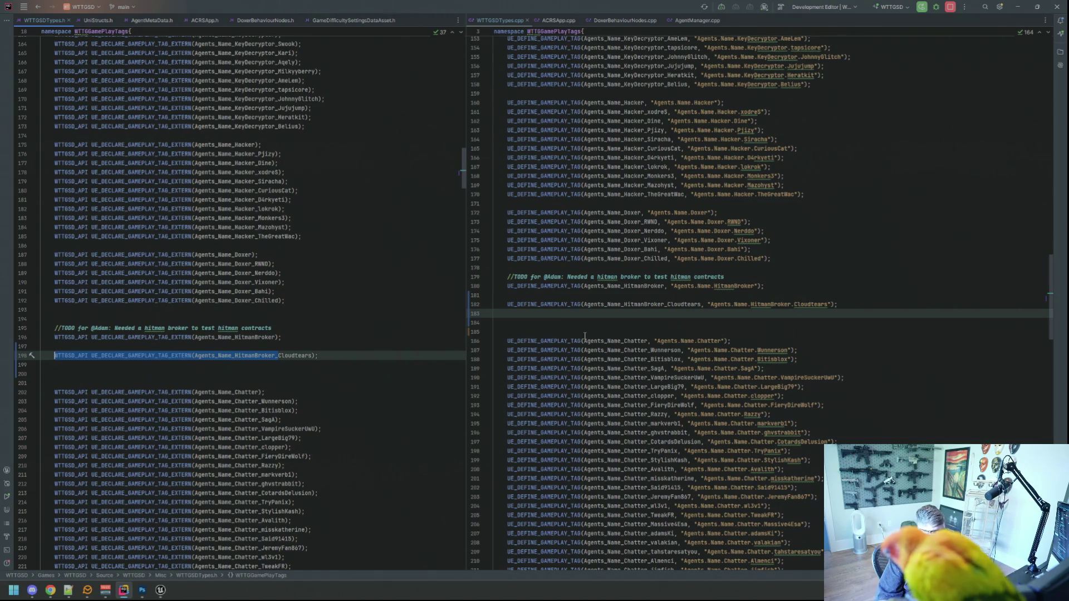
{"action": "key", "text": "alt+Tab"}
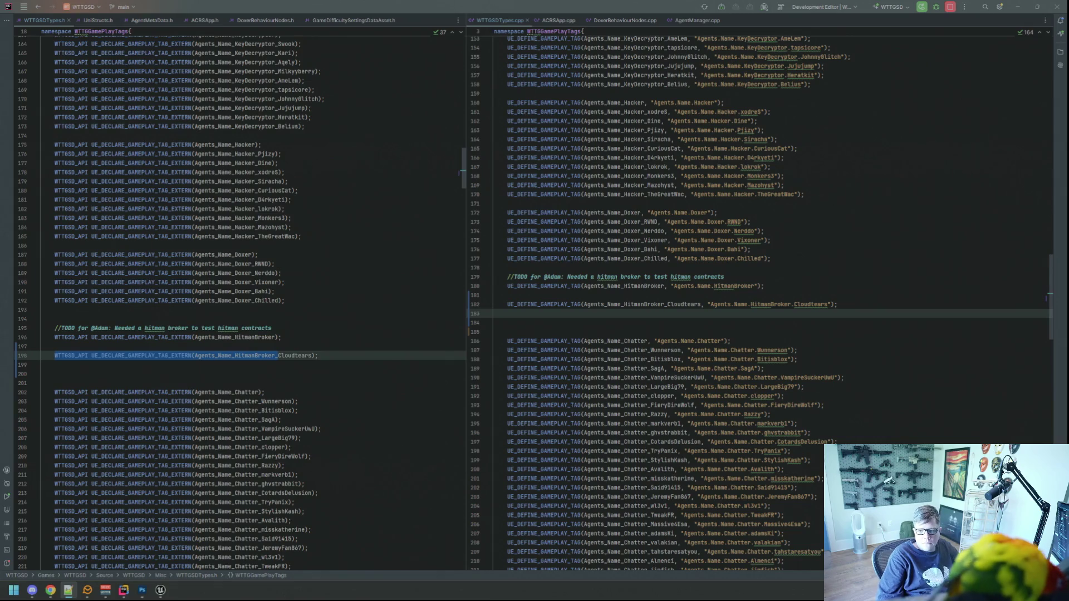
{"action": "left_click", "coordinate": [334, 365]}
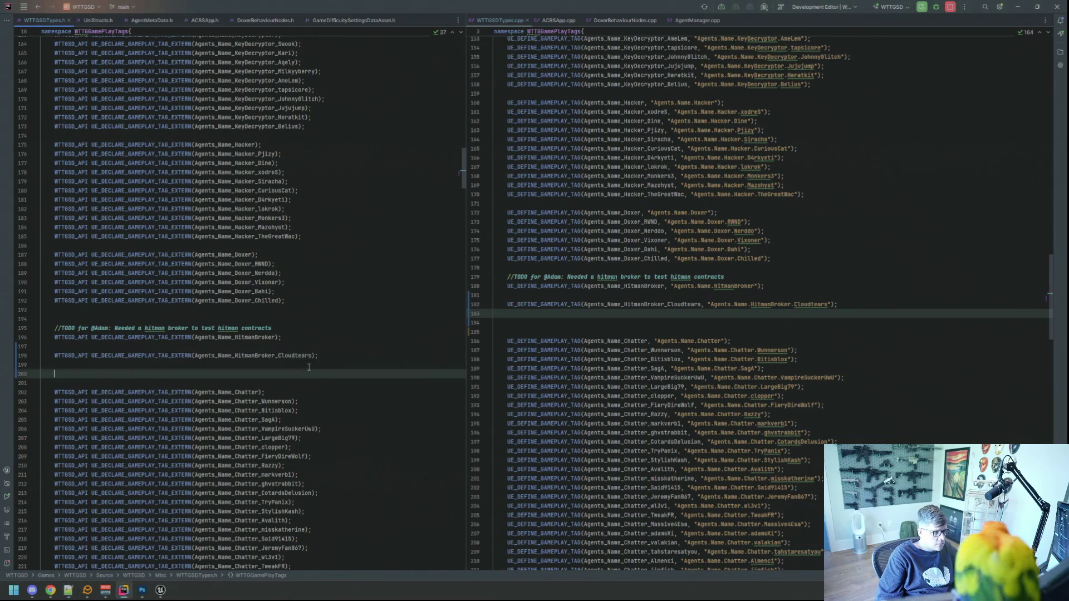
Paste declarations for Perdiixen, GunnerDog47, Noxi and Vampexx below Cloudtears in the header.
{"action": "key", "text": "ctrl+v"}
{"action": "key", "text": "Up"}
{"action": "key", "text": "Up"}
{"action": "key", "text": "Up"}
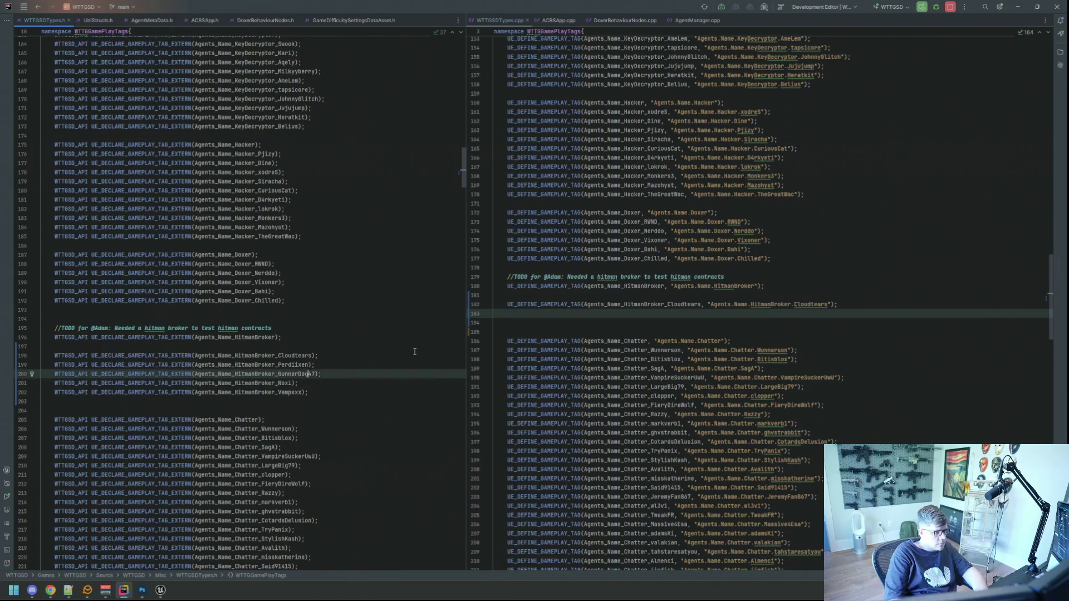
{"action": "key", "text": "alt+Tab"}
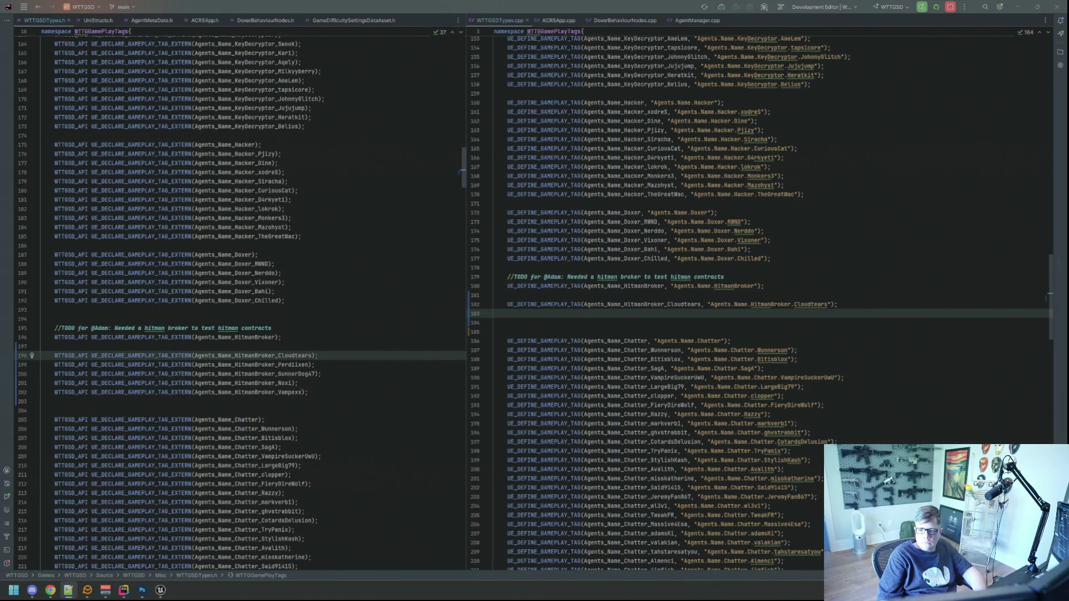
Select the definition prefix and the tag-string prefix of the Cloudtears line in the cpp.
{"action": "left_click", "coordinate": [701, 310]}
{"action": "left_click_drag", "start_coordinate": [667, 305], "coordinate": [508, 305]}
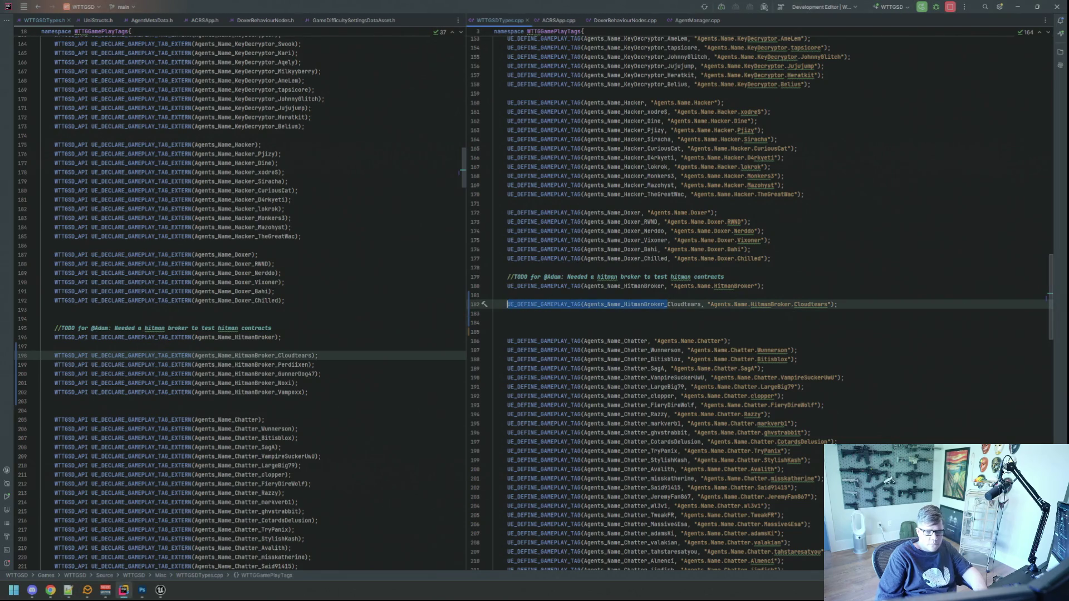
{"action": "key", "text": "alt+Tab"}
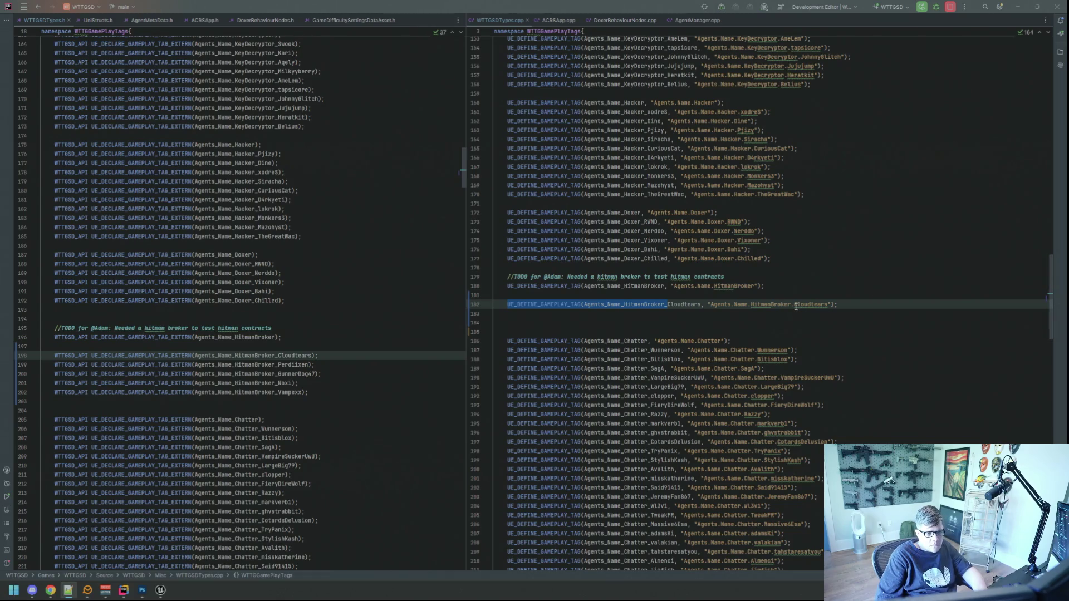
{"action": "left_click_drag", "start_coordinate": [794, 304], "coordinate": [712, 304]}
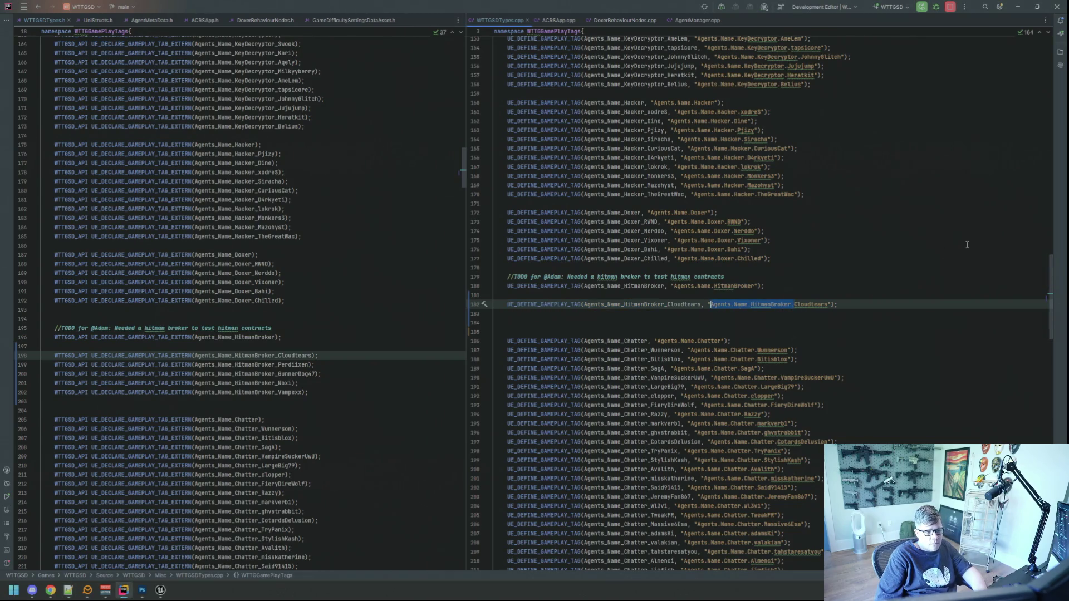
{"action": "key", "text": "alt+Tab"}
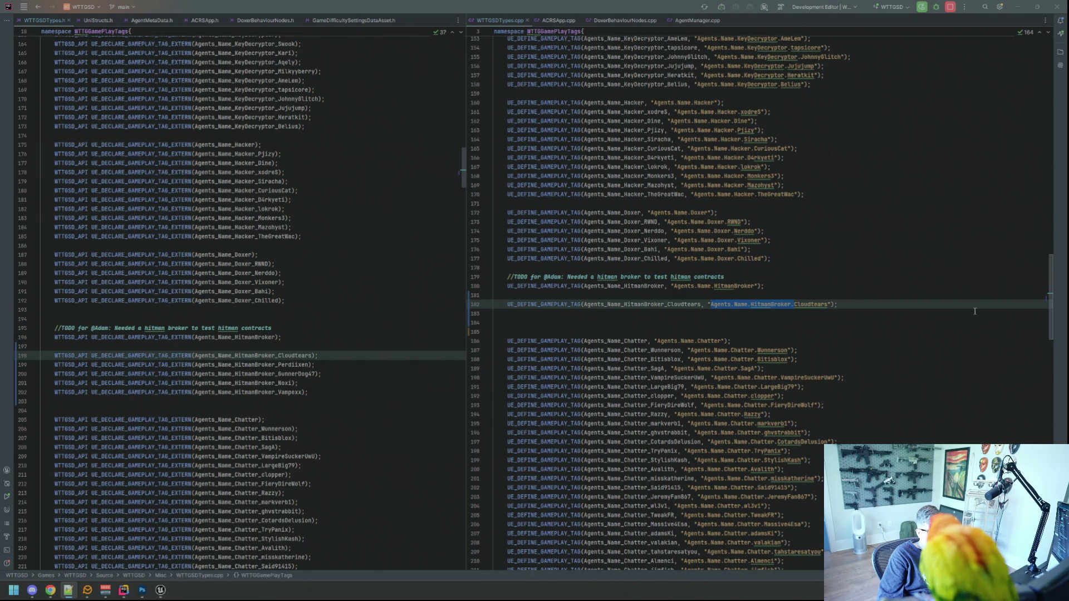
Paste the four new HitmanBroker define lines below the Cloudtears definition in the cpp.
{"action": "left_click", "coordinate": [918, 312]}
{"action": "key", "text": "Return"}
{"action": "key", "text": "ctrl+v"}
{"action": "left_click", "coordinate": [918, 311]}
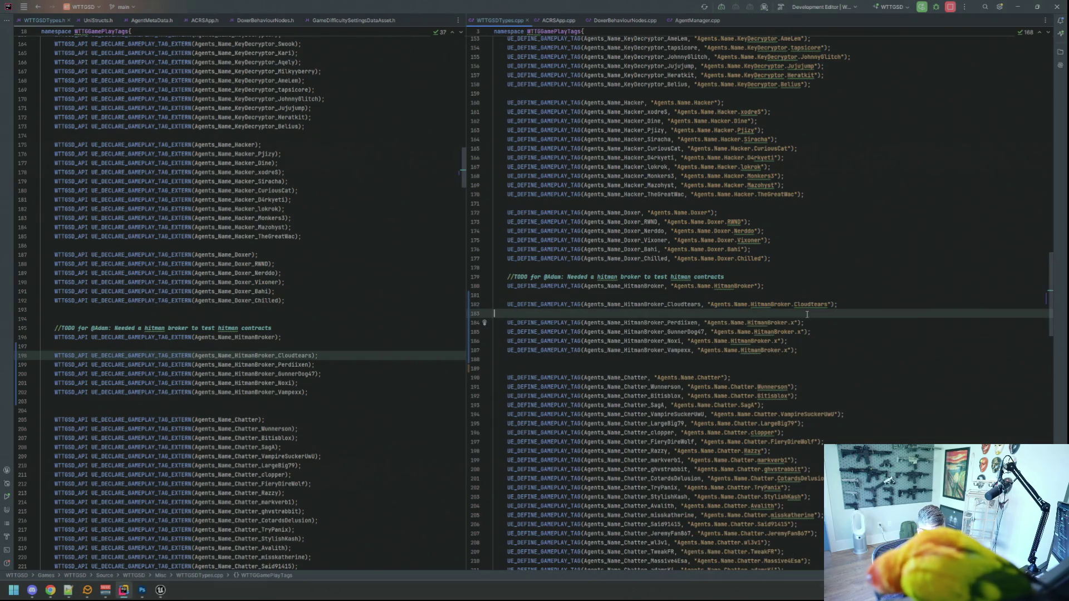
{"action": "key", "text": "BackSpace"}
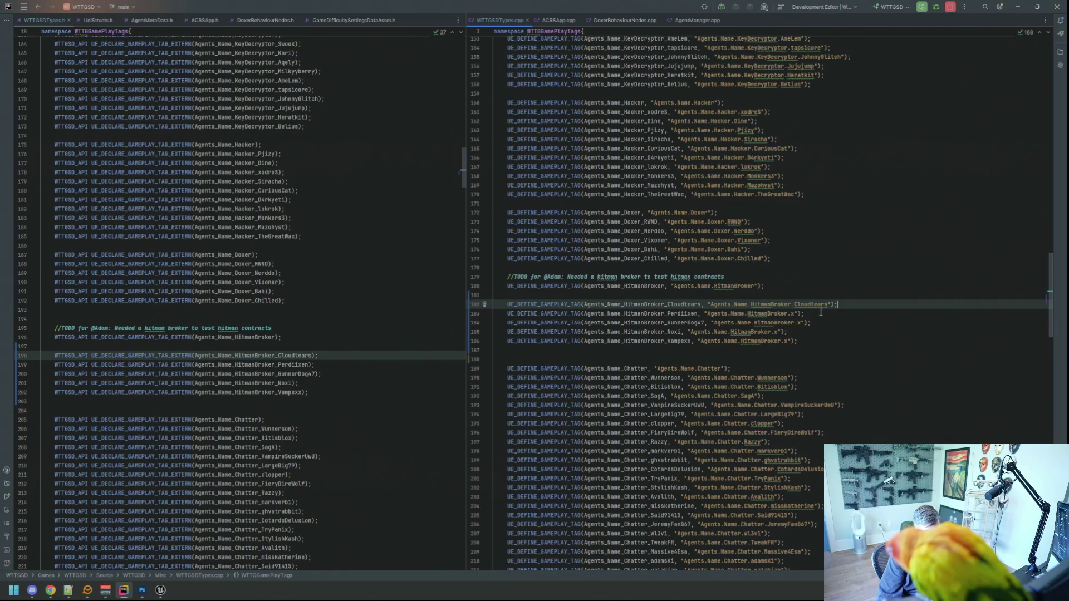
Replace the x placeholder with Perdiixen and GunnerDog47 in their Agents.Name.HitmanBroker tag strings.
{"action": "left_click", "coordinate": [698, 314]}
{"action": "left_click", "coordinate": [667, 313], "text": "shift"}
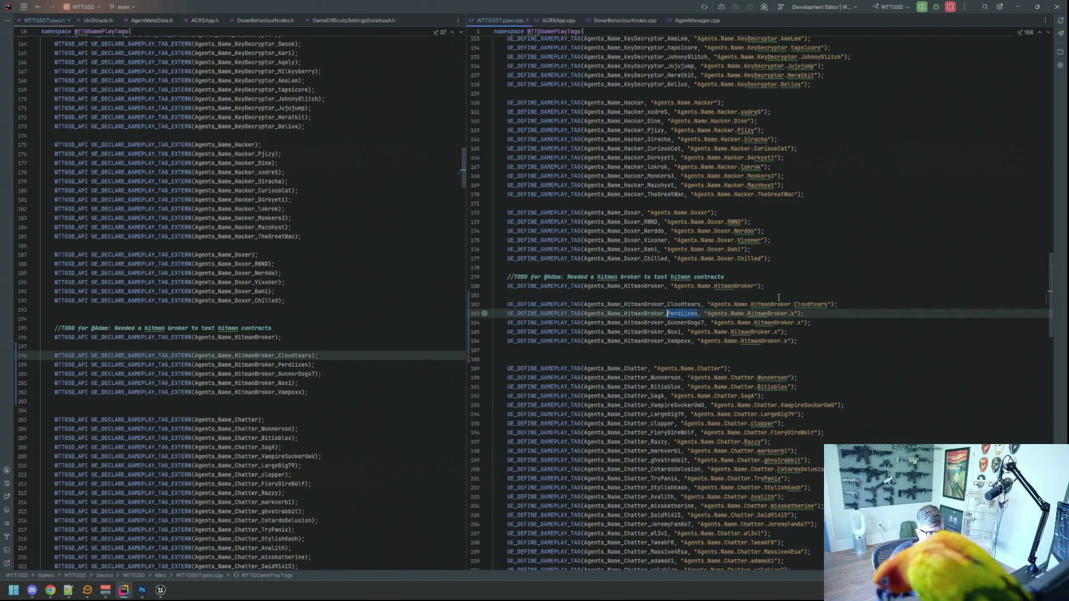
{"action": "key", "text": "ctrl+c"}
{"action": "left_click", "coordinate": [801, 314]}
{"action": "double_click", "coordinate": [796, 313]}
{"action": "key", "text": "ctrl+v"}
{"action": "left_click_drag", "start_coordinate": [705, 322], "coordinate": [667, 322]}
{"action": "key", "text": "ctrl+c"}
{"action": "left_click", "coordinate": [802, 322]}
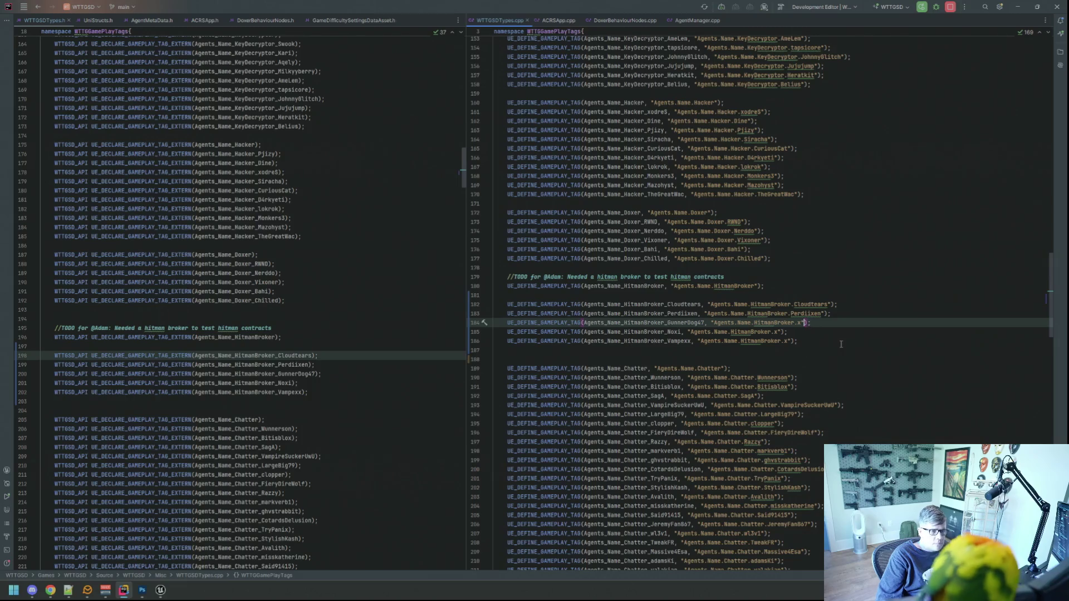
{"action": "double_click", "coordinate": [803, 322]}
{"action": "key", "text": "ctrl+v"}
{"action": "key", "text": "BackSpace"}
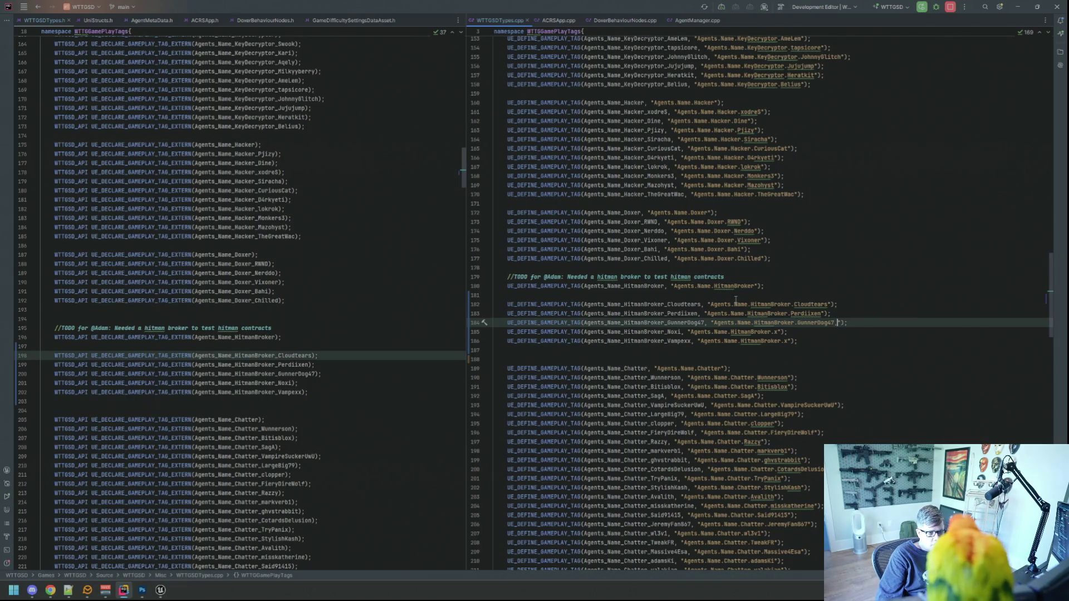
Replace the x placeholder with Noxi and Vampexx in their tag strings.
{"action": "left_click_drag", "start_coordinate": [680, 332], "coordinate": [667, 332]}
{"action": "key", "text": "ctrl+c"}
{"action": "double_click", "coordinate": [778, 332]}
{"action": "key", "text": "ctrl+v"}
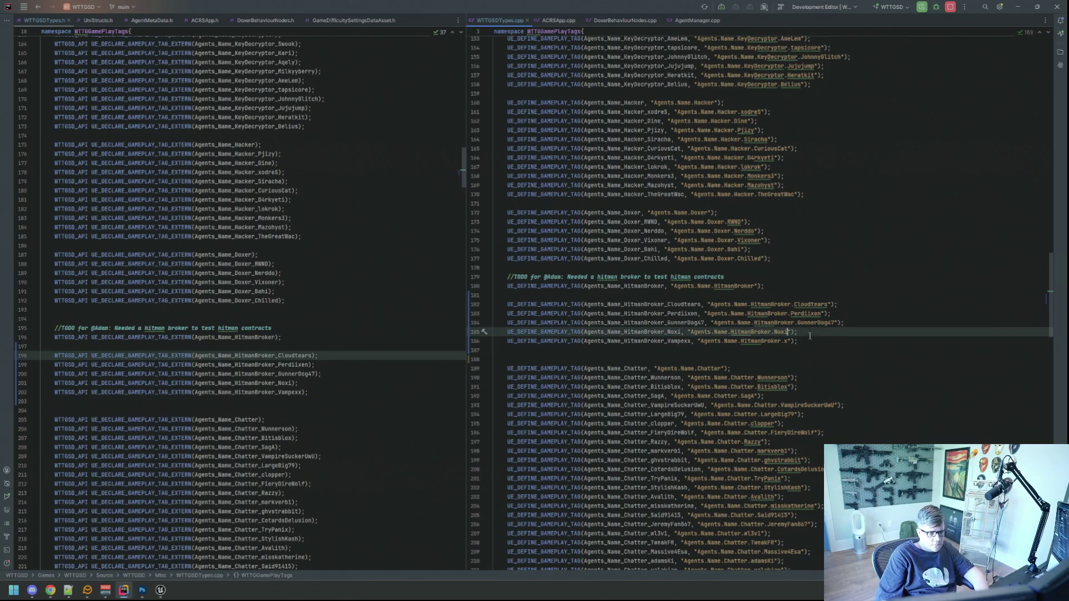
{"action": "left_click_drag", "start_coordinate": [691, 342], "coordinate": [667, 341]}
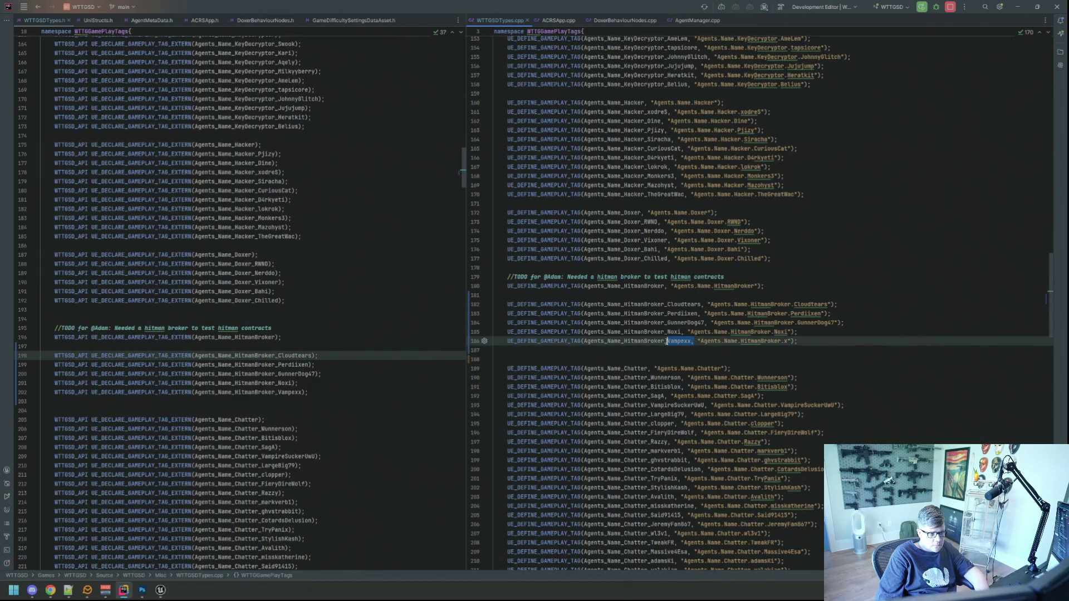
{"action": "double_click", "coordinate": [789, 341]}
{"action": "key", "text": "ctrl+v"}
Delete the HitmanBroker TODO comment and surrounding blank lines in the cpp.
{"action": "key", "text": "Up"}
{"action": "key", "text": "Up"}
{"action": "key", "text": "Up"}
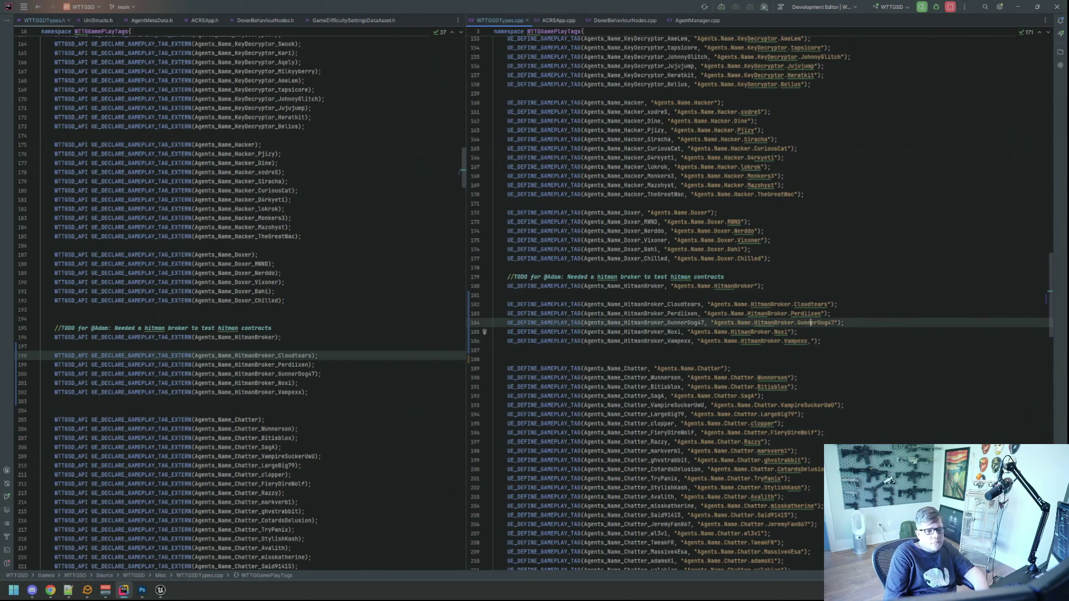
{"action": "key", "text": "Up"}
{"action": "key", "text": "BackSpace"}
{"action": "key", "text": "Up"}
{"action": "key", "text": "shift+Home"}
{"action": "key", "text": "BackSpace"}
{"action": "key", "text": "Delete"}
{"action": "key", "text": "ctrl+z"}
{"action": "key", "text": "Down"}
{"action": "key", "text": "Up"}
{"action": "key", "text": "BackSpace"}
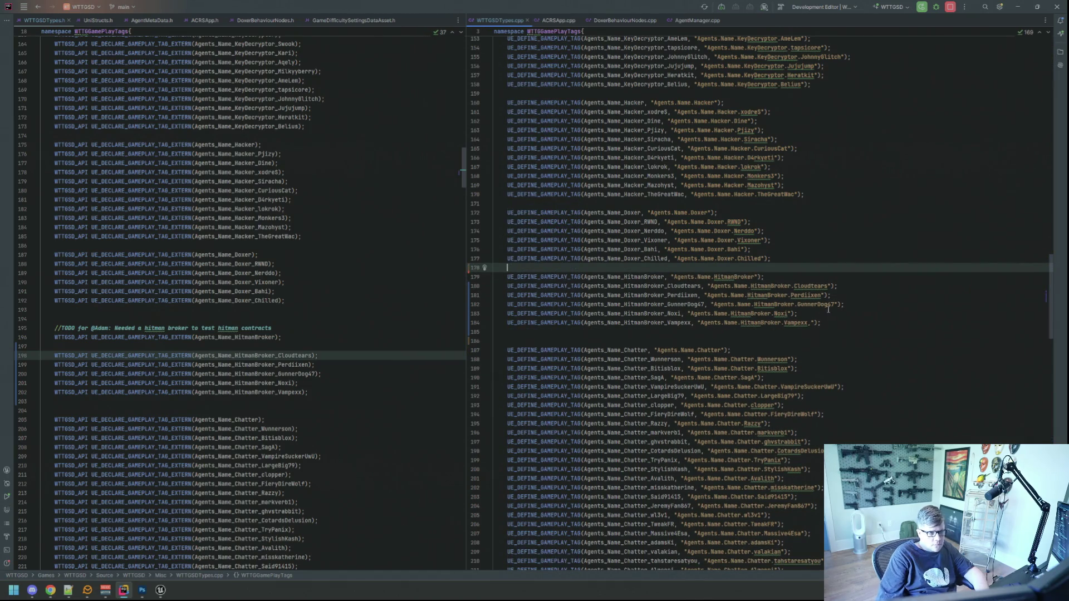
Delete the HitmanBroker TODO comment in the header and the extra blank line before Chatter.
{"action": "left_click", "coordinate": [290, 337]}
{"action": "key", "text": "Delete"}
{"action": "key", "text": "Up"}
{"action": "key", "text": "shift+Up"}
{"action": "key", "text": "shift+Up"}
{"action": "key", "text": "BackSpace"}
{"action": "key", "text": "Up"}
{"action": "key", "text": "Up"}
{"action": "key", "text": "Up"}
{"action": "key", "text": "Up"}
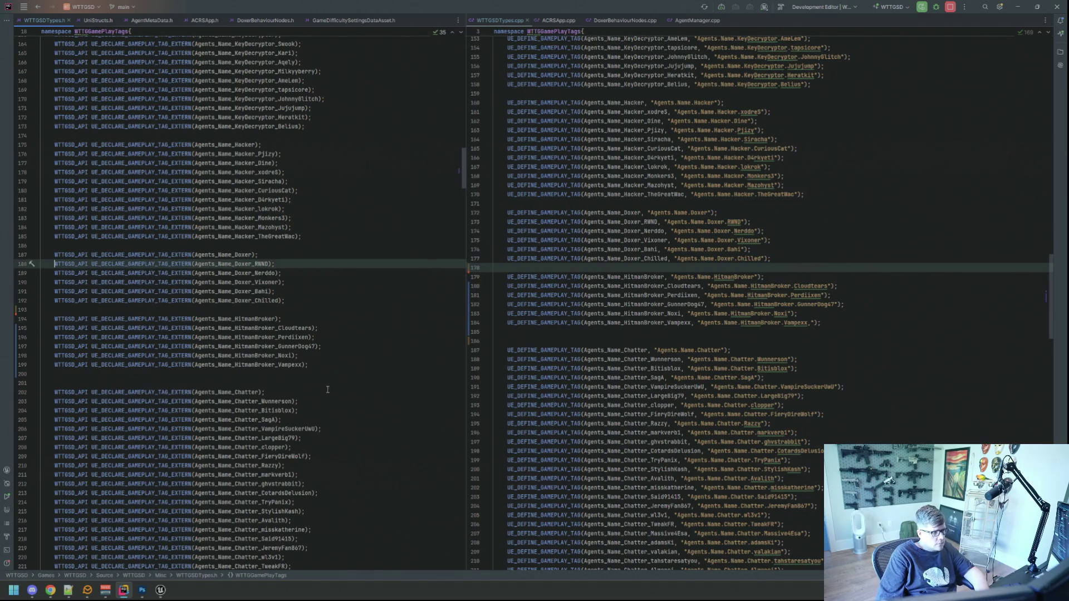
{"action": "left_click", "coordinate": [338, 381]}
{"action": "key", "text": "BackSpace"}
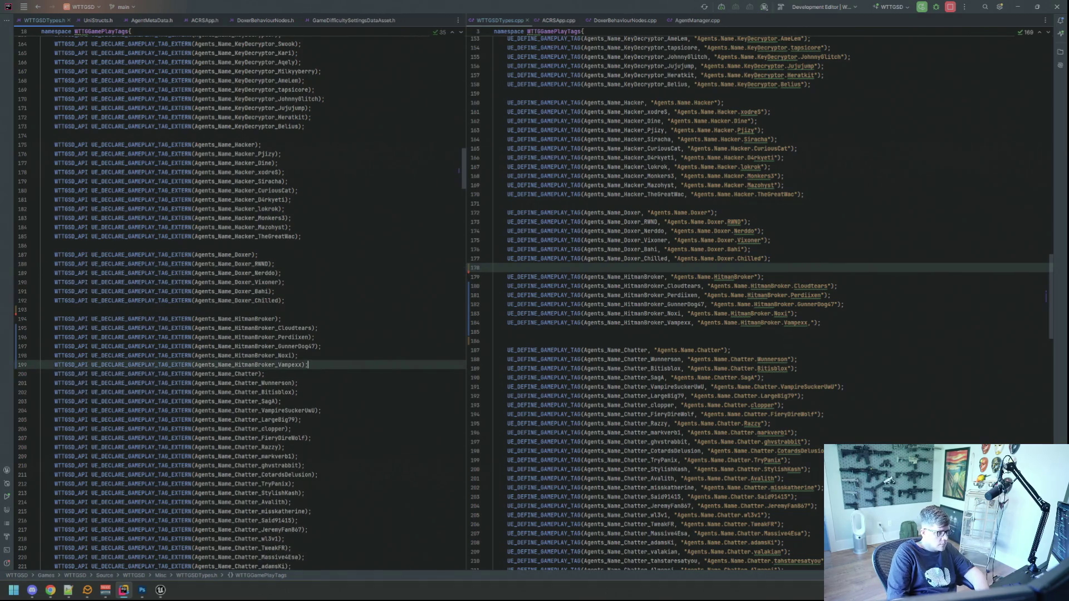
Remove the extra blank line after the HitmanBroker definitions and review the new definition lines.
{"action": "left_click", "coordinate": [550, 340]}
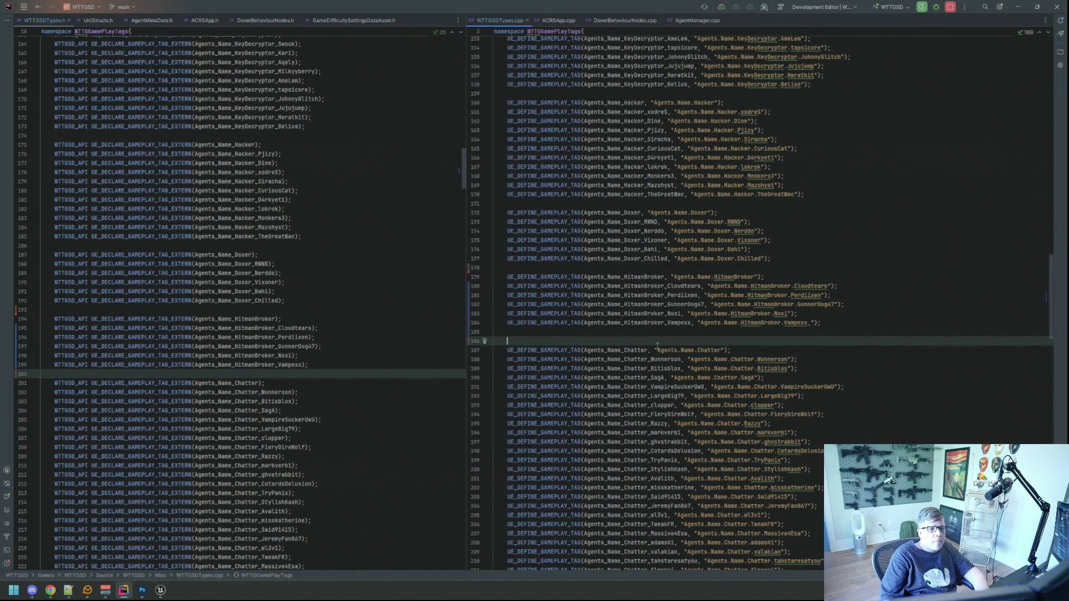
{"action": "key", "text": "BackSpace"}
{"action": "left_click", "coordinate": [819, 323]}
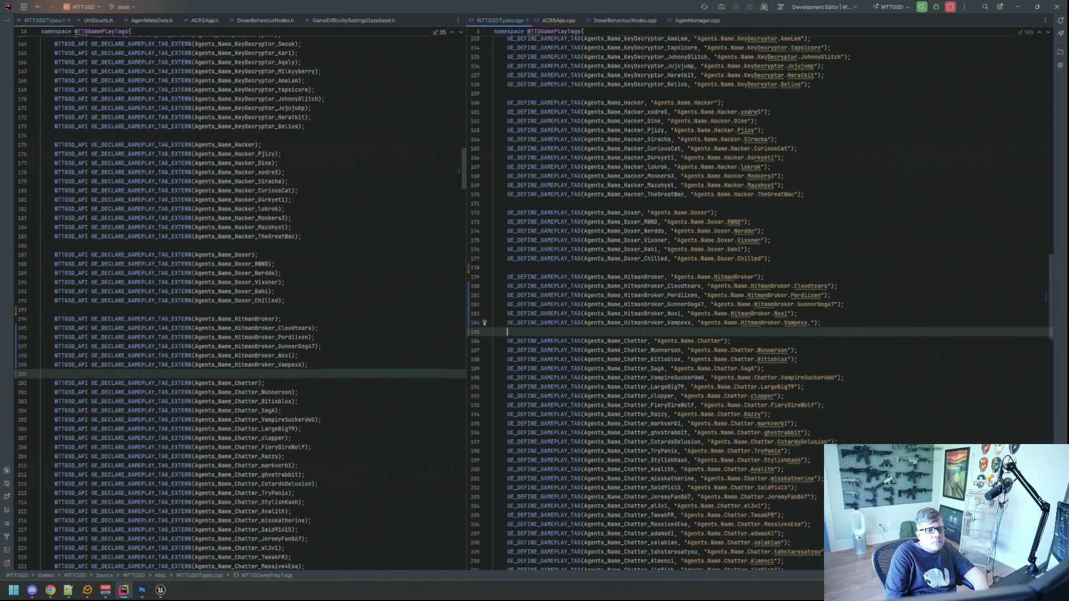
{"action": "left_click", "coordinate": [797, 313]}
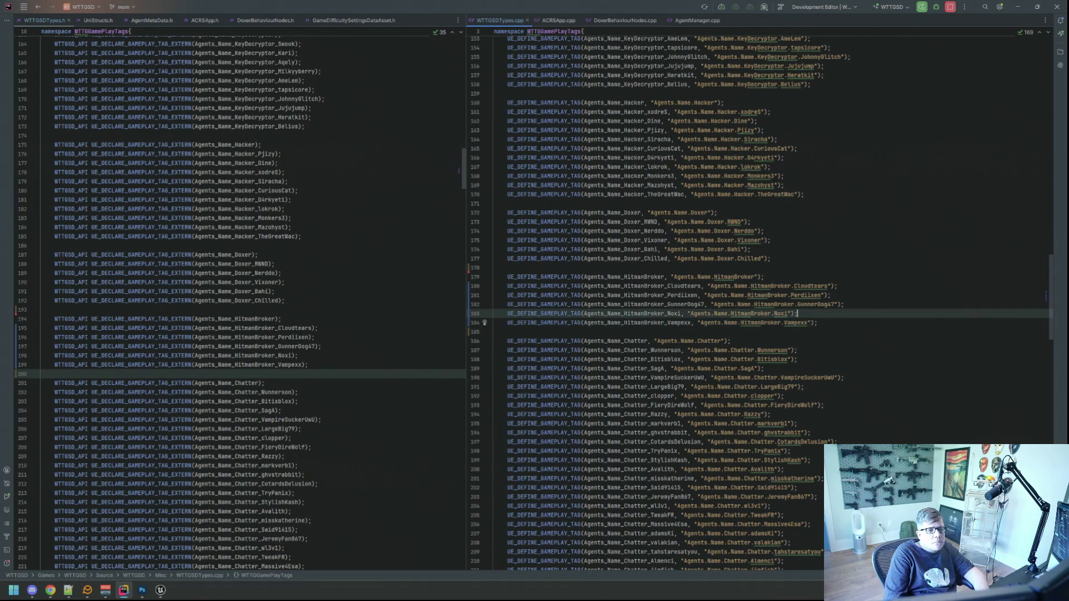
{"action": "left_click", "coordinate": [818, 304]}
{"action": "left_click", "coordinate": [845, 304]}
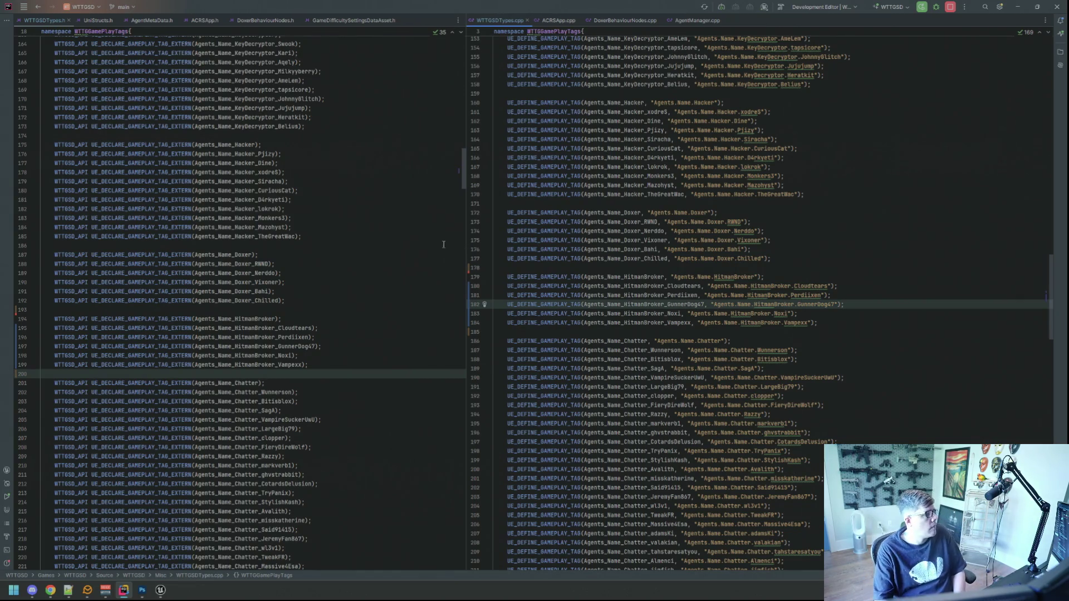
{"action": "mouse_move", "coordinate": [142, 590]}
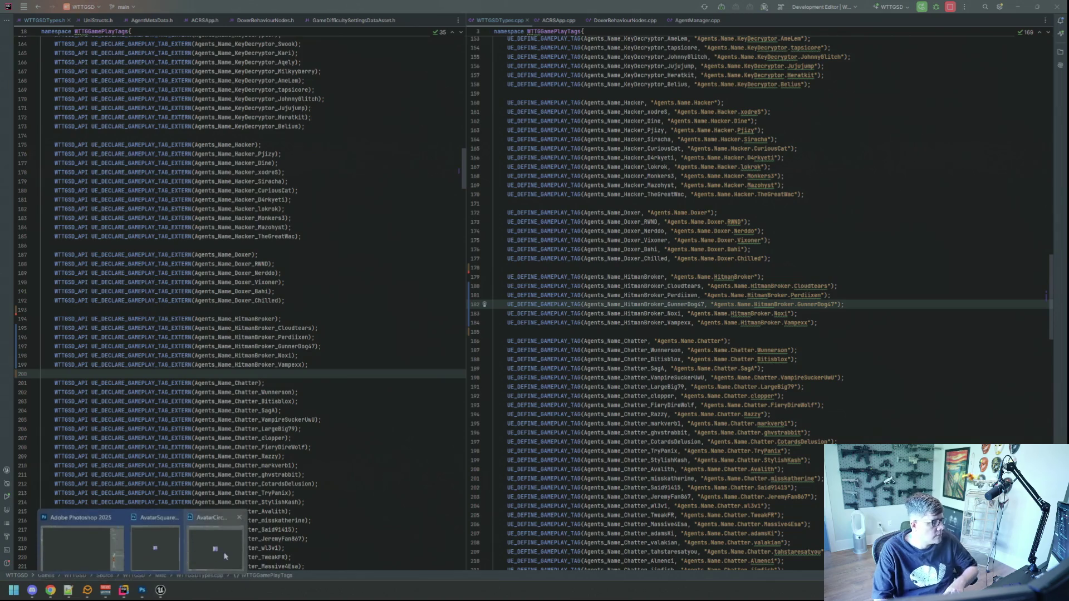
{"action": "left_click", "coordinate": [216, 541]}
Bring the AvatarSquareTemplate document to the front in Photoshop.
{"action": "left_click", "coordinate": [548, 294]}
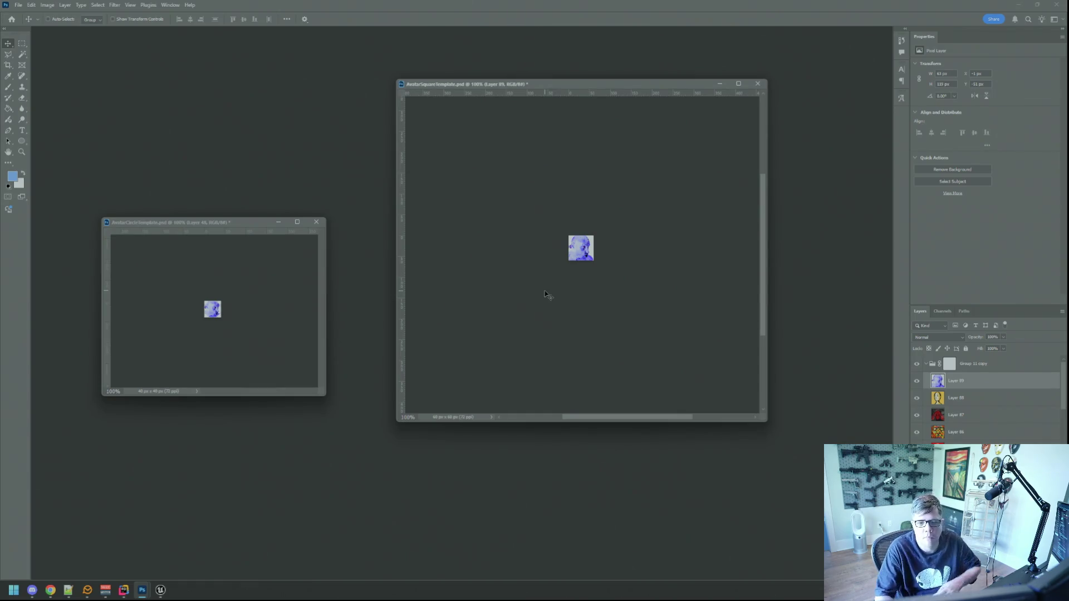
{"action": "key", "text": "alt+Tab"}
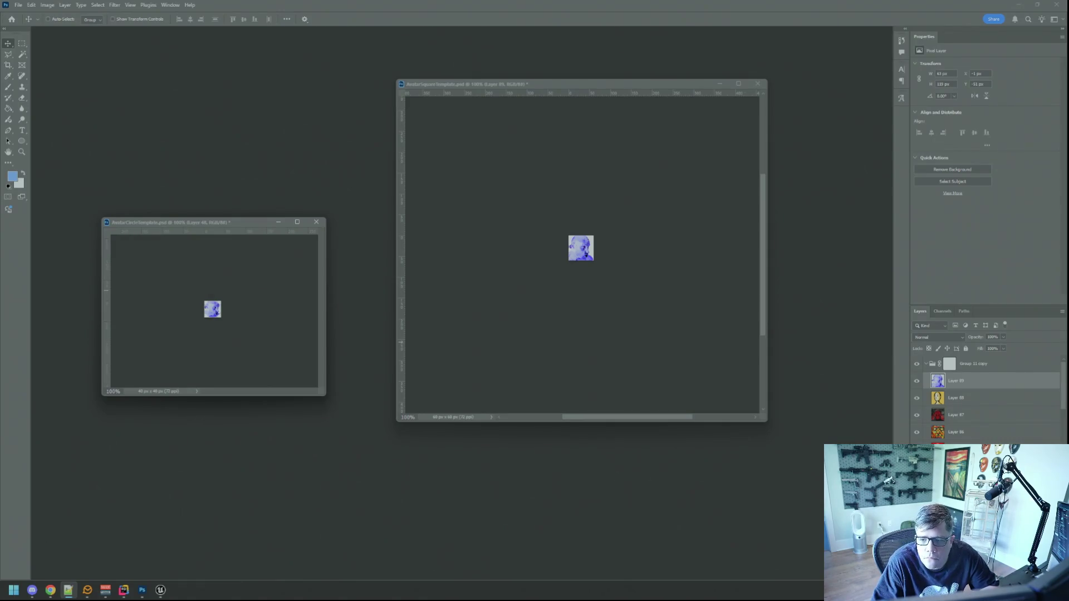
Move the circle template window aside and drag dreamstime_m_106648205.jpg from File Explorer into Photoshop.
{"action": "left_click", "coordinate": [657, 234]}
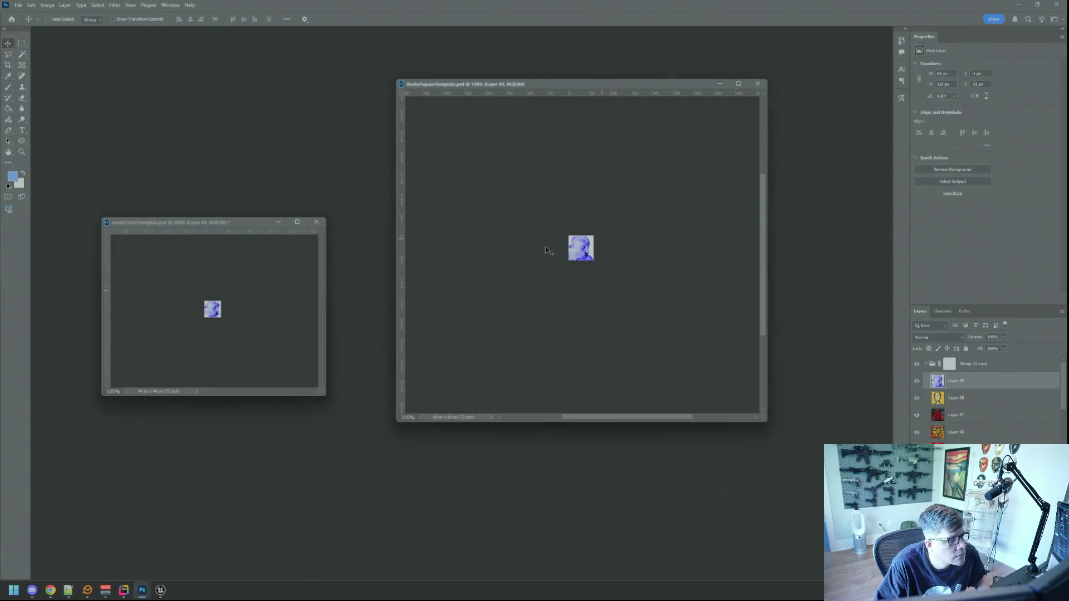
{"action": "left_click_drag", "start_coordinate": [228, 224], "coordinate": [263, 203]}
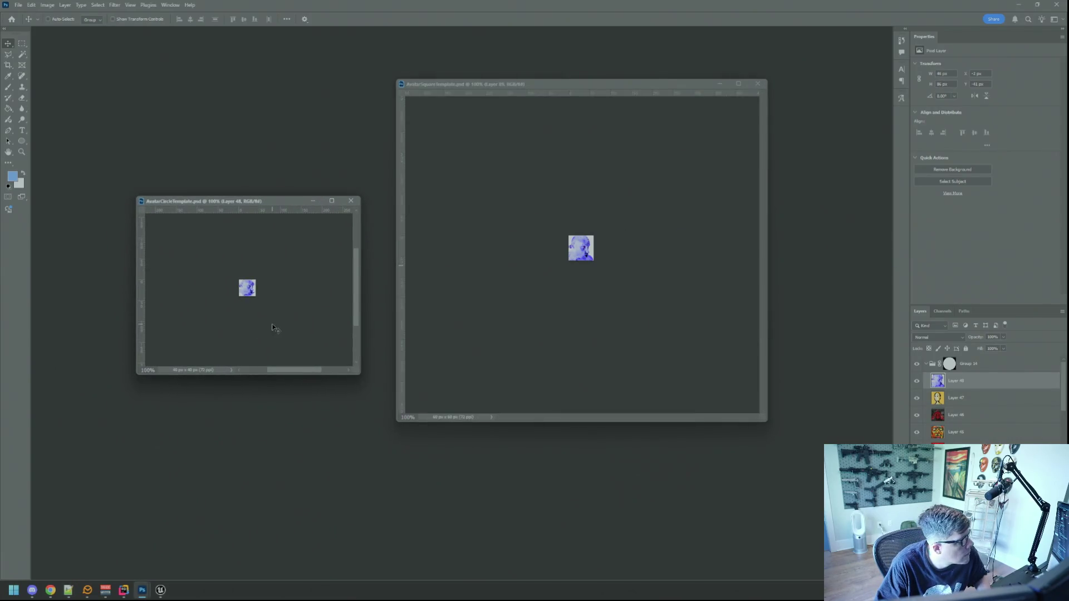
{"action": "key", "text": "super+e"}
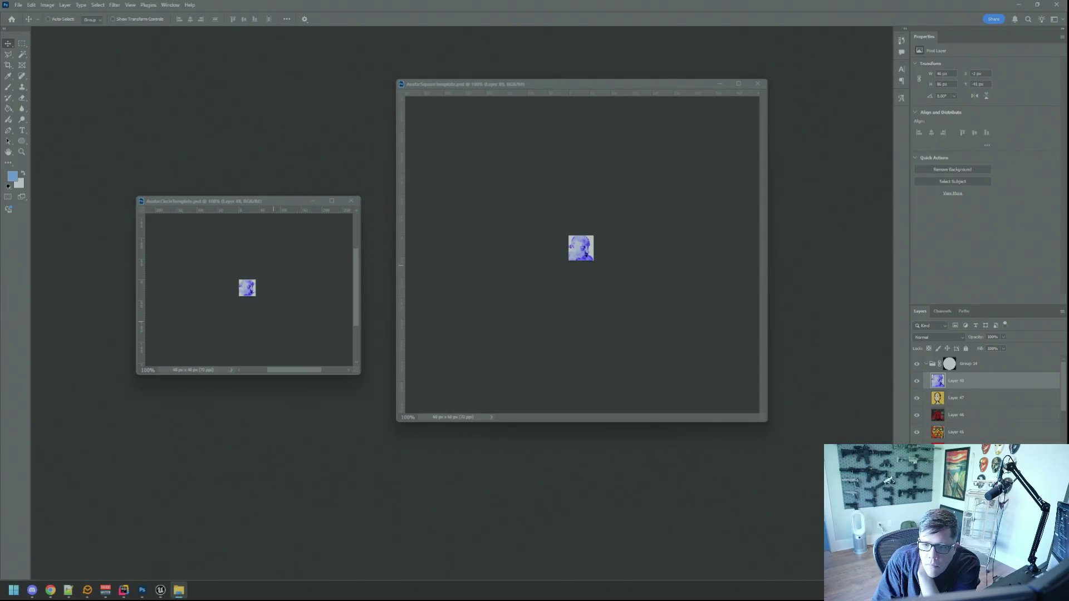
{"action": "left_click_drag", "start_coordinate": [1068, 295], "coordinate": [822, 293]}
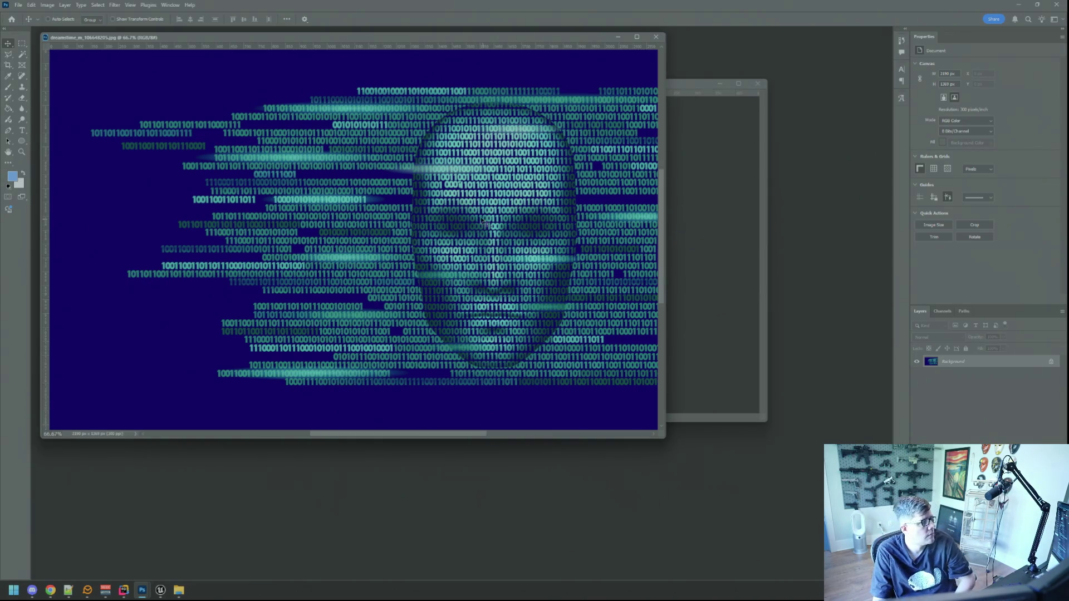
Resize the binary-face image to 72 ppi (526×329) with Image Size.
{"action": "left_click", "coordinate": [48, 5]}
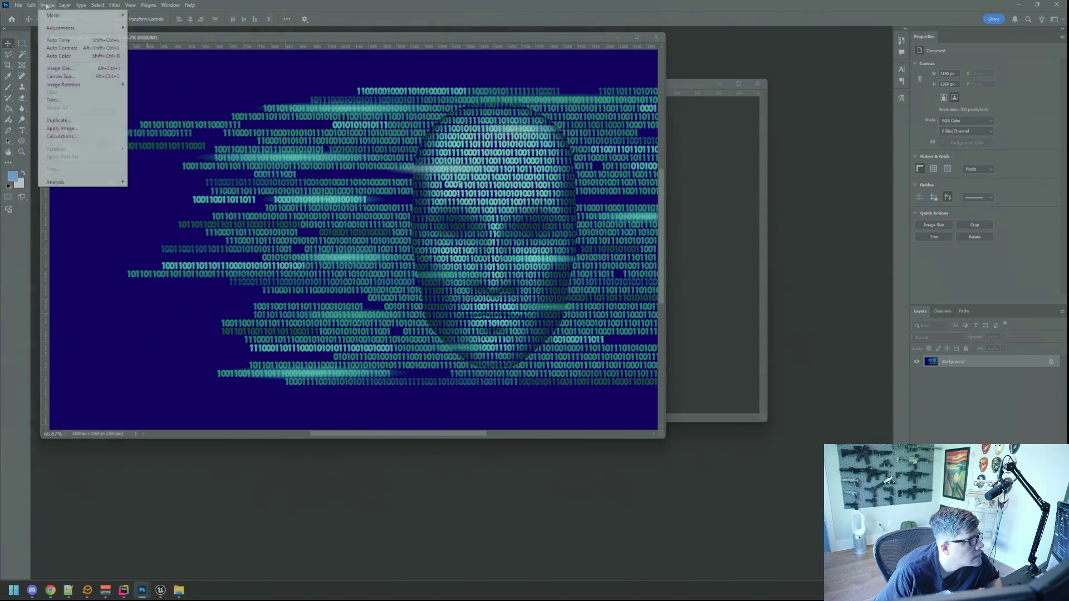
{"action": "left_click", "coordinate": [66, 67]}
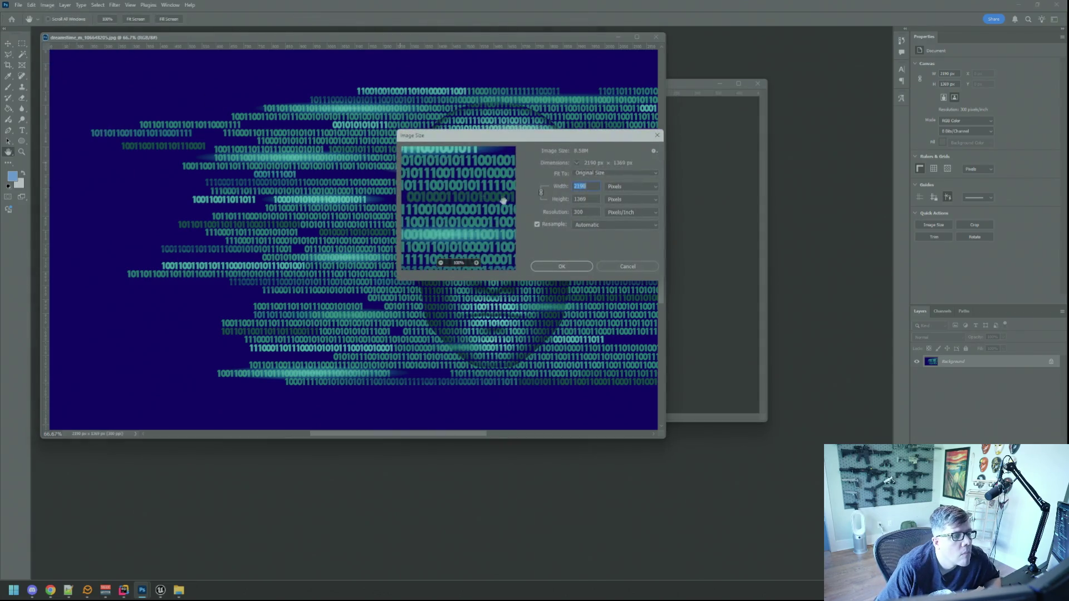
{"action": "double_click", "coordinate": [582, 211]}
{"action": "type", "text": "72"}
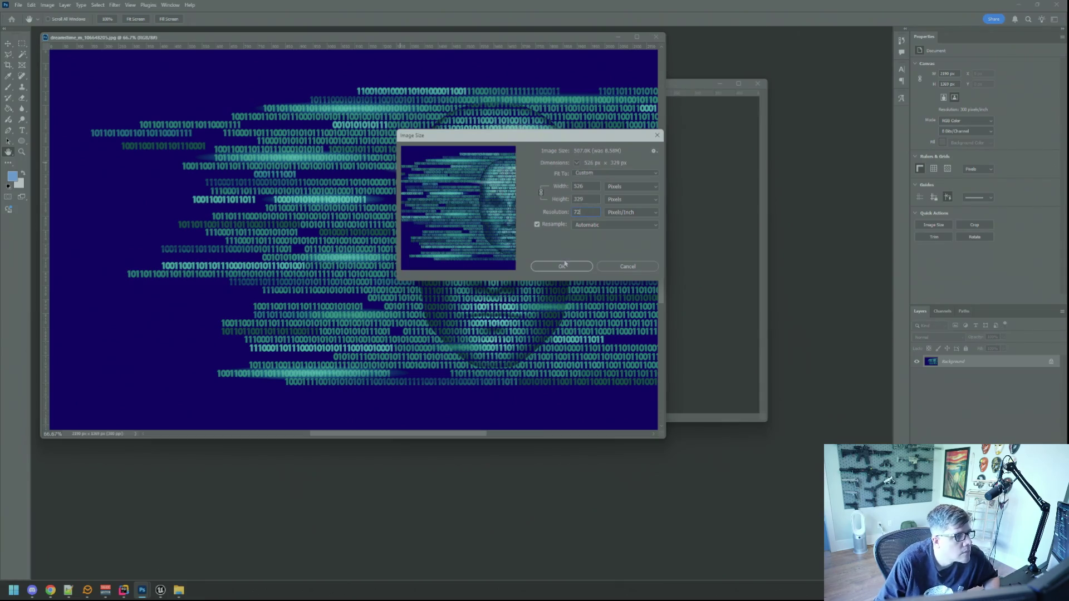
{"action": "left_click", "coordinate": [564, 266]}
Drag the face into the square avatar template and scale it down with Free Transform.
{"action": "mouse_move", "coordinate": [121, 91]}
{"action": "left_mouse_down"}
{"action": "mouse_move", "coordinate": [262, 179]}
{"action": "mouse_move", "coordinate": [559, 279]}
{"action": "mouse_move", "coordinate": [582, 267]}
{"action": "left_mouse_up"}
{"action": "key", "text": "ctrl+t"}
{"action": "mouse_move", "coordinate": [676, 359]}
{"action": "left_mouse_down"}
{"action": "mouse_move", "coordinate": [526, 252]}
{"action": "mouse_move", "coordinate": [606, 277]}
{"action": "mouse_move", "coordinate": [602, 261]}
{"action": "left_mouse_up"}
{"action": "scroll", "coordinate": [589, 270], "scroll_direction": "up", "scroll_amount": 3}
Nudge and commit the face's position in the square template, then view at actual size.
{"action": "key", "text": "Left"}
{"action": "key", "text": "Left"}
{"action": "key", "text": "Left"}
{"action": "key", "text": "Right"}
{"action": "key", "text": "Right"}
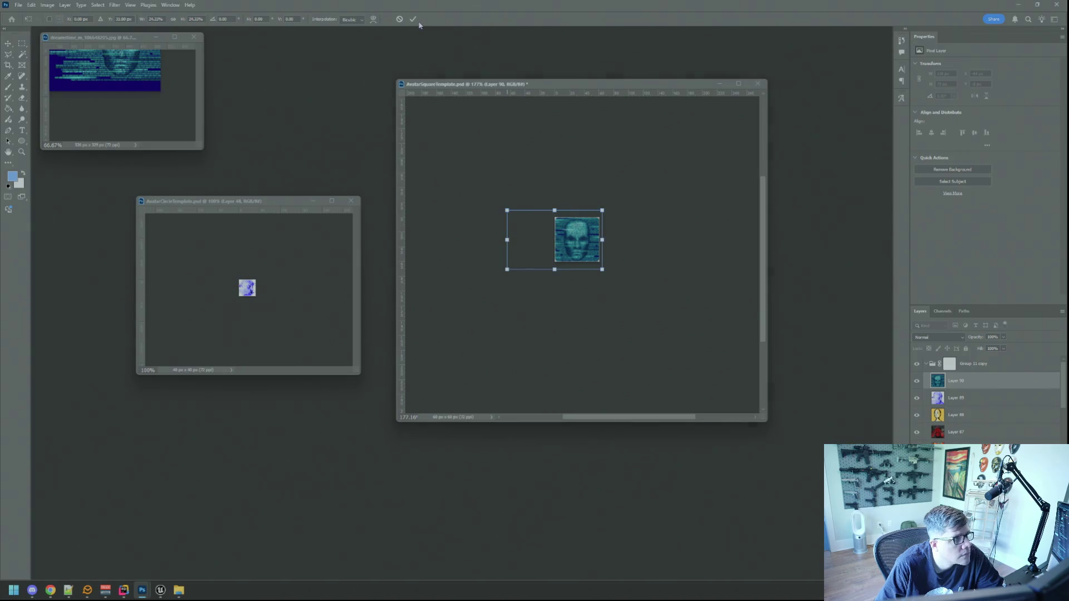
{"action": "key", "text": "Return"}
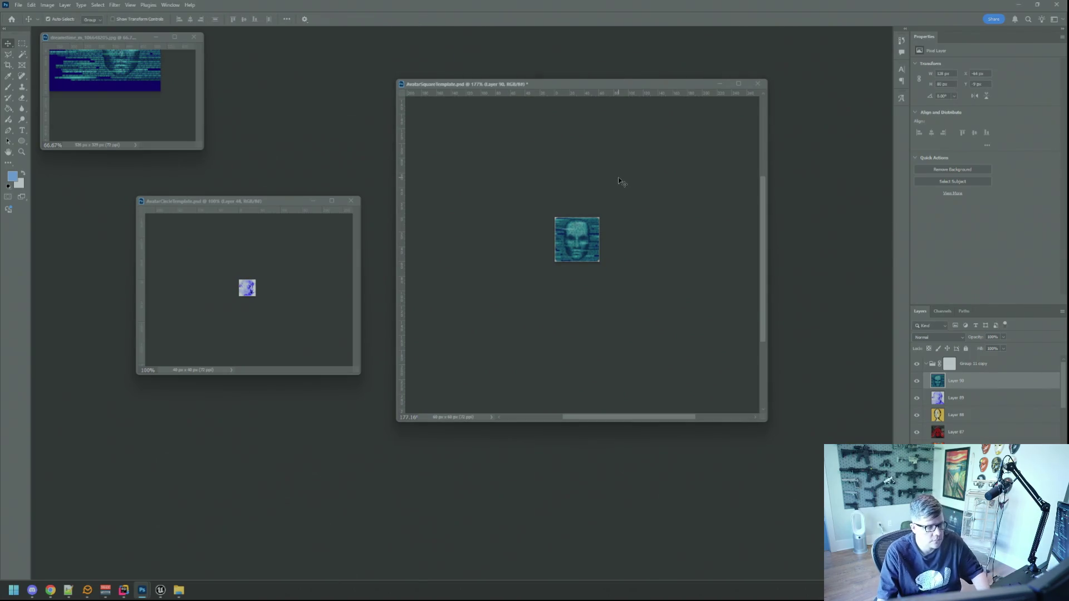
{"action": "key", "text": "ctrl+1"}
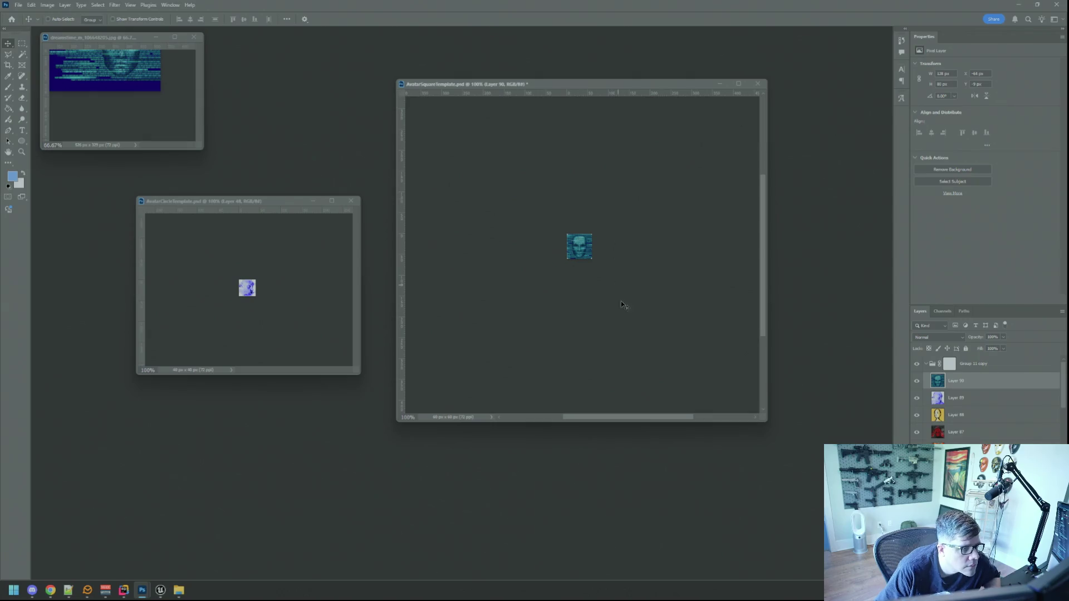
Copy the face layer into the circle template, scale it down, and open Save for Web for the square.
{"action": "left_click_drag", "start_coordinate": [578, 256], "coordinate": [255, 292]}
{"action": "left_click_drag", "start_coordinate": [361, 375], "coordinate": [460, 473]}
{"action": "key", "text": "ctrl+t"}
{"action": "left_click_drag", "start_coordinate": [338, 368], "coordinate": [305, 346]}
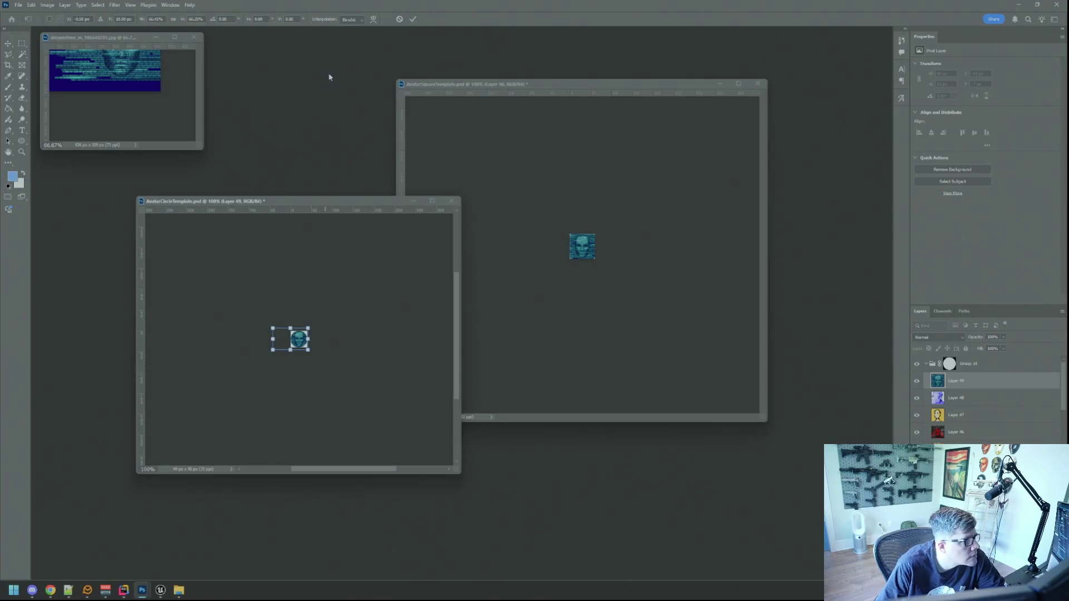
{"action": "left_click", "coordinate": [412, 19]}
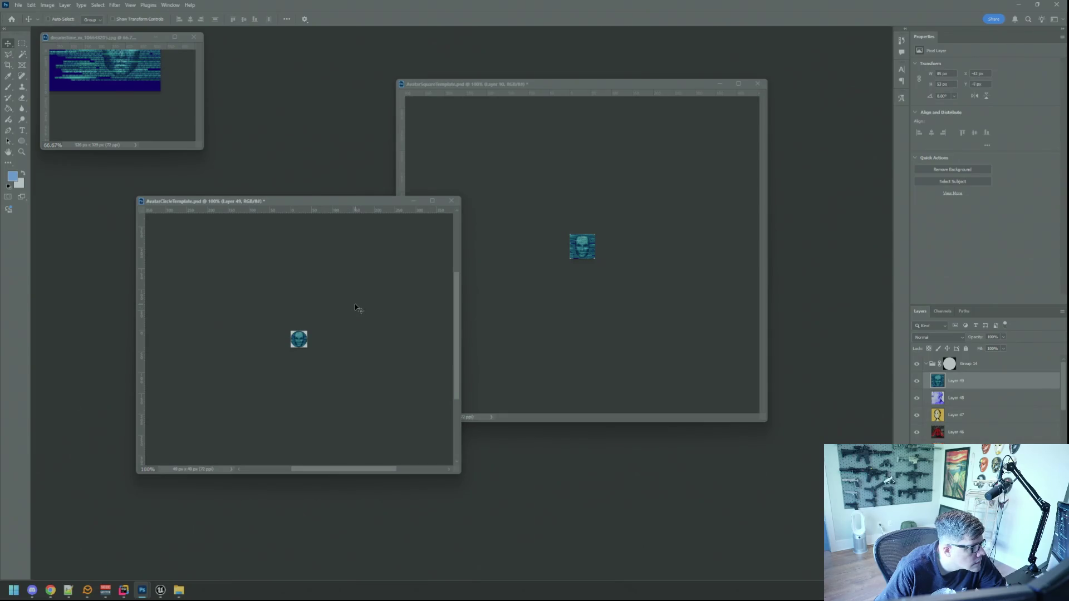
{"action": "left_click", "coordinate": [539, 299]}
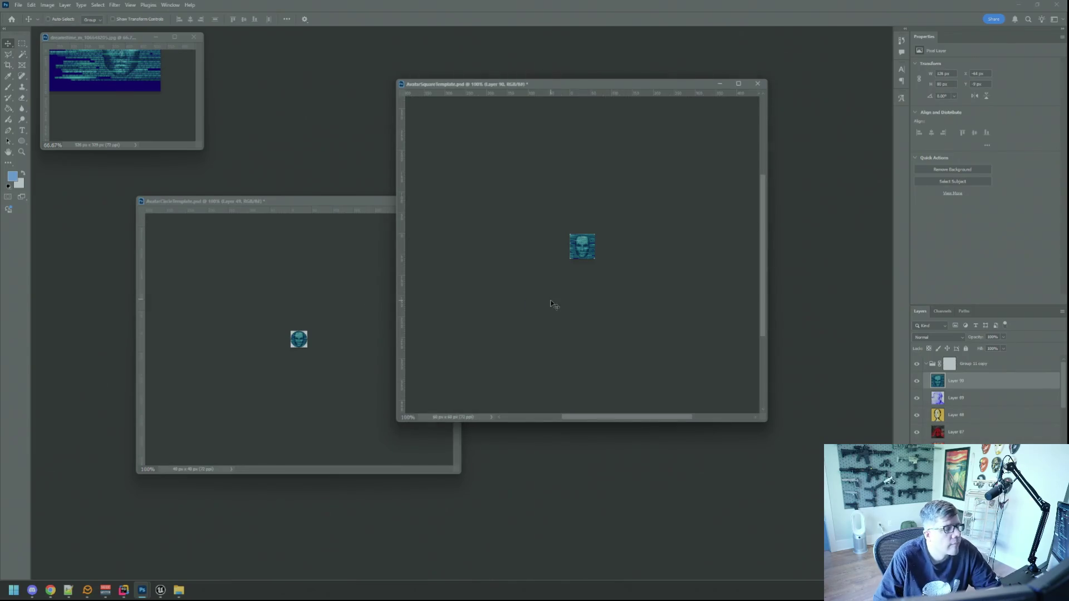
{"action": "key", "text": "ctrl+alt+shift+s"}
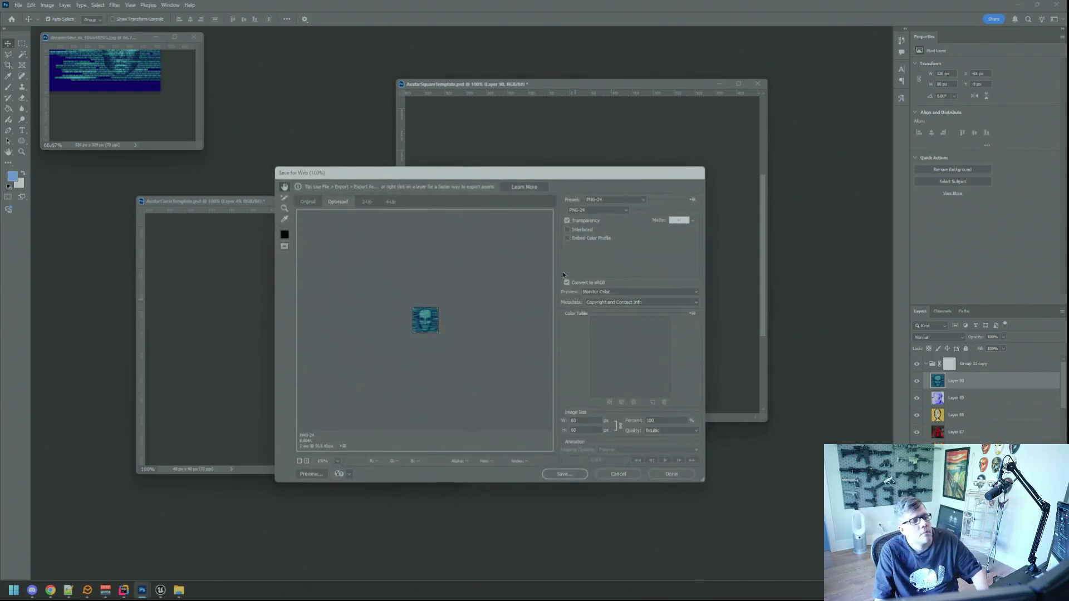
Export the square avatar as I_MsgPop_Cloudteam.png into the Avatars folder.
{"action": "left_click", "coordinate": [564, 474]}
{"action": "left_click", "coordinate": [420, 256]}
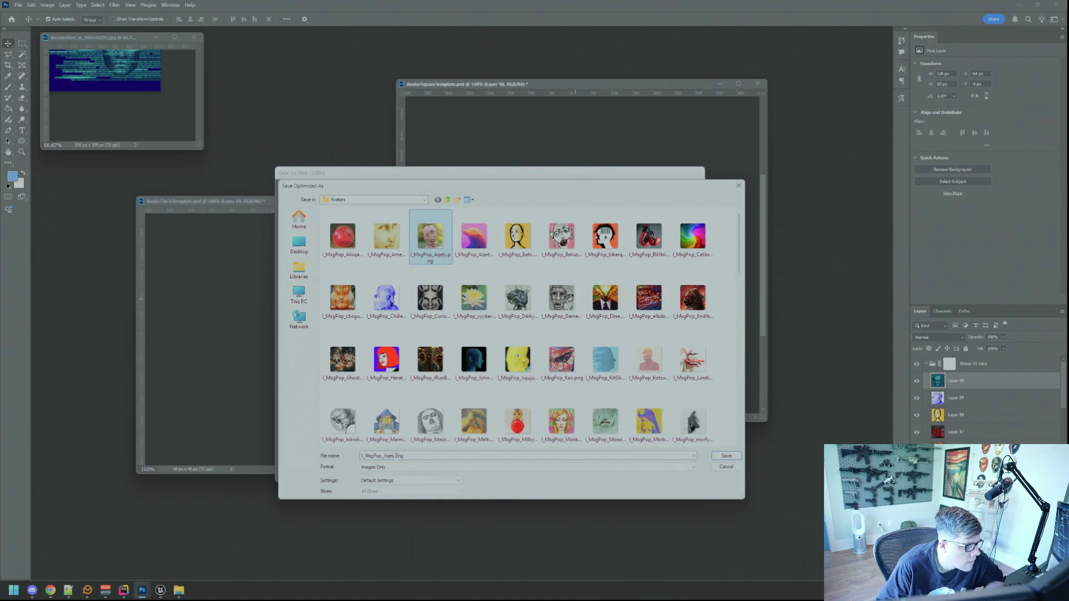
{"action": "key", "text": "alt+Tab"}
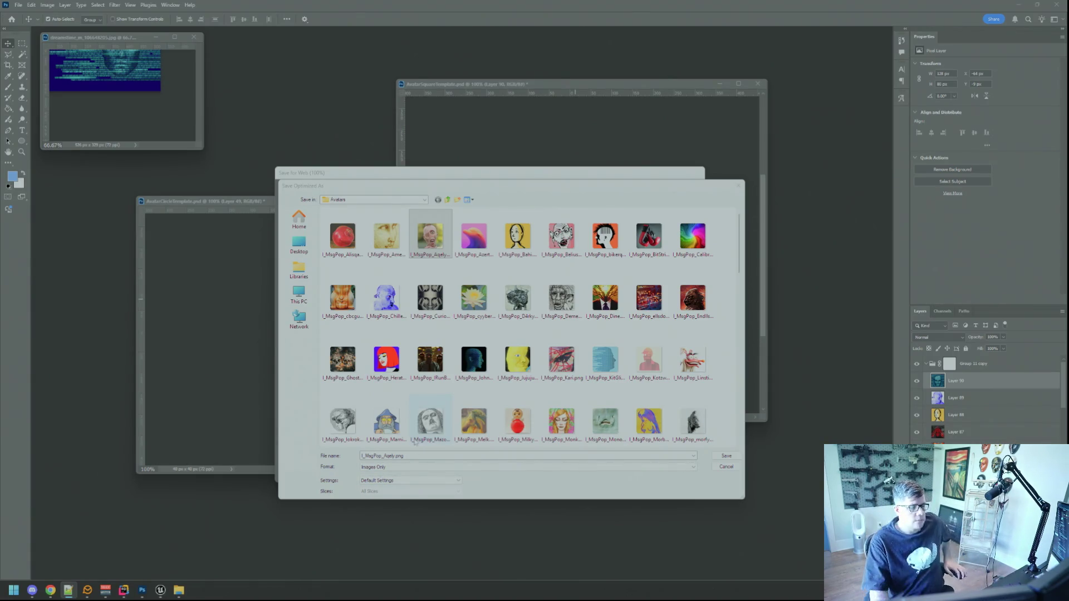
{"action": "key", "text": "alt+Tab"}
{"action": "key", "text": "Right"}
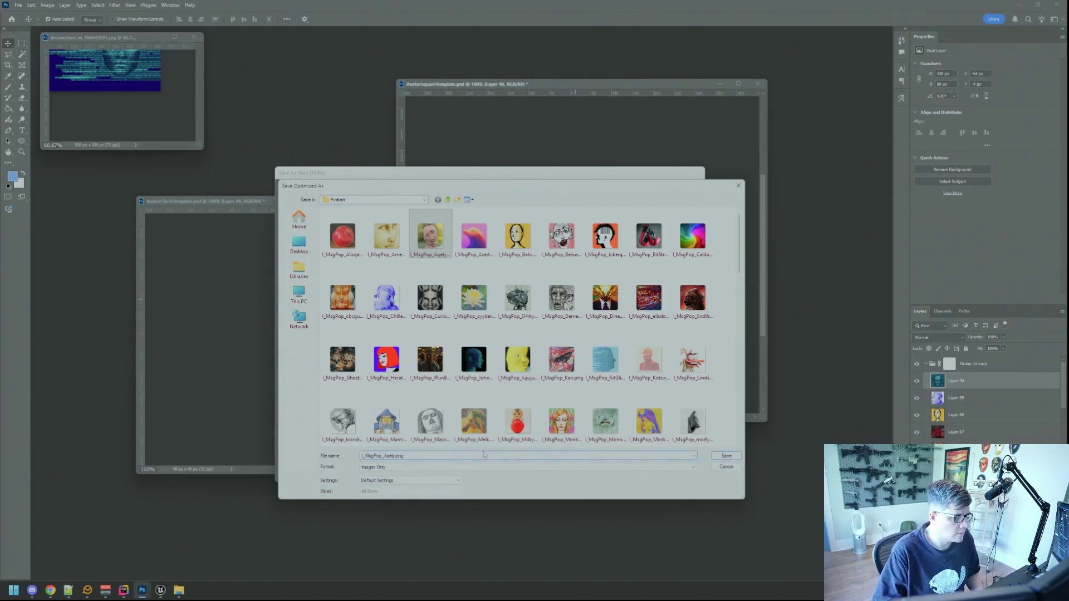
{"action": "key", "text": "BackSpace"}
{"action": "key", "text": "BackSpace"}
{"action": "key", "text": "BackSpace"}
{"action": "type", "text": "Cloudteam"}
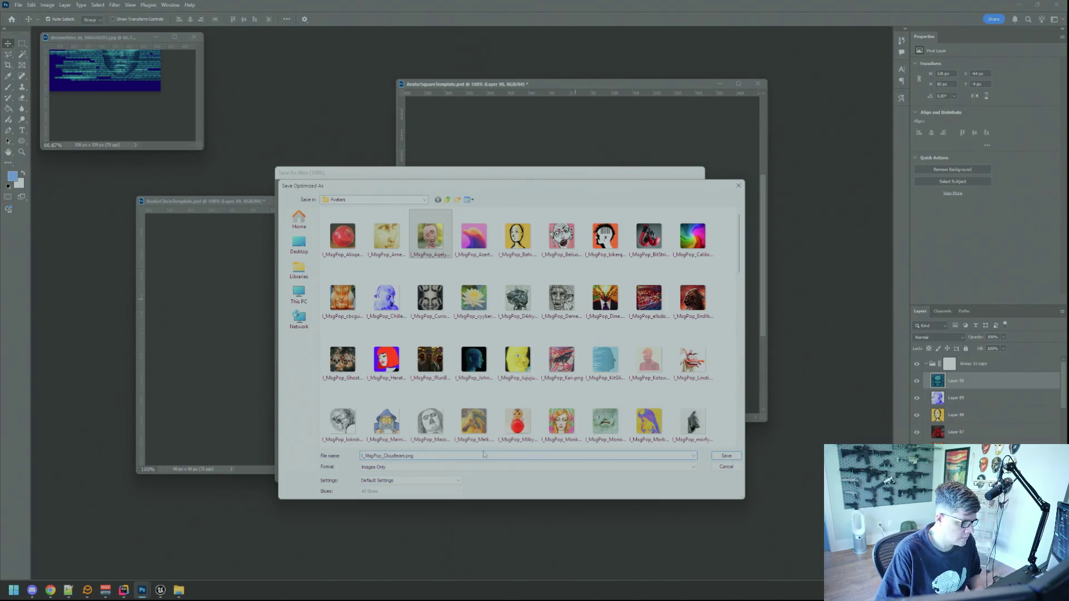
{"action": "key", "text": "Return"}
Export the circle avatar as I_MsgWindow_Cloudteam.png, then close the original binary-face image.
{"action": "left_click", "coordinate": [390, 340]}
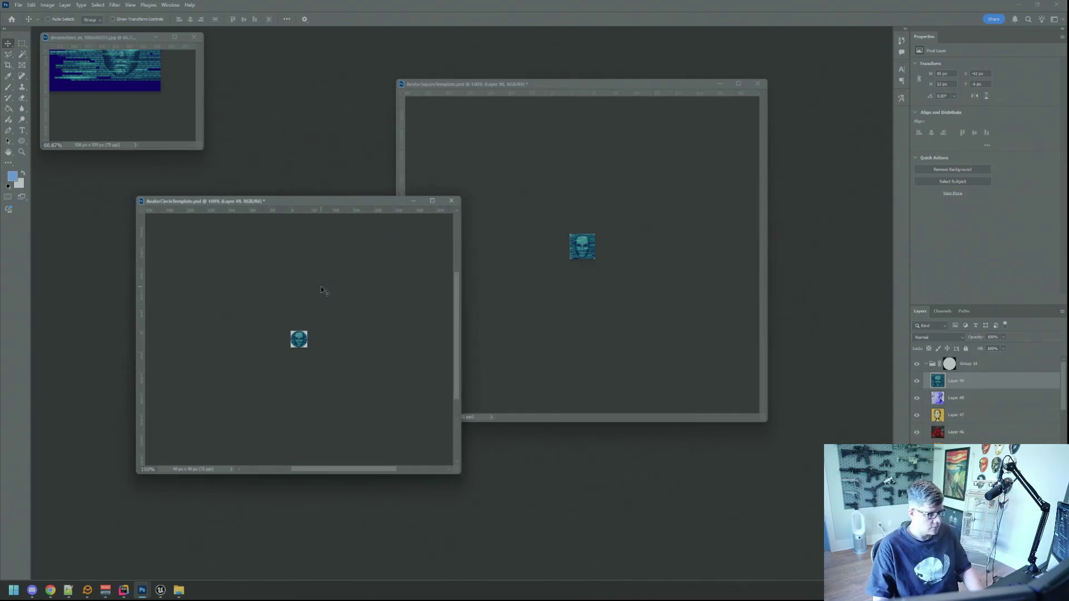
{"action": "key", "text": "ctrl+alt+shift+s"}
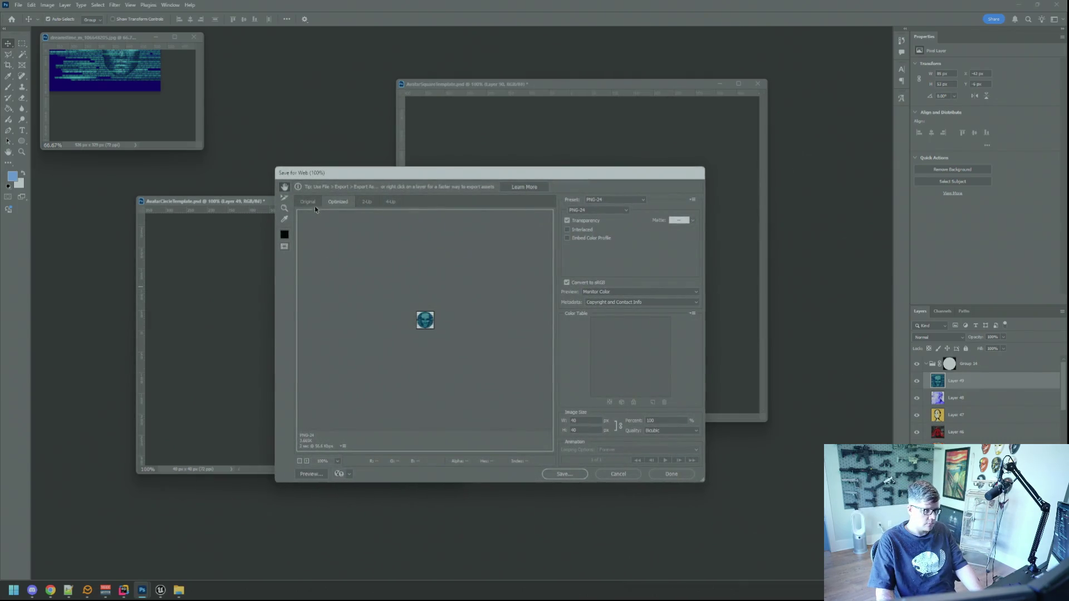
{"action": "left_click", "coordinate": [565, 474]}
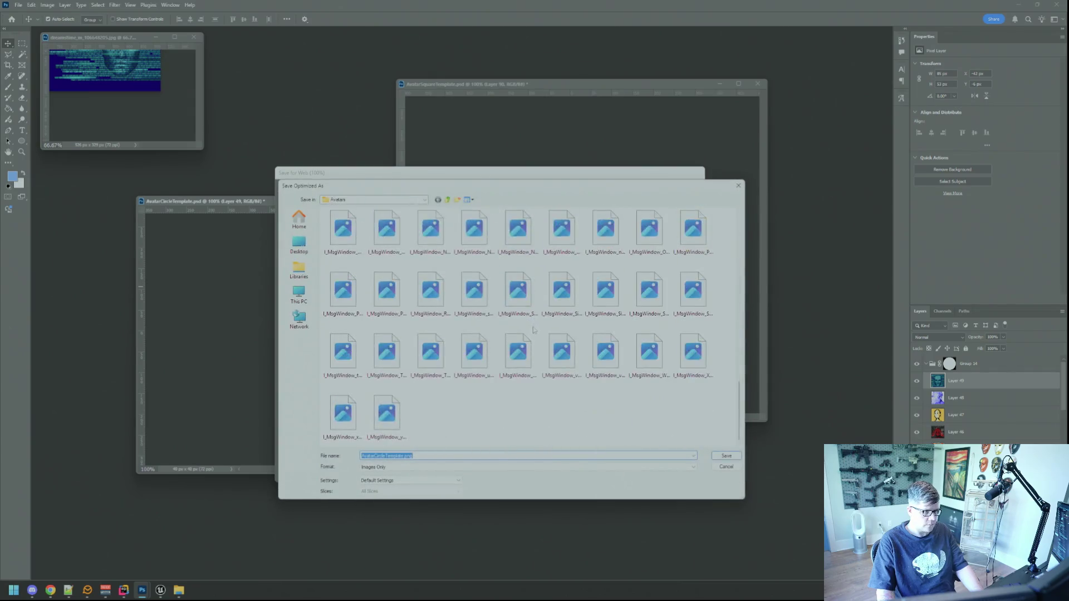
{"action": "left_click", "coordinate": [517, 359]}
{"action": "left_click", "coordinate": [408, 456]}
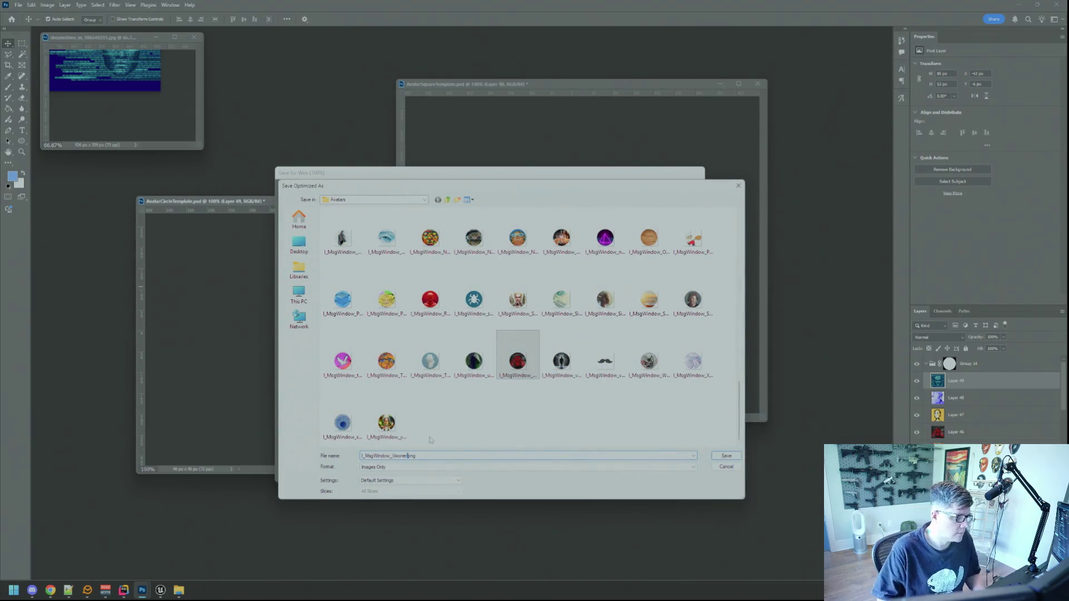
{"action": "key", "text": "BackSpace"}
{"action": "key", "text": "BackSpace"}
{"action": "key", "text": "BackSpace"}
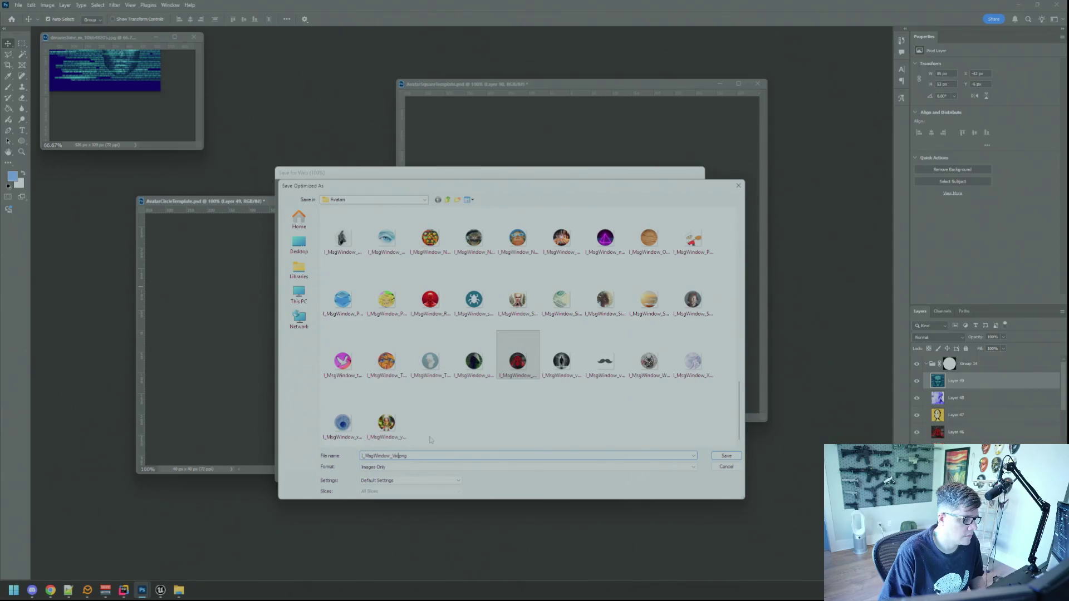
{"action": "type", "text": "Cloudteam"}
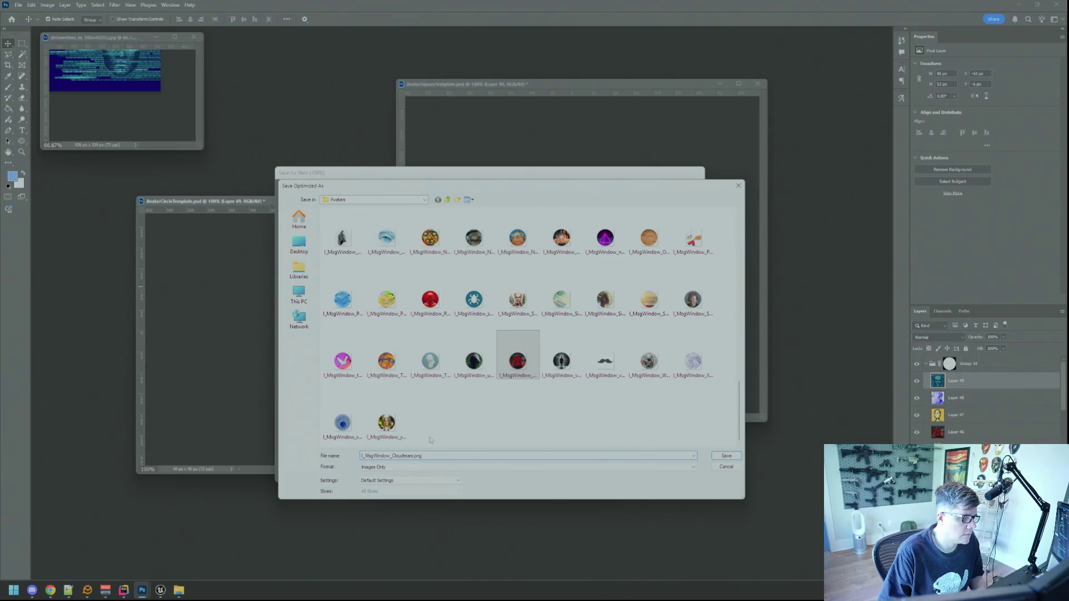
{"action": "key", "text": "Return"}
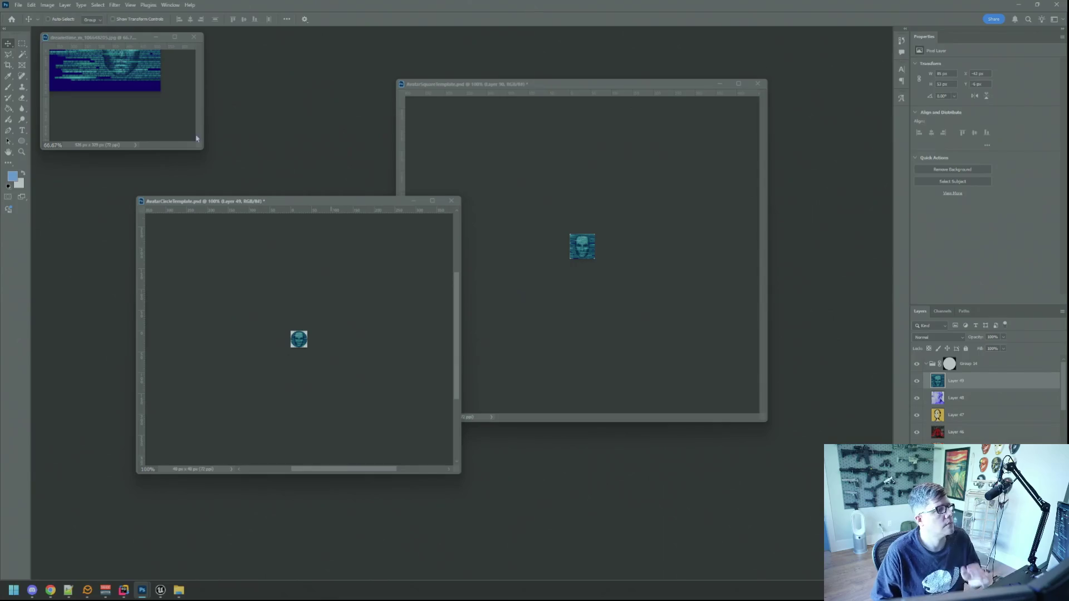
{"action": "left_click", "coordinate": [194, 37]}
{"action": "left_click", "coordinate": [485, 210]}
{"action": "left_click_drag", "start_coordinate": [454, 475], "coordinate": [386, 417]}
{"action": "left_click", "coordinate": [520, 350]}
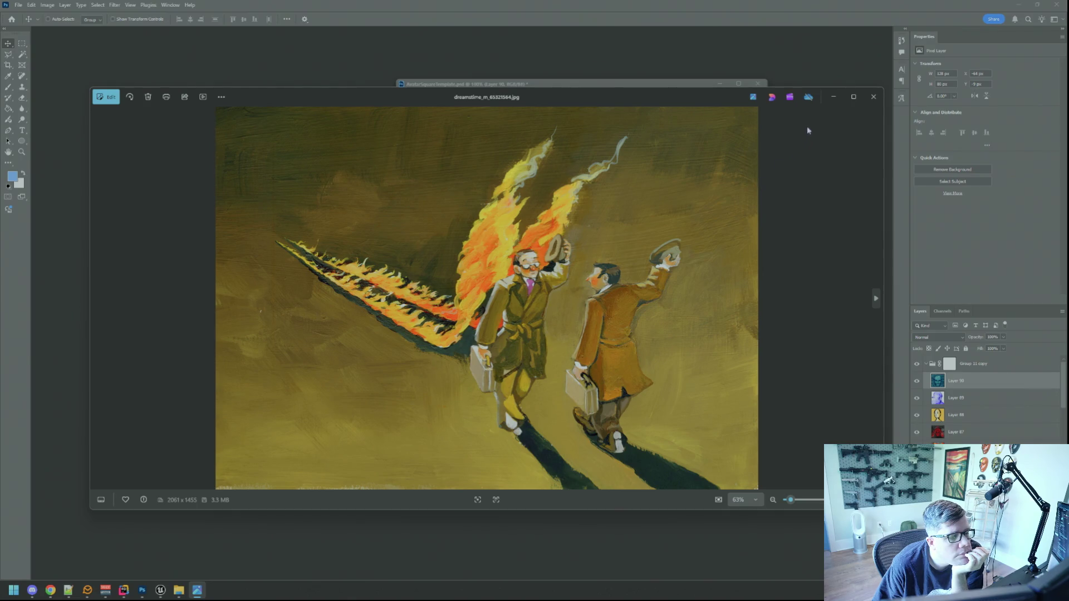
{"action": "left_click", "coordinate": [873, 96]}
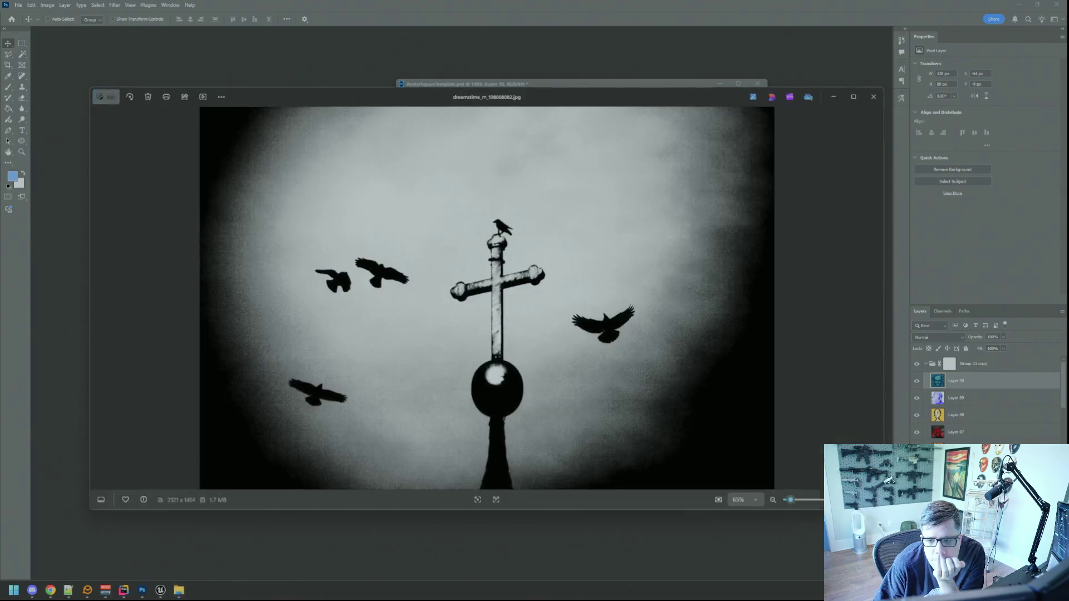
{"action": "left_click", "coordinate": [873, 96]}
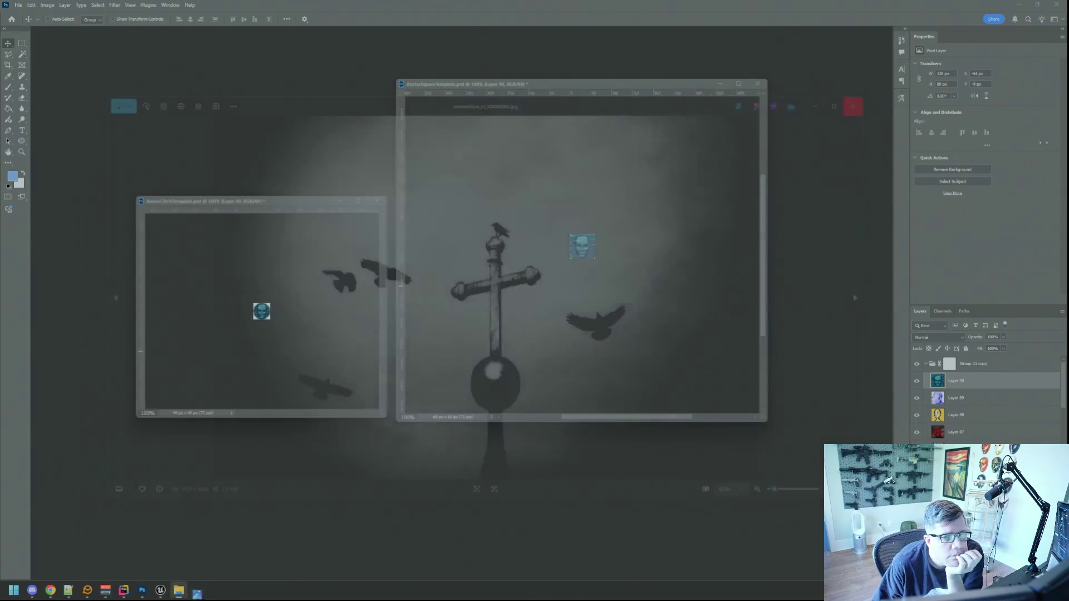